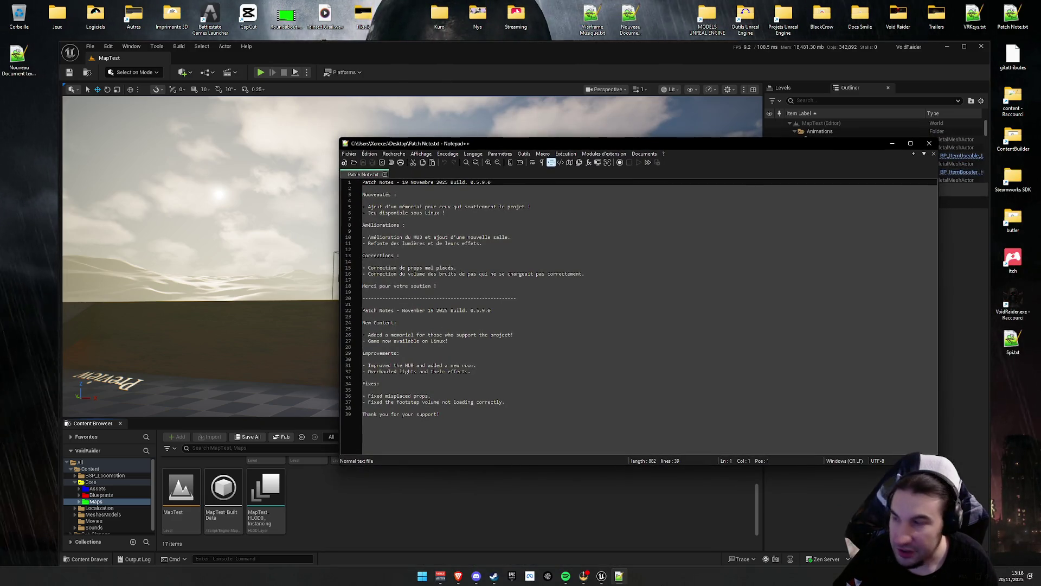
- Replace 19 with 20 in the dates on lines 1 and 22 of Patch Note.txt, then save
{"action": "left_click", "coordinate": [406, 190]}
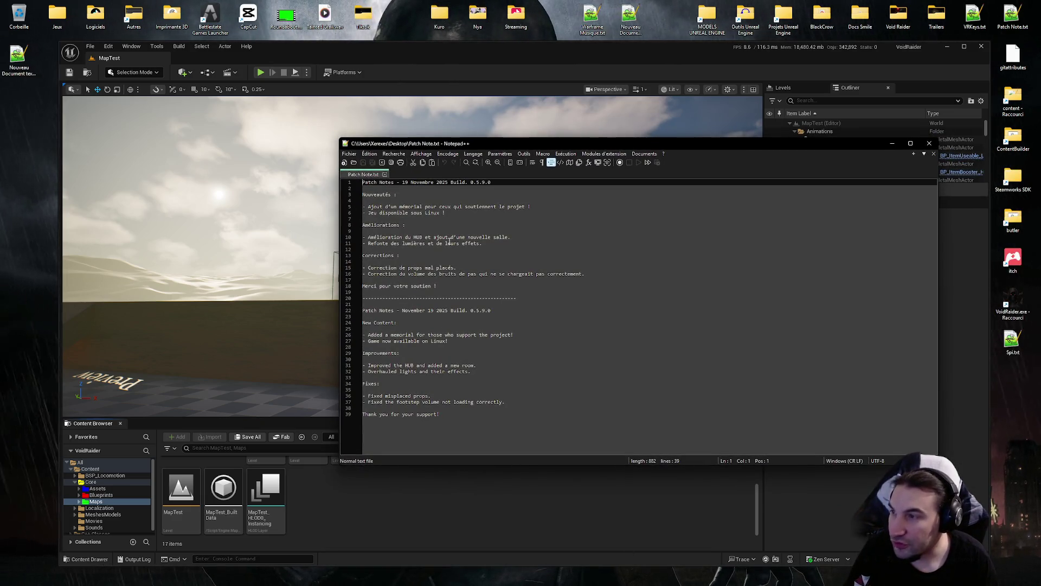
{"action": "left_click", "coordinate": [408, 182]}
{"action": "key", "text": "BackSpace"}
{"action": "key", "text": "BackSpace"}
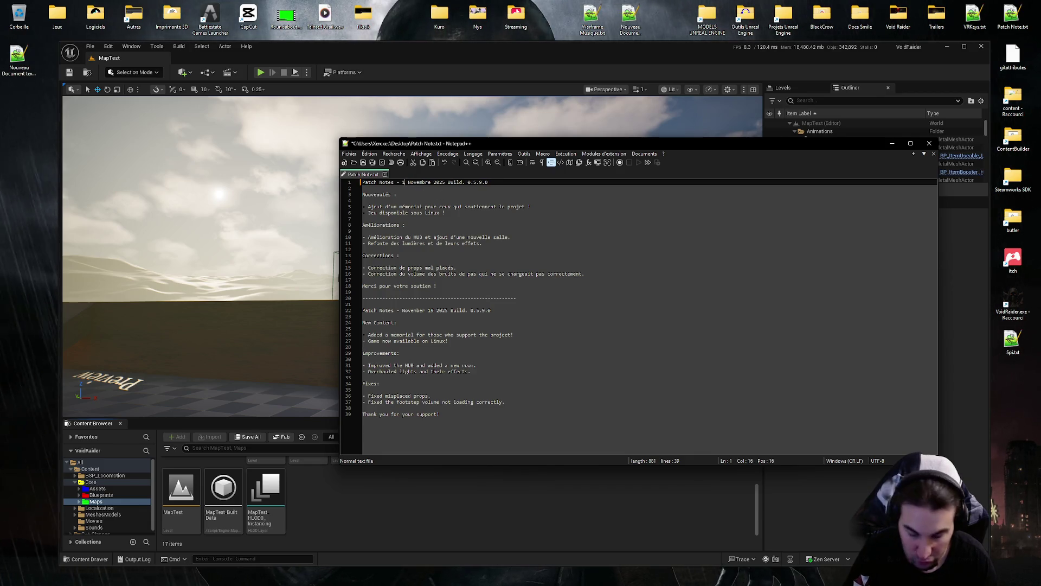
{"action": "type", "text": "20"}
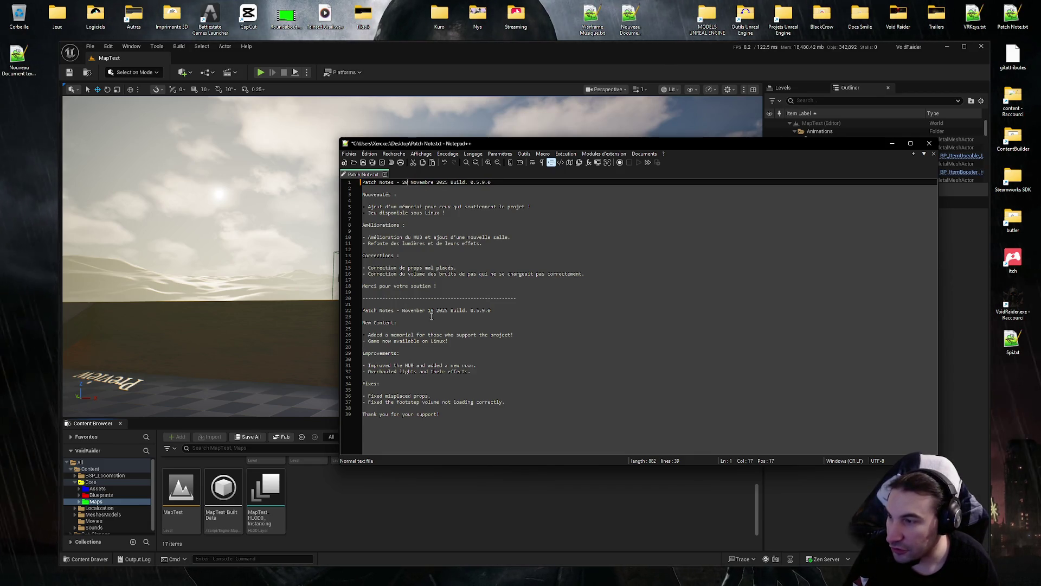
{"action": "left_click", "coordinate": [433, 310]}
{"action": "key", "text": "BackSpace"}
{"action": "key", "text": "BackSpace"}
{"action": "type", "text": "20"}
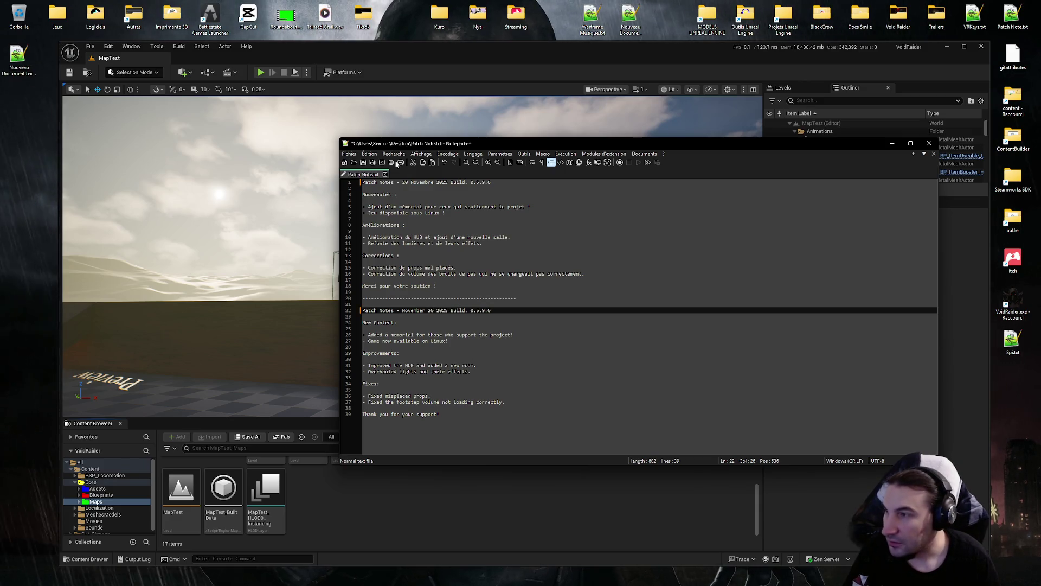
{"action": "key", "text": "ctrl+s"}
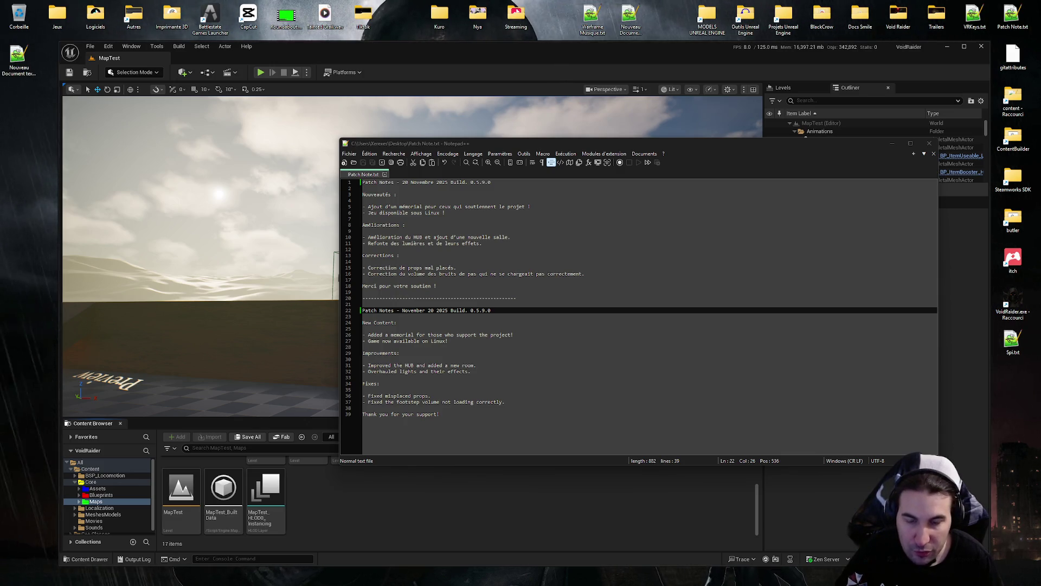
- Open and dismiss the Start menu, then switch to the Void Raider Demo Steamworks stats window
{"action": "key", "text": "super"}
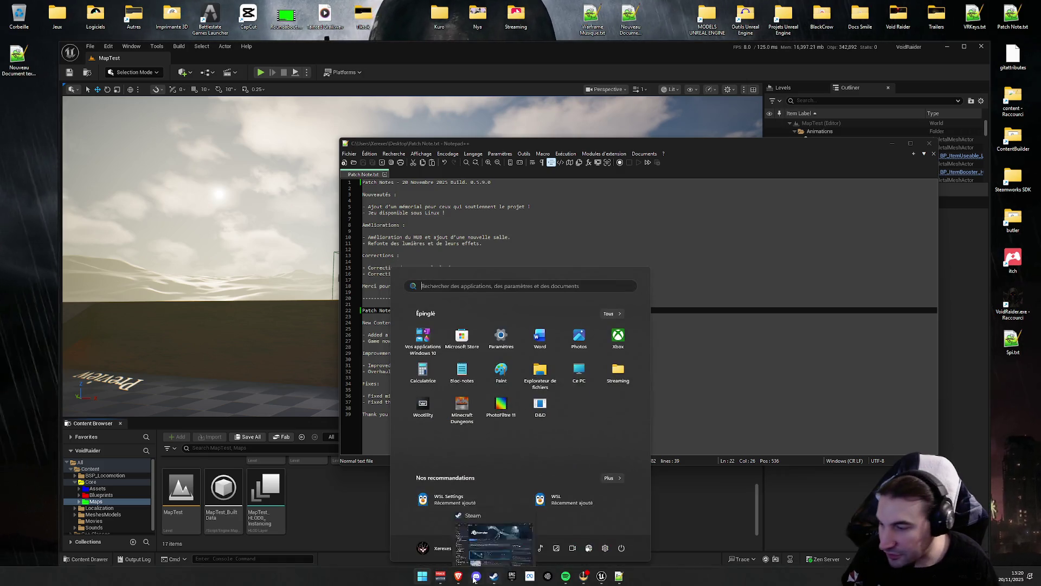
{"action": "key", "text": "super"}
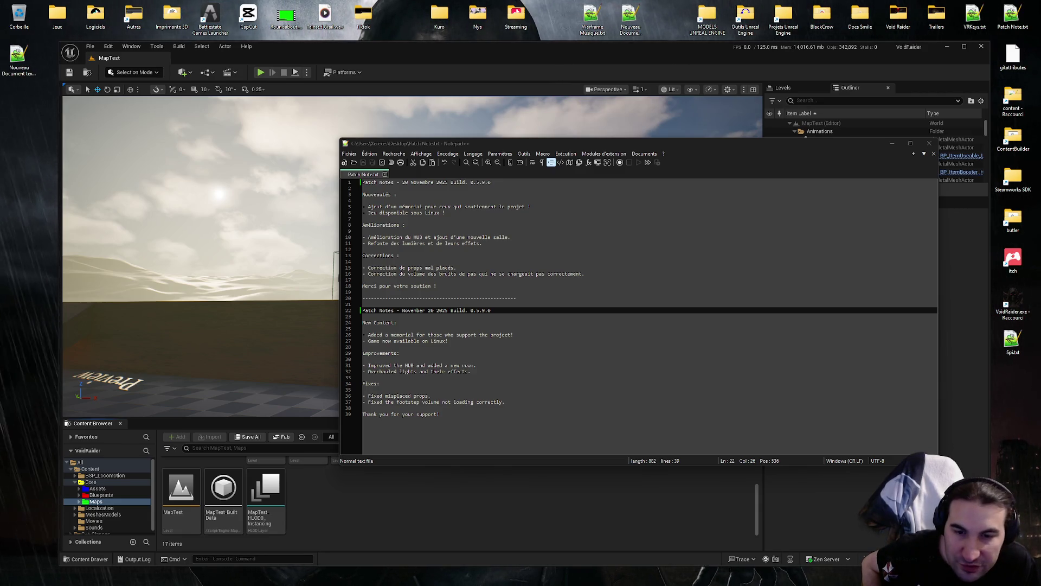
{"action": "key", "text": "alt+Tab"}
- Nudge the Steamworks stats browser window slightly down and to the right
{"action": "left_click_drag", "start_coordinate": [450, 138], "coordinate": [459, 145]}
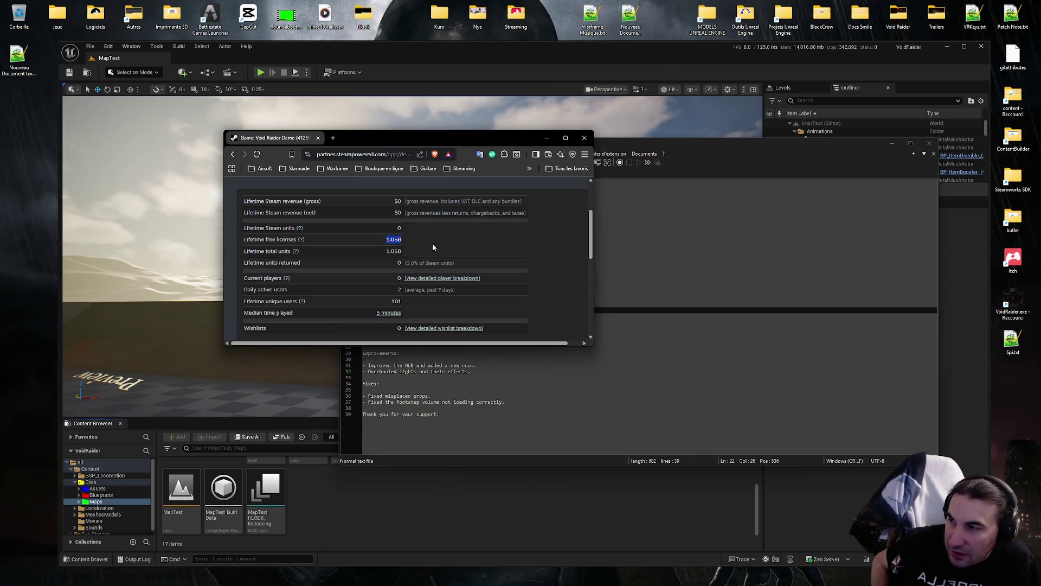
- Highlight the lifetime units, daily users, free licences and unique users figures, then close the browser
{"action": "double_click", "coordinate": [393, 251]}
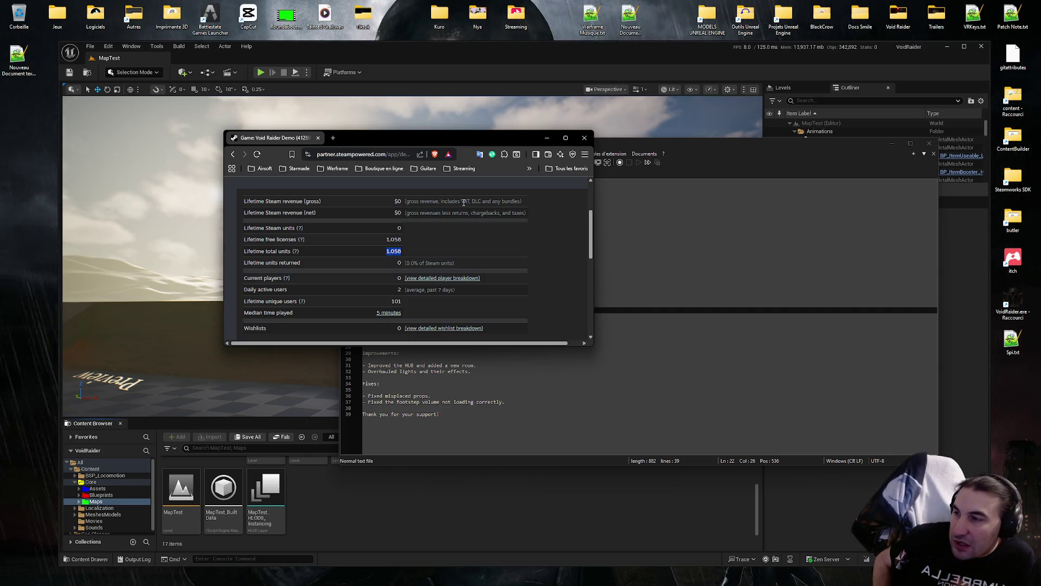
{"action": "double_click", "coordinate": [399, 289]}
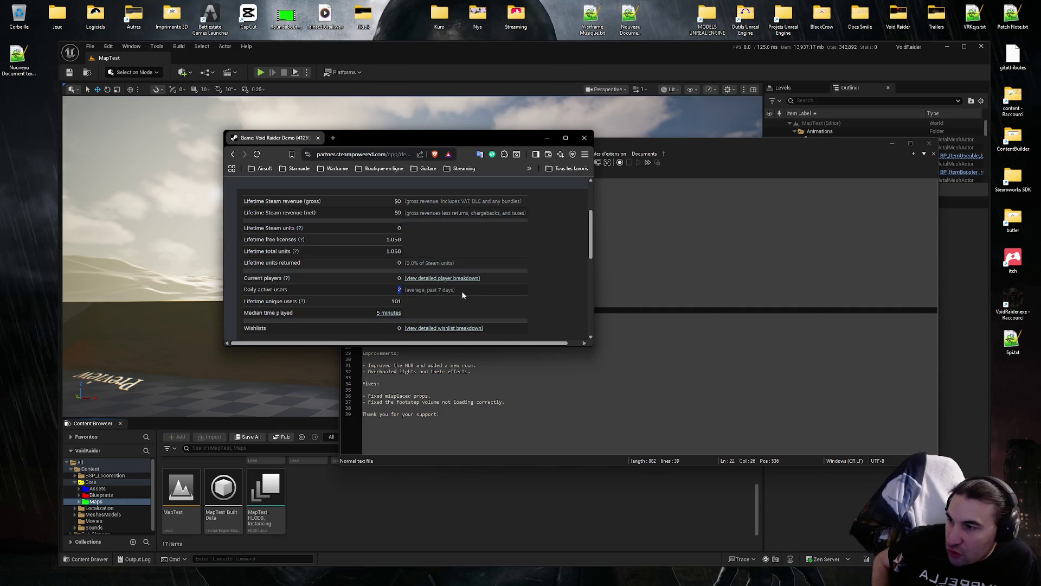
{"action": "left_click_drag", "start_coordinate": [449, 290], "coordinate": [433, 292]}
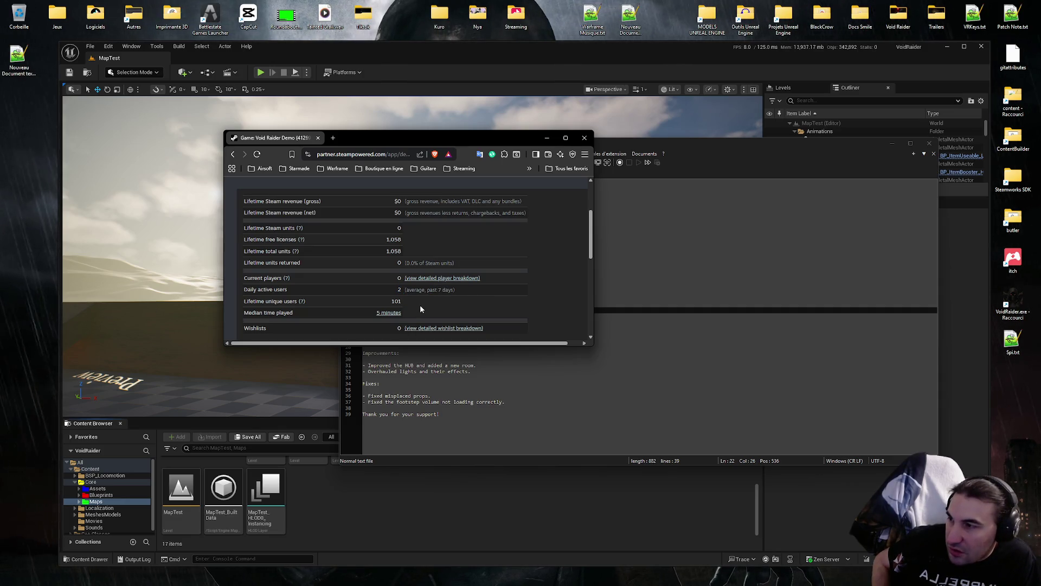
{"action": "mouse_move", "coordinate": [304, 305]}
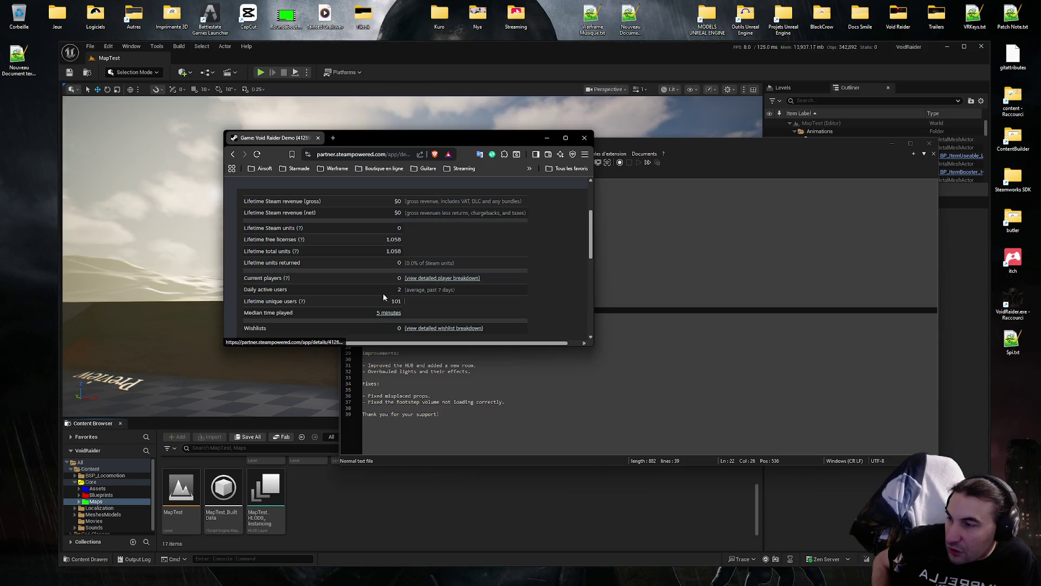
{"action": "double_click", "coordinate": [394, 239]}
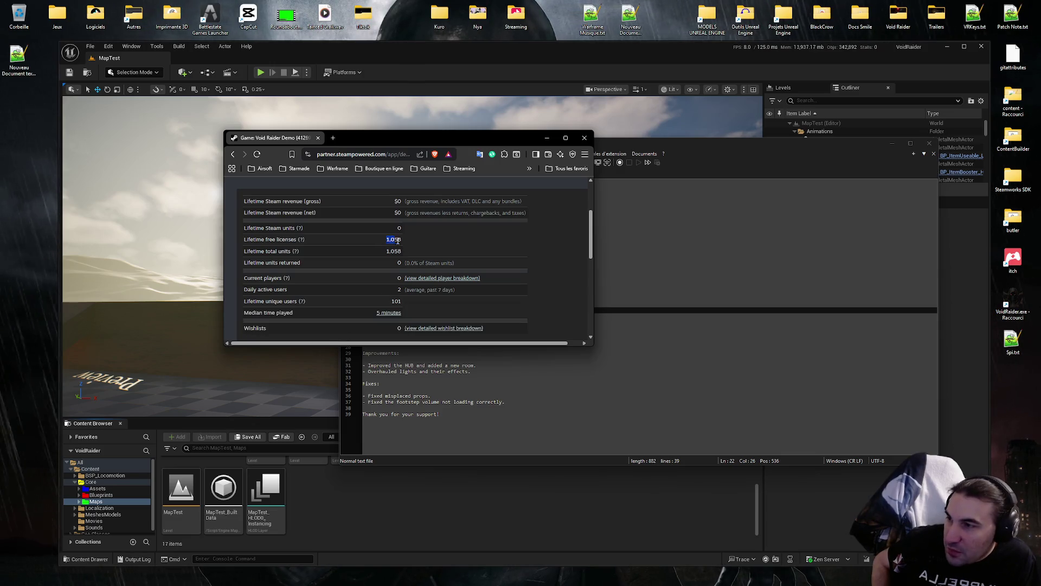
{"action": "double_click", "coordinate": [396, 301]}
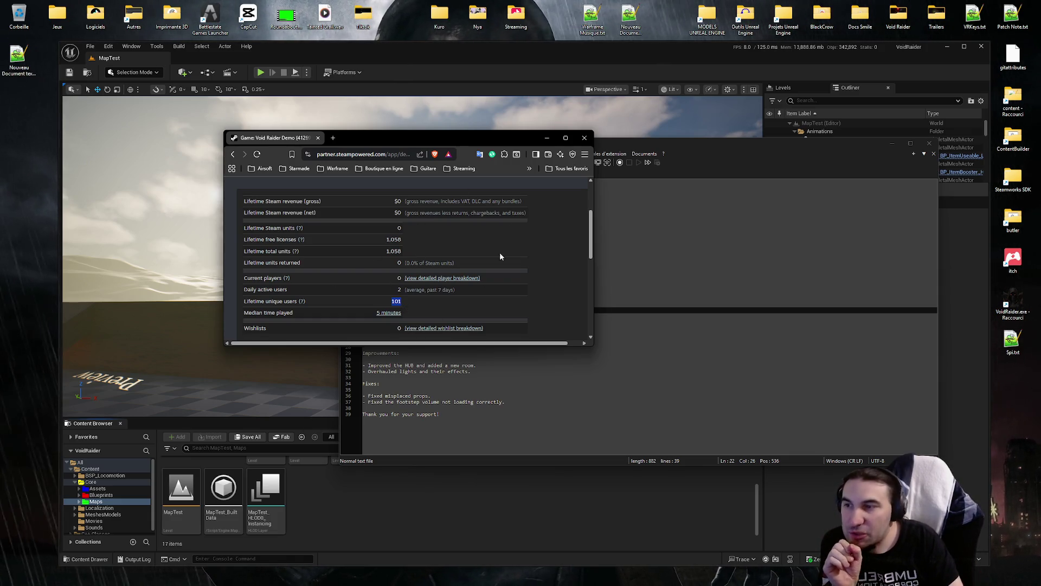
{"action": "left_click", "coordinate": [584, 137]}
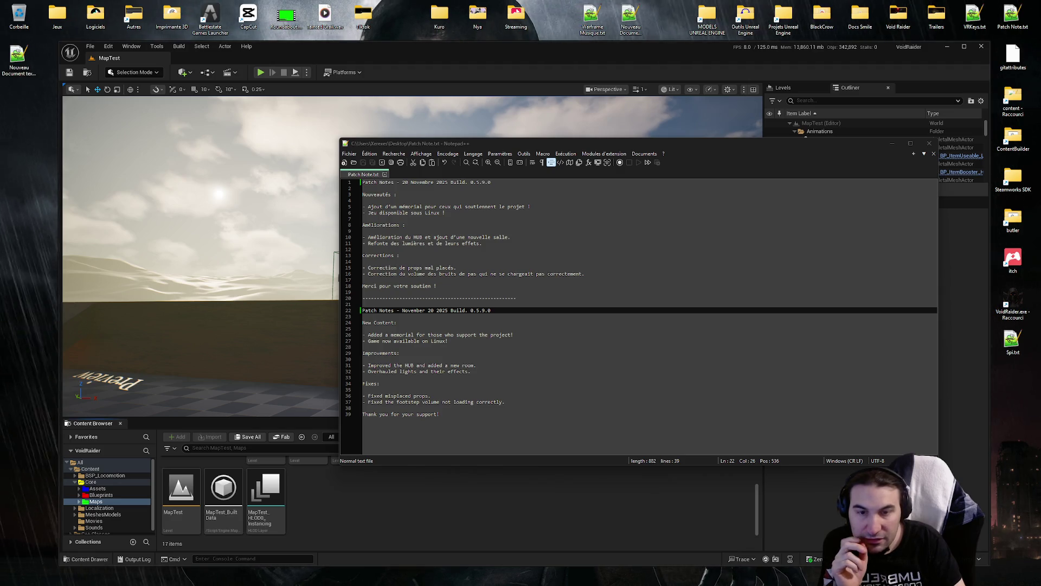
{"action": "mouse_move", "coordinate": [469, 582]}
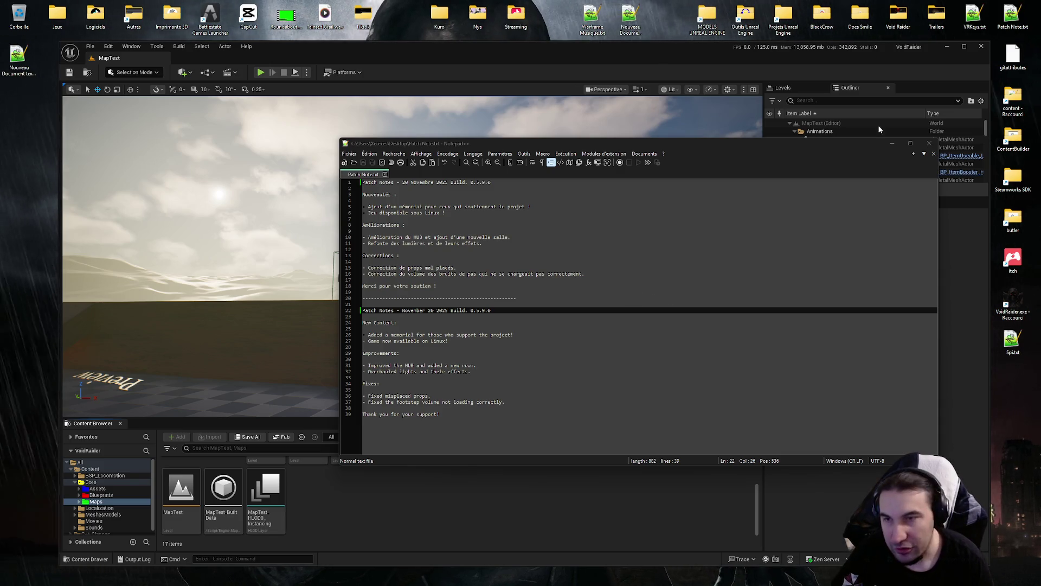
- Close Notepad++, select Lvl_Dungeon_Ship_BuiltData, maximize the Unreal editor and show the Output Log
{"action": "left_click", "coordinate": [929, 143]}
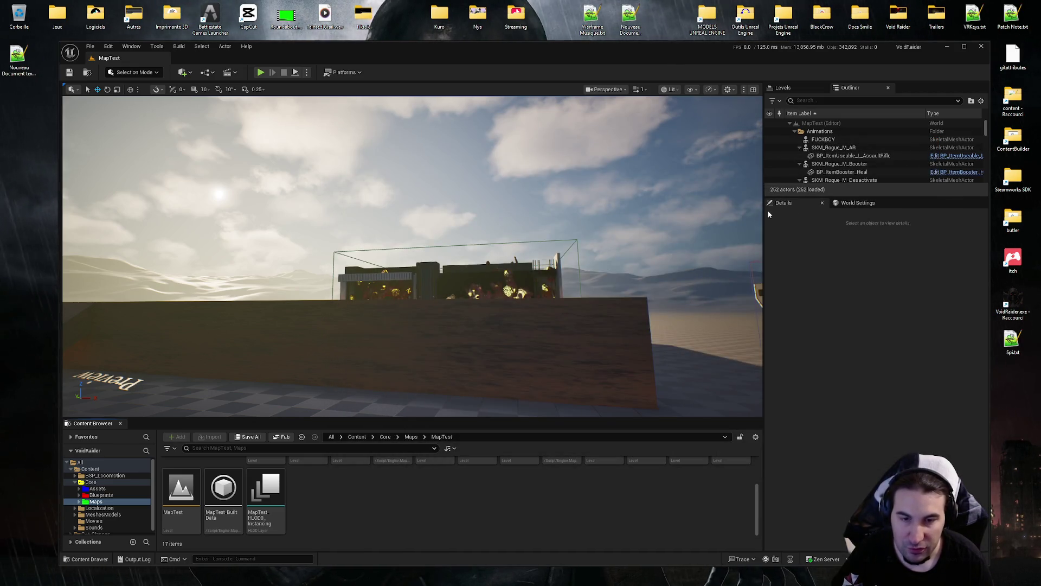
{"action": "mouse_move", "coordinate": [542, 584]}
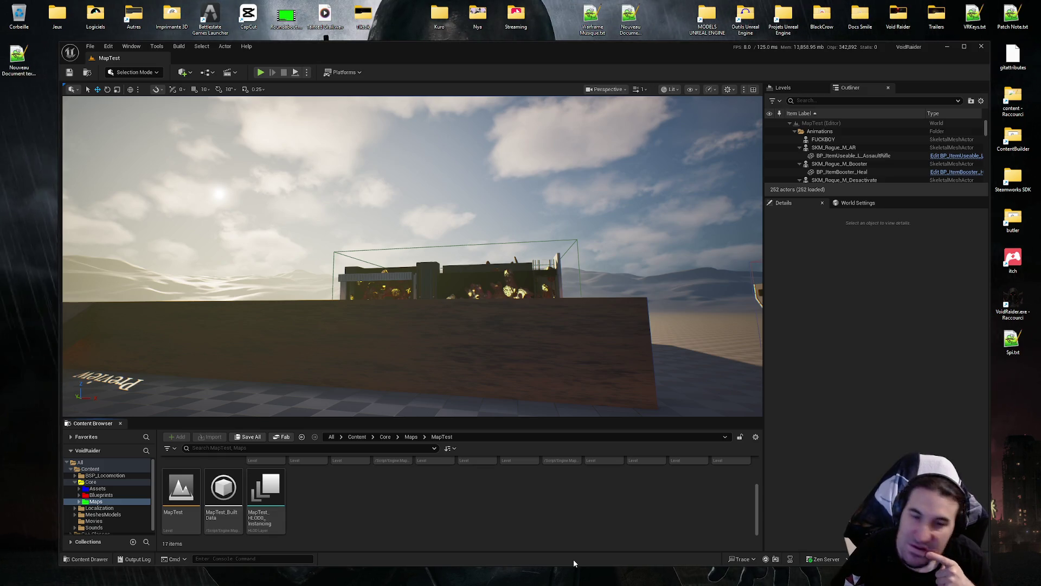
{"action": "scroll", "coordinate": [358, 531], "scroll_direction": "up", "scroll_amount": 2}
{"action": "left_click", "coordinate": [395, 499]}
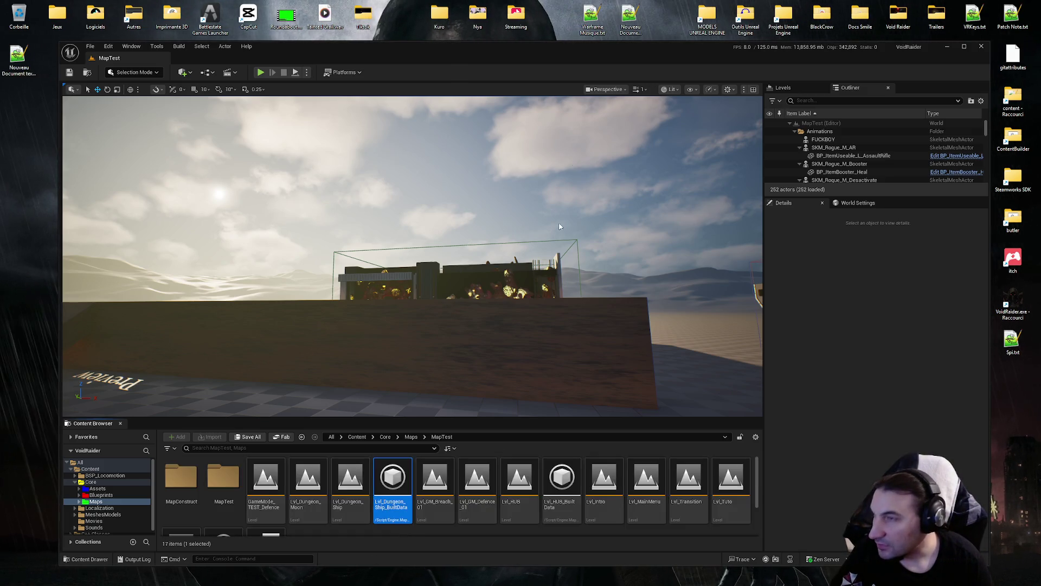
{"action": "double_click", "coordinate": [556, 50]}
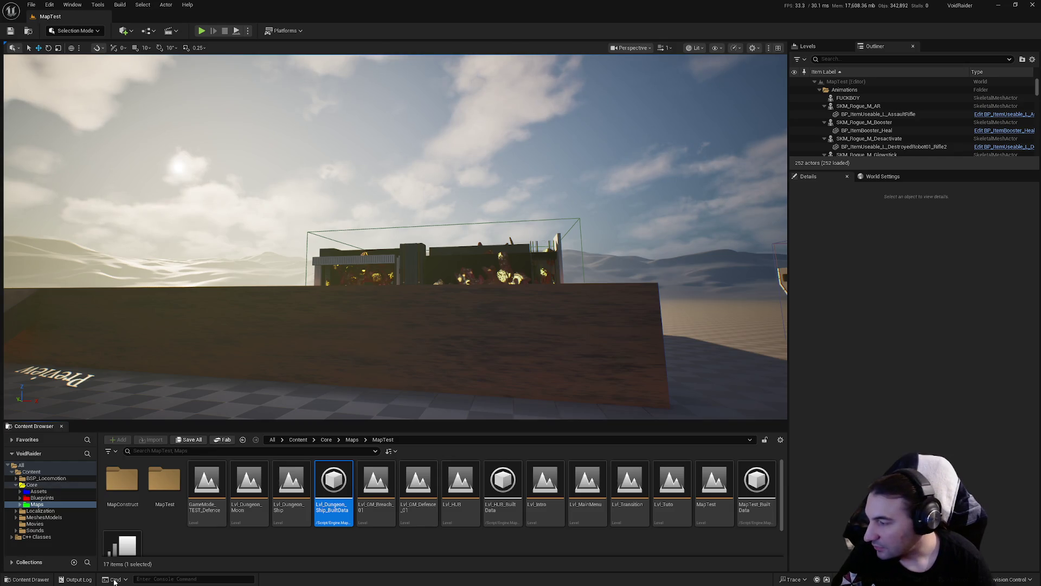
{"action": "left_click", "coordinate": [73, 580]}
- Clear the Output Log using Clear Log from its right-click menu
{"action": "right_click", "coordinate": [242, 479]}
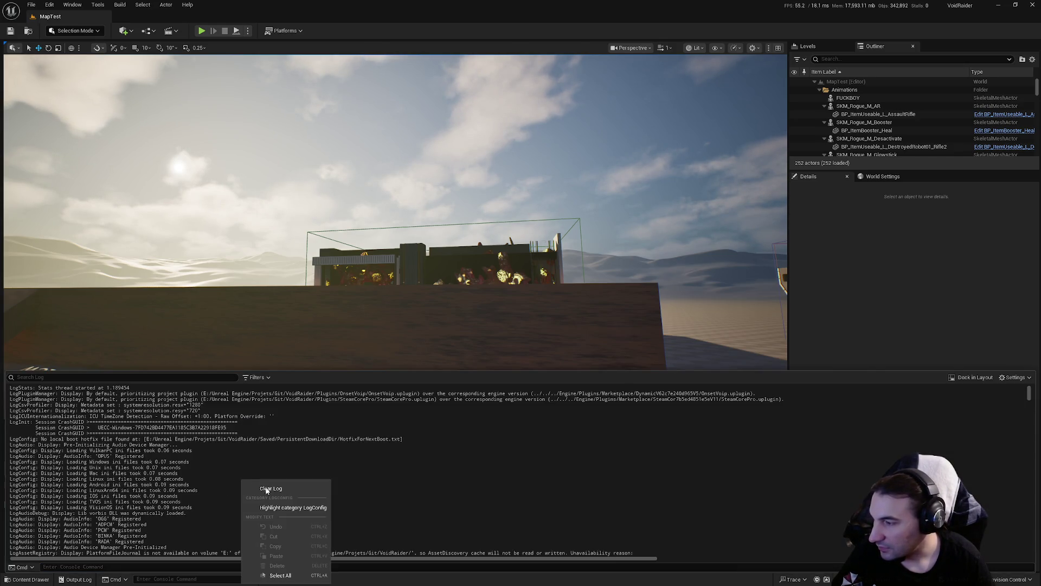
{"action": "left_click", "coordinate": [281, 305]}
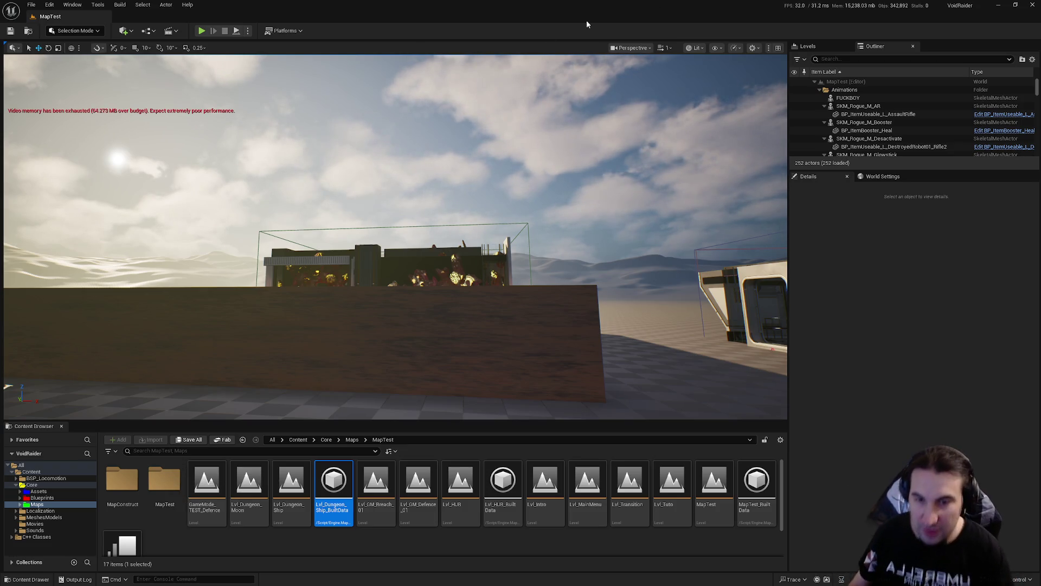
- Switch to Steam, select Void Raider in the library sidebar and open its store page
{"action": "key", "text": "super"}
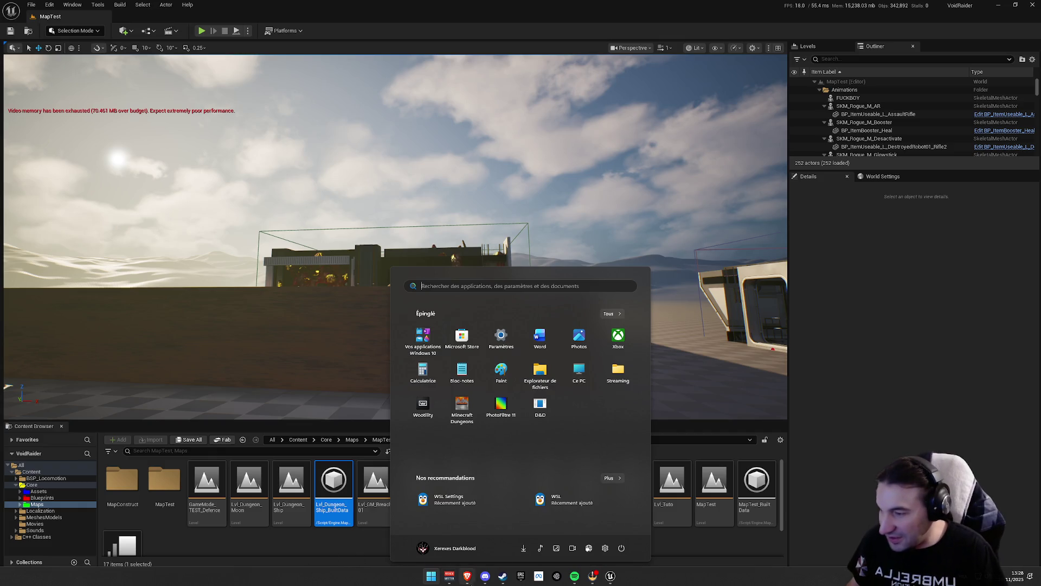
{"action": "left_click", "coordinate": [503, 576]}
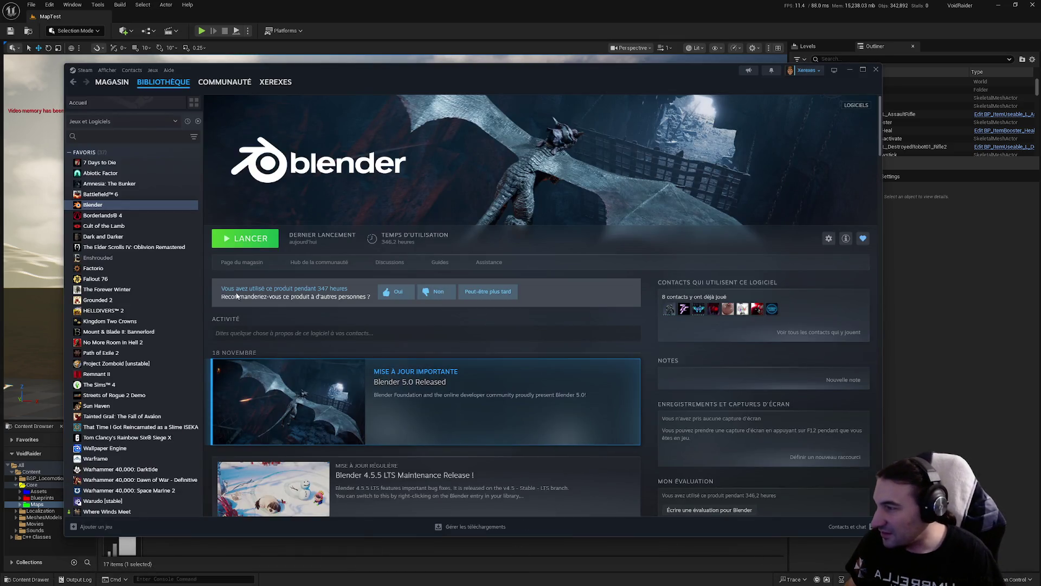
{"action": "scroll", "coordinate": [135, 311], "scroll_direction": "down", "scroll_amount": 5}
{"action": "scroll", "coordinate": [110, 333], "scroll_direction": "down", "scroll_amount": 3}
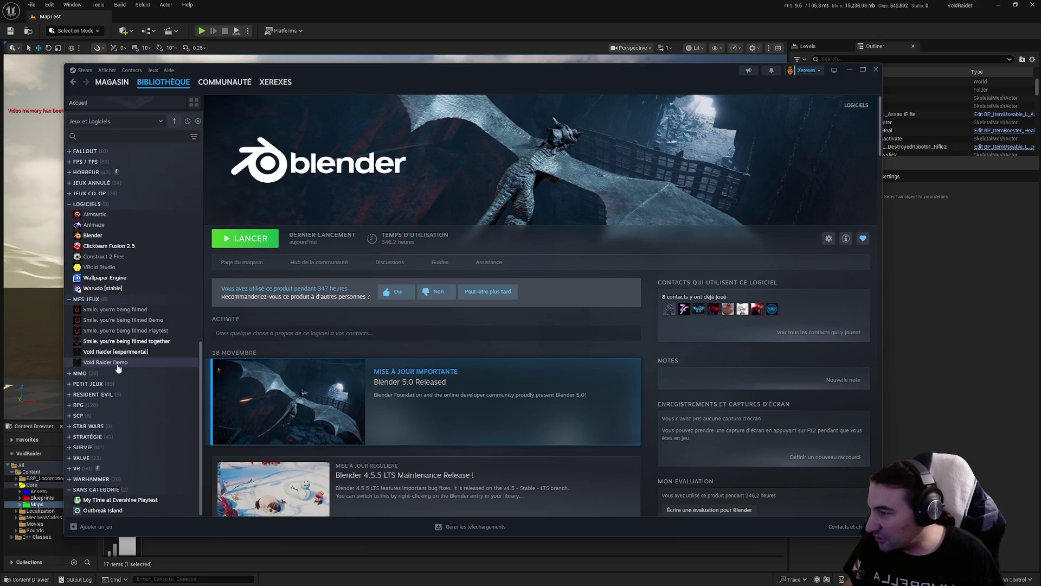
{"action": "left_click", "coordinate": [124, 351]}
{"action": "left_click", "coordinate": [243, 263]}
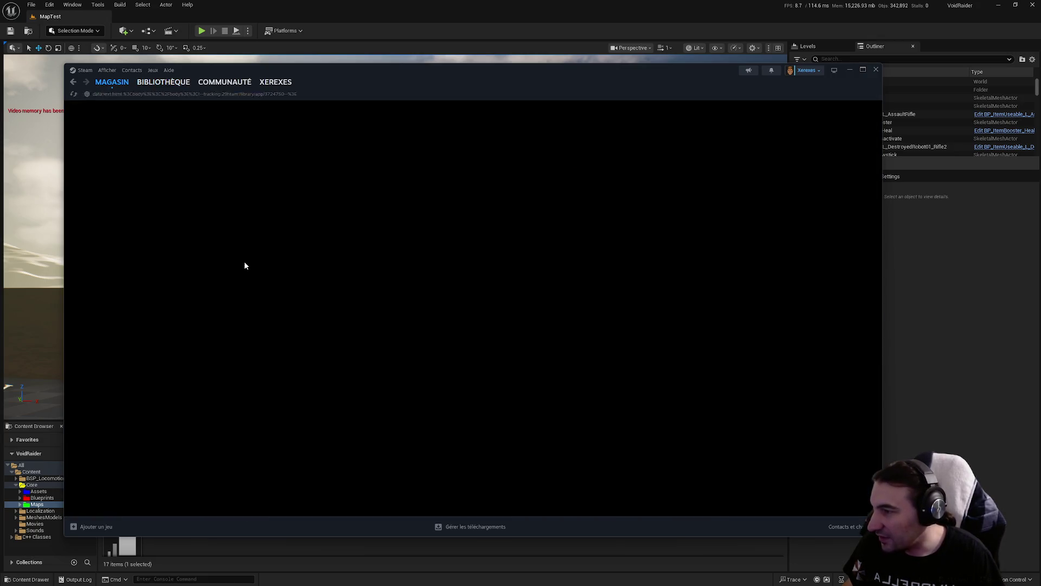
- Remove the 'Vos langues' review filter and scroll through Void Raider's reviews and store page
{"action": "scroll", "coordinate": [263, 265], "scroll_direction": "down", "scroll_amount": 20}
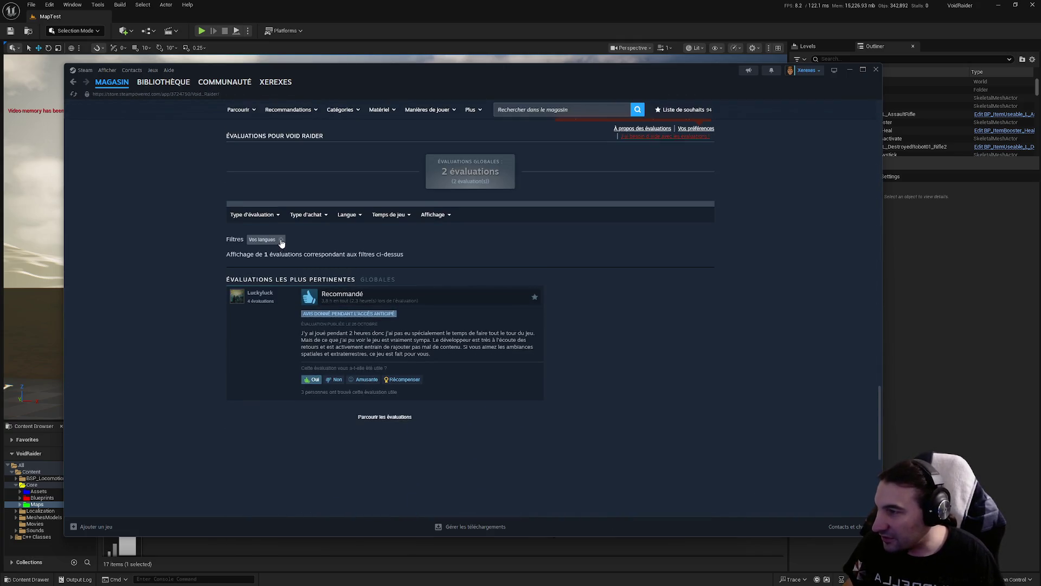
{"action": "left_click", "coordinate": [280, 240]}
{"action": "scroll", "coordinate": [141, 190], "scroll_direction": "down", "scroll_amount": 2}
{"action": "scroll", "coordinate": [140, 188], "scroll_direction": "up", "scroll_amount": 4}
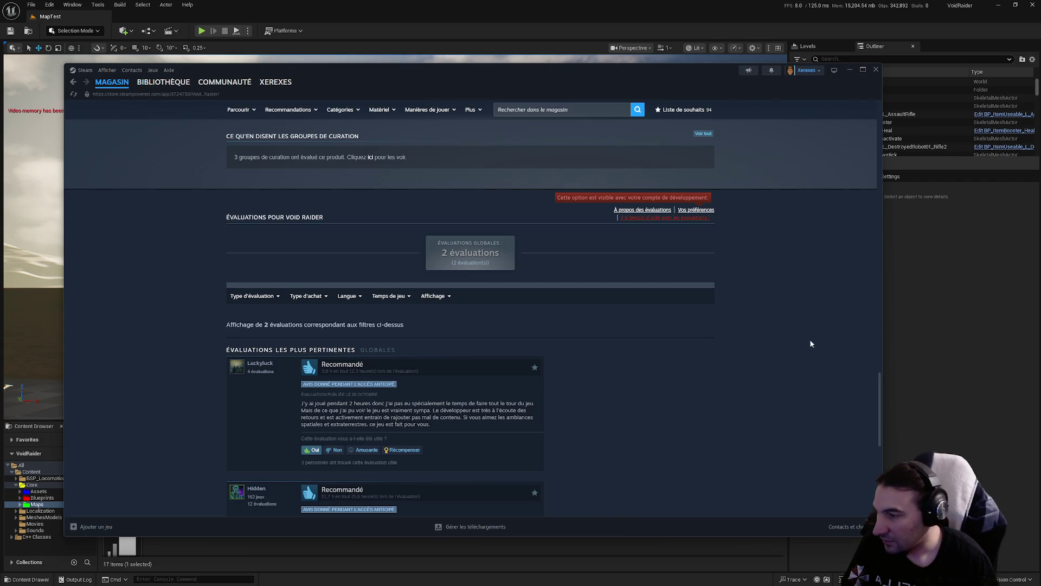
{"action": "scroll", "coordinate": [811, 344], "scroll_direction": "down", "scroll_amount": 3}
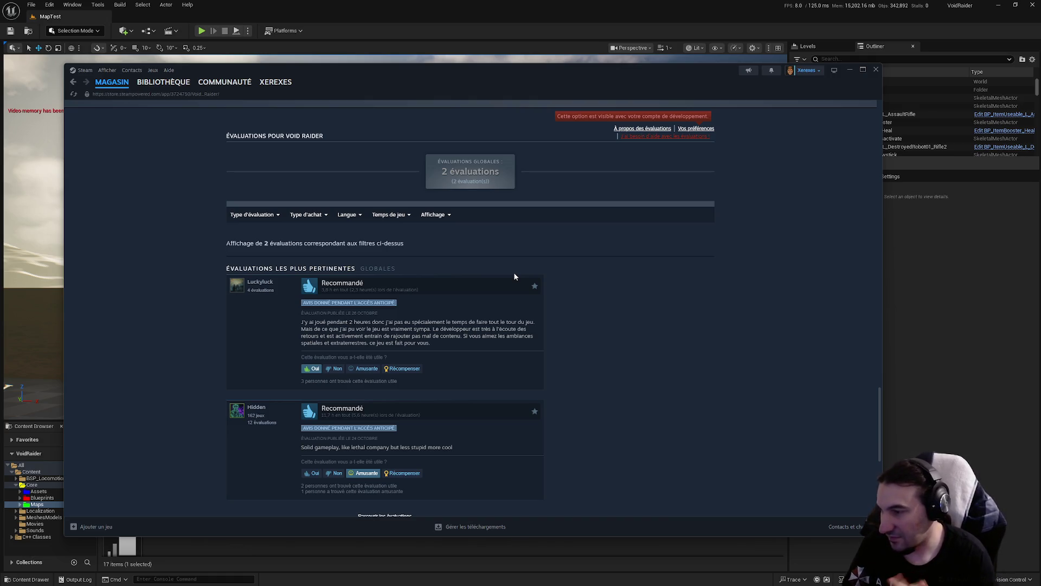
{"action": "scroll", "coordinate": [525, 255], "scroll_direction": "up", "scroll_amount": 15}
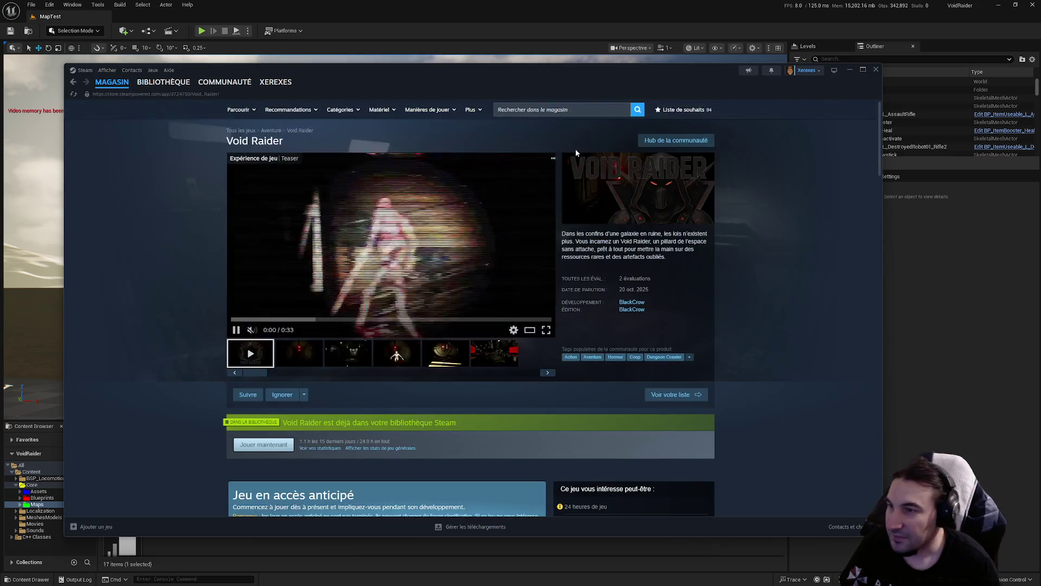
{"action": "scroll", "coordinate": [511, 267], "scroll_direction": "down", "scroll_amount": 7}
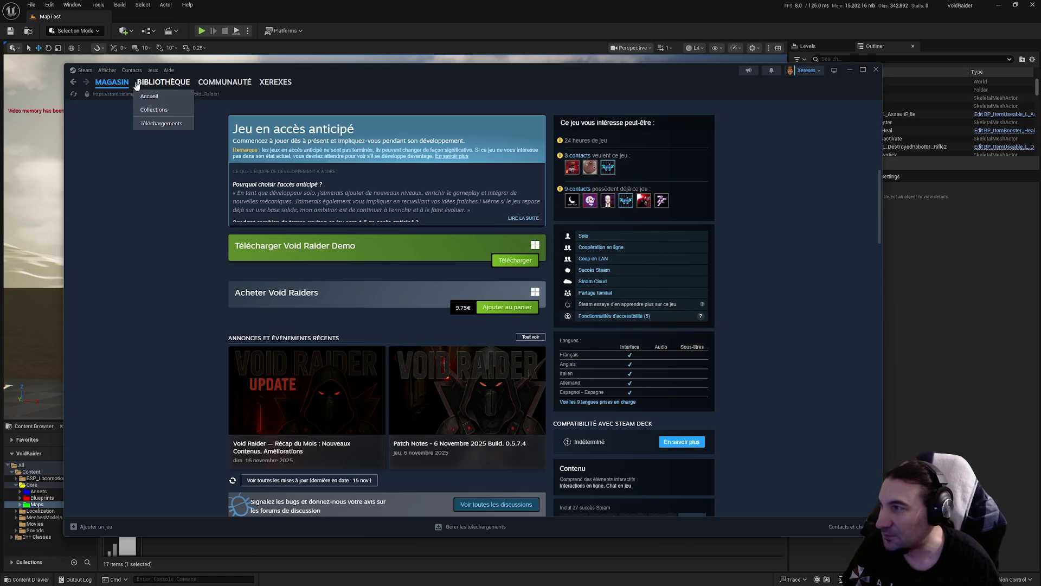
- Go to Library Home, open 7 Days to Die from Favoris and scroll through its updates
{"action": "left_click", "coordinate": [147, 97]}
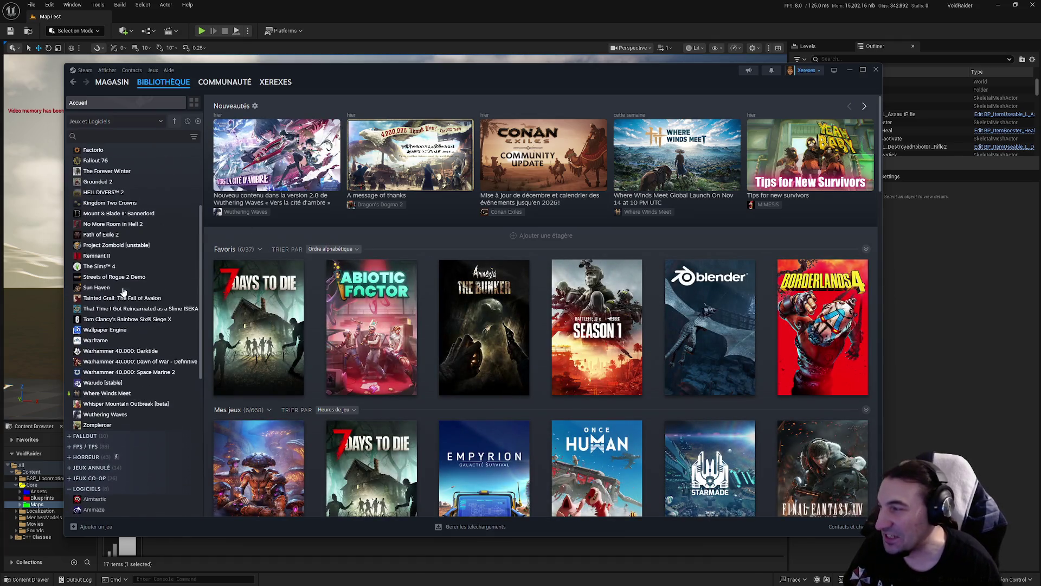
{"action": "scroll", "coordinate": [112, 302], "scroll_direction": "down", "scroll_amount": 2}
{"action": "scroll", "coordinate": [112, 302], "scroll_direction": "up", "scroll_amount": 2}
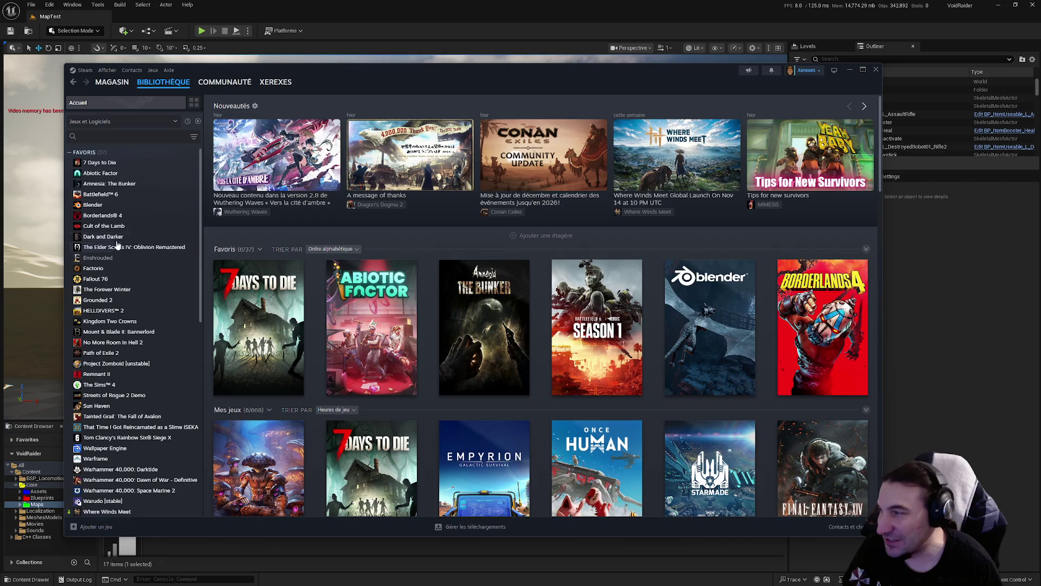
{"action": "left_click", "coordinate": [100, 163]}
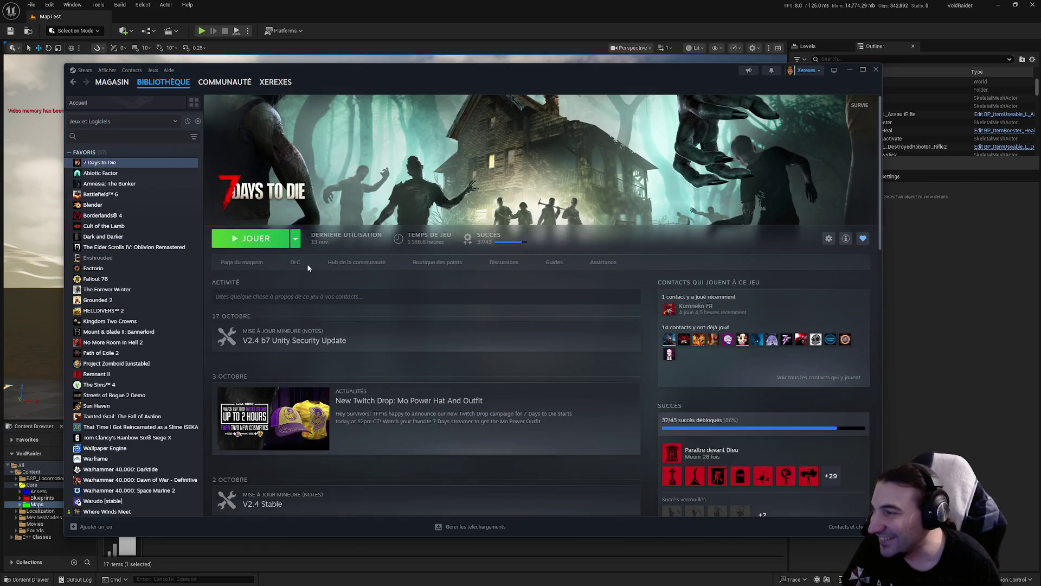
{"action": "scroll", "coordinate": [510, 315], "scroll_direction": "down", "scroll_amount": 15}
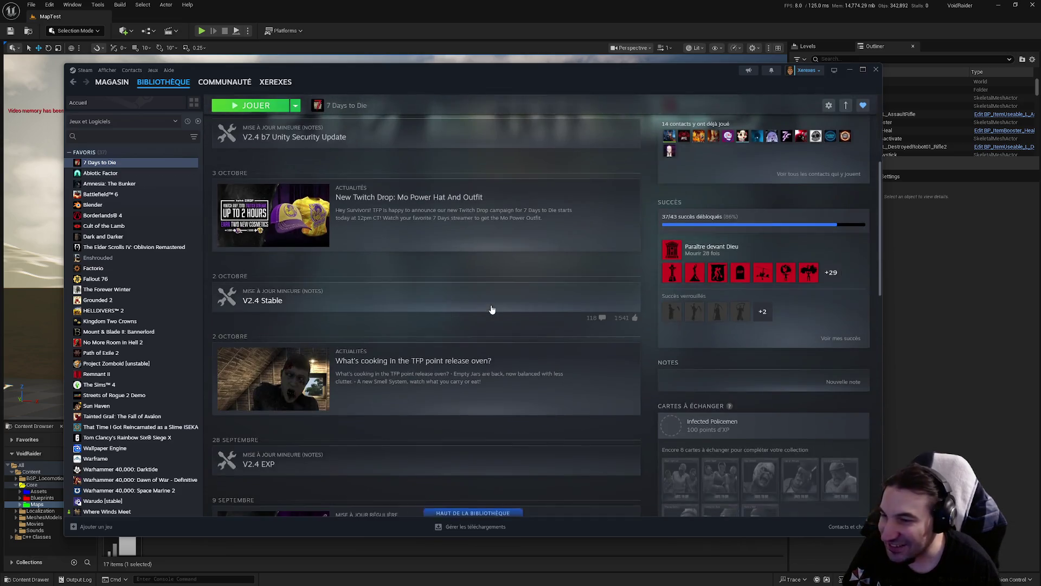
{"action": "scroll", "coordinate": [487, 307], "scroll_direction": "down", "scroll_amount": 1}
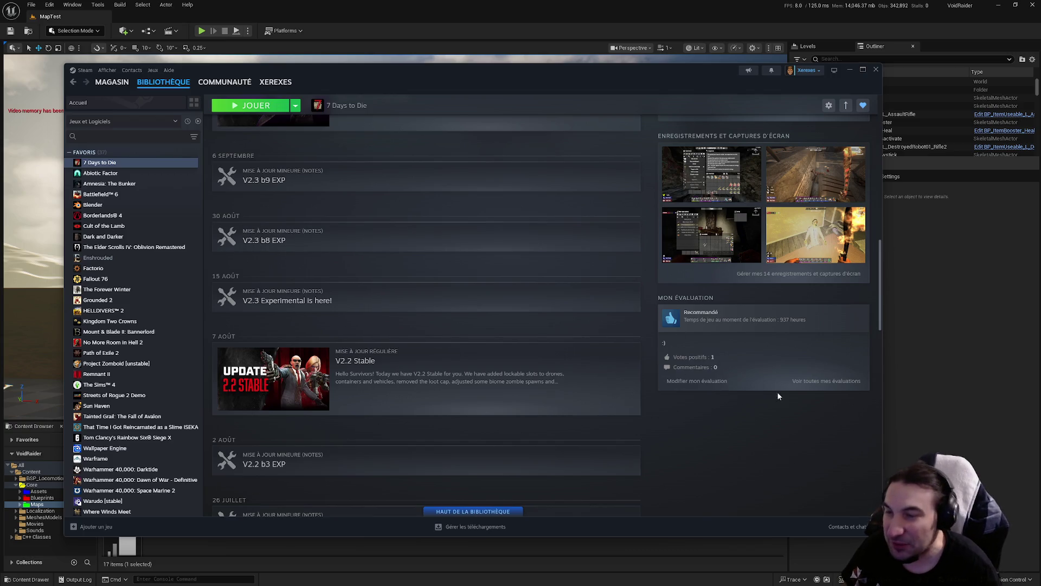
- View all your own reviews, go back, return to Library Home, then bring up the Start menu
{"action": "left_click", "coordinate": [803, 380]}
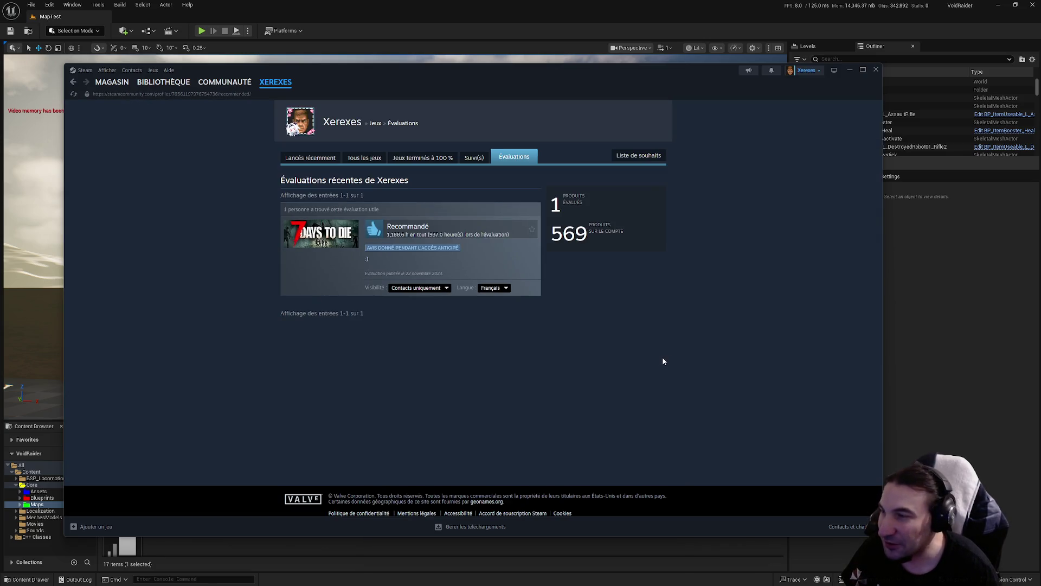
{"action": "key", "text": "alt+Left"}
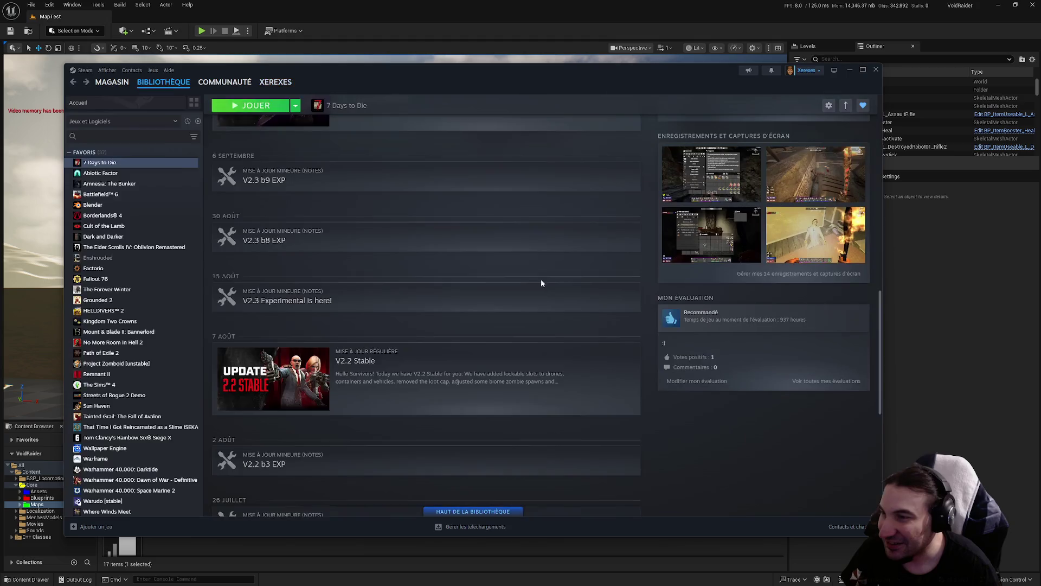
{"action": "mouse_move", "coordinate": [169, 135]}
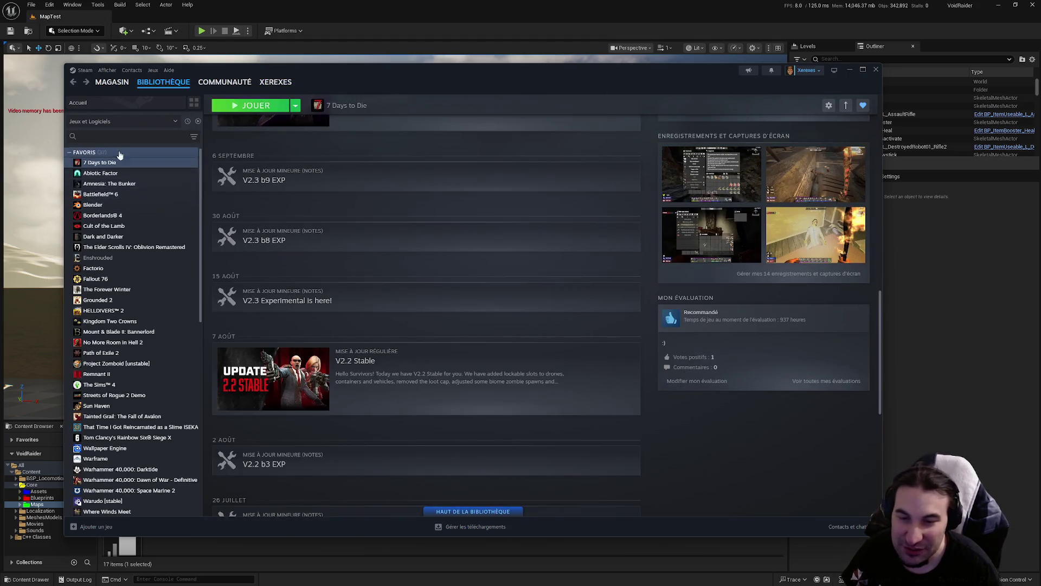
{"action": "left_click", "coordinate": [149, 99]}
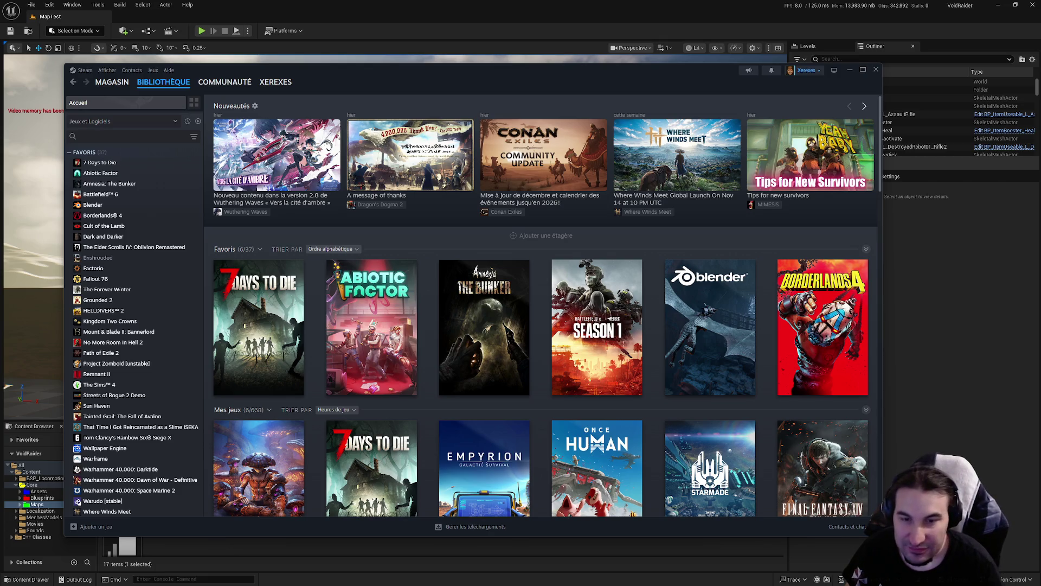
{"action": "mouse_move", "coordinate": [371, 454]}
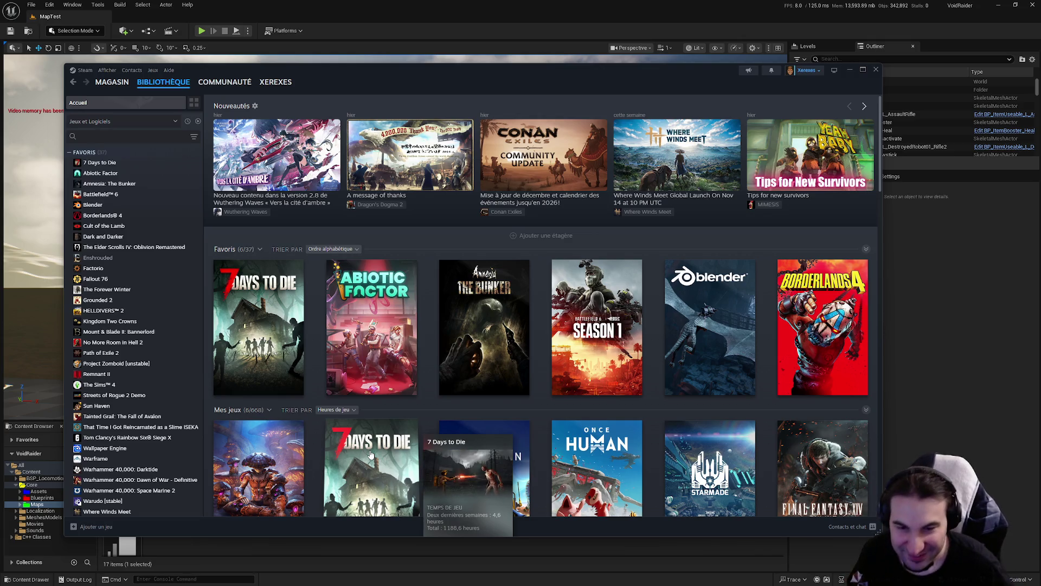
{"action": "key", "text": "super"}
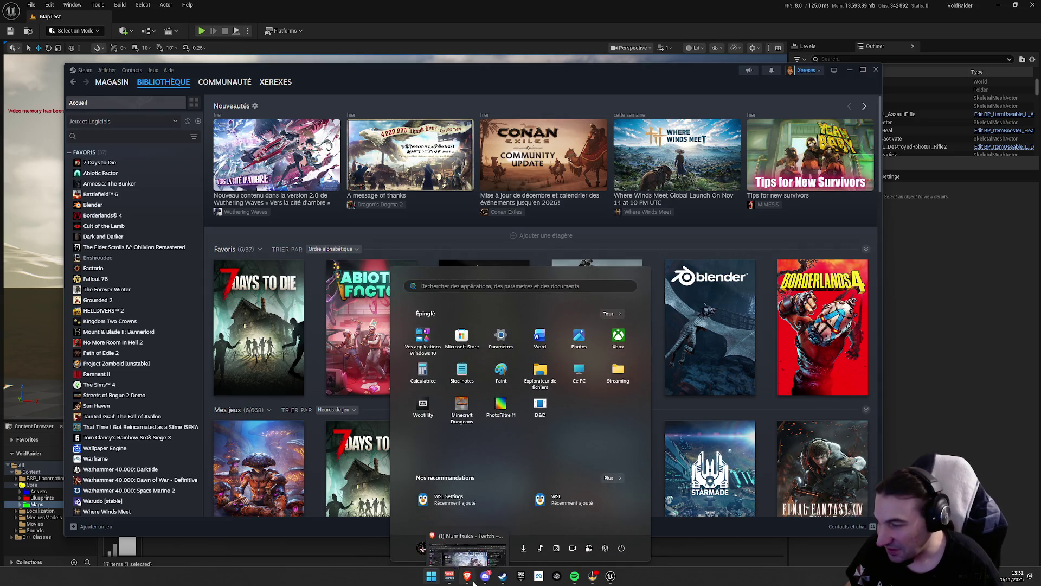
{"action": "key", "text": "super"}
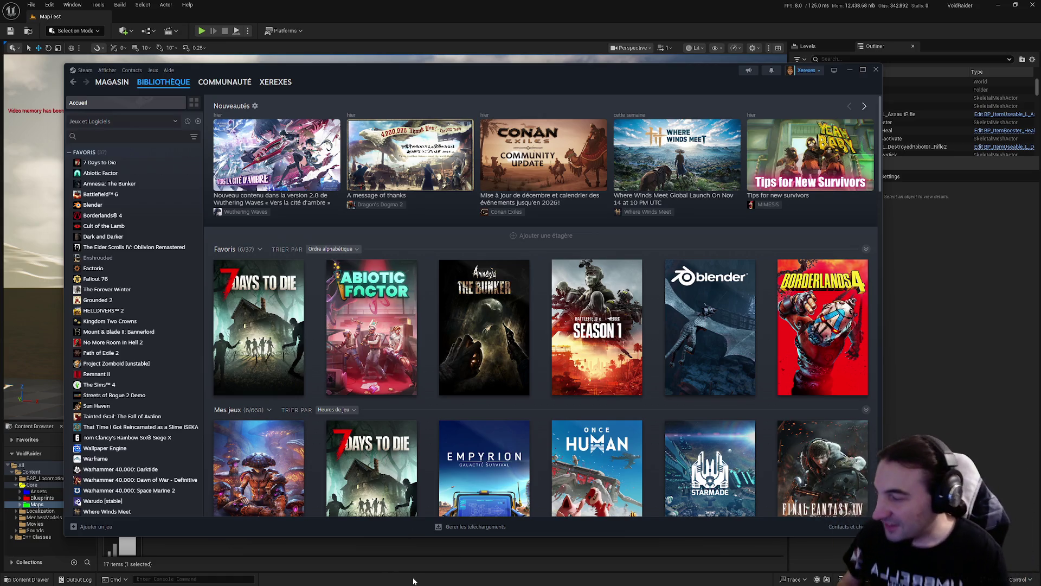
{"action": "key", "text": "super"}
- Bring Steam back to the front and open the 7 Days to Die store page
{"action": "left_click", "coordinate": [945, 355]}
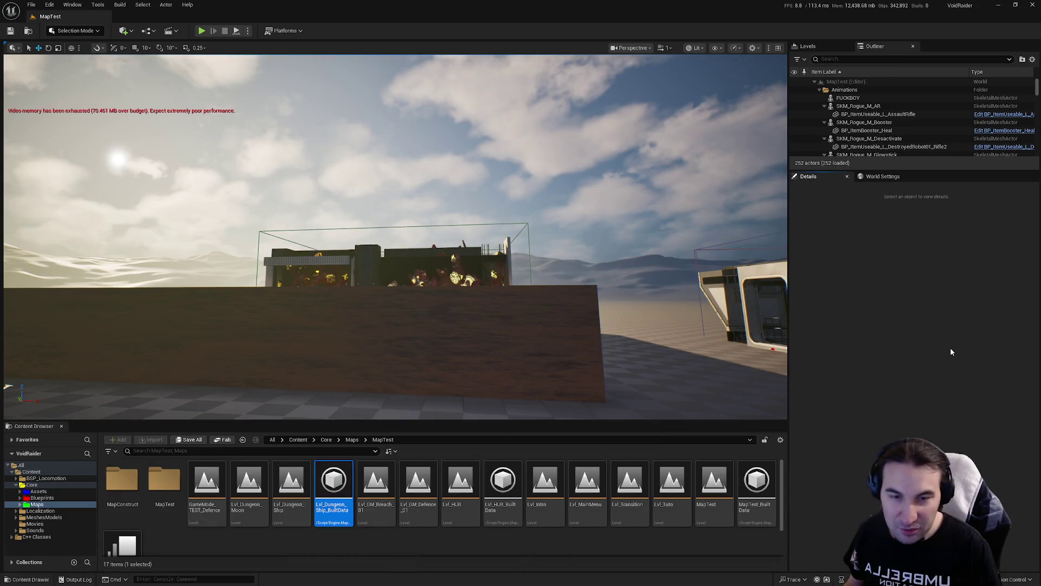
{"action": "key", "text": "super"}
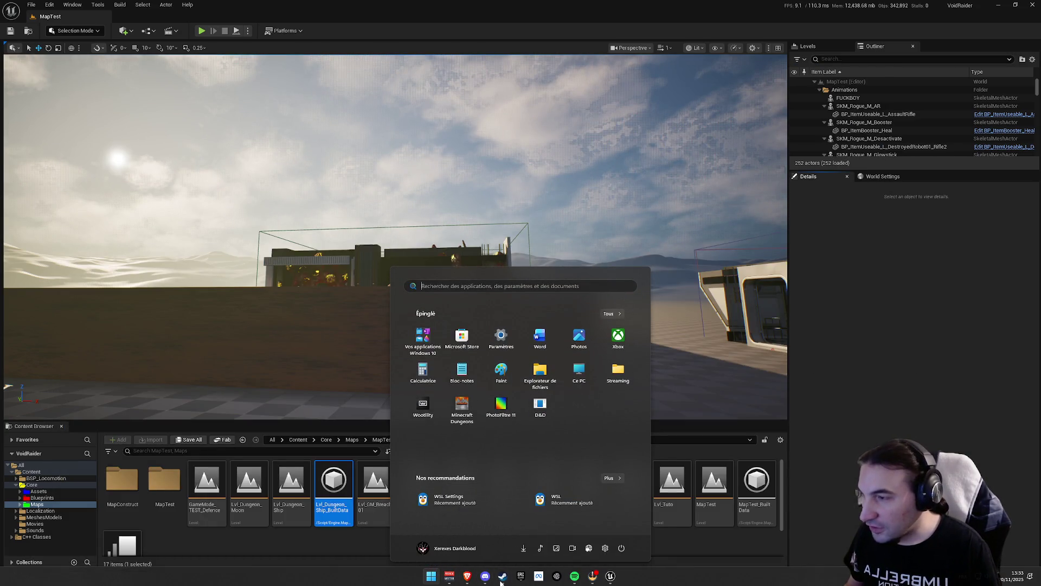
{"action": "left_click", "coordinate": [503, 576]}
{"action": "mouse_move", "coordinate": [158, 92]}
{"action": "left_click", "coordinate": [108, 162]}
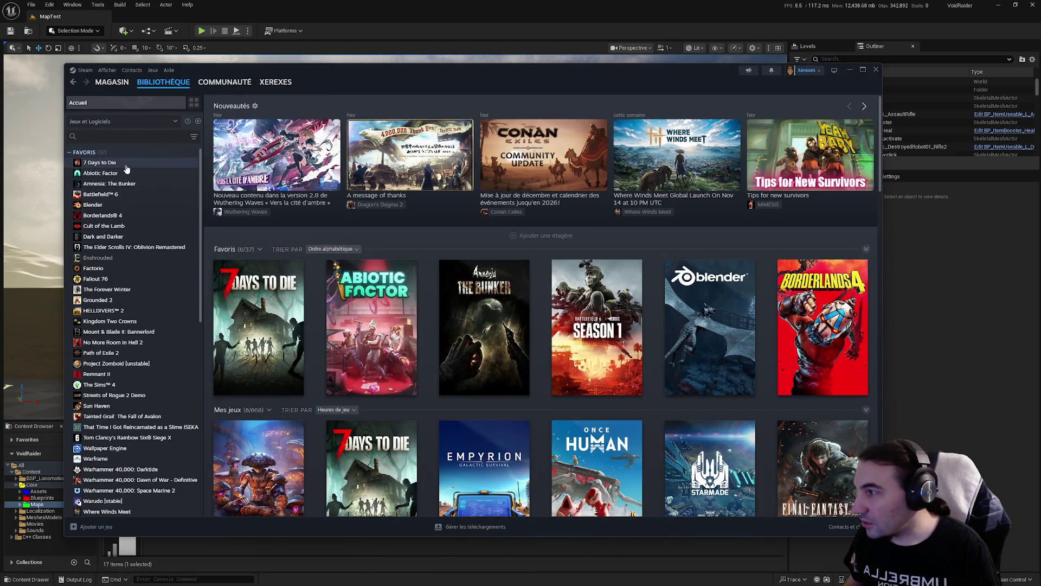
{"action": "left_click", "coordinate": [245, 263]}
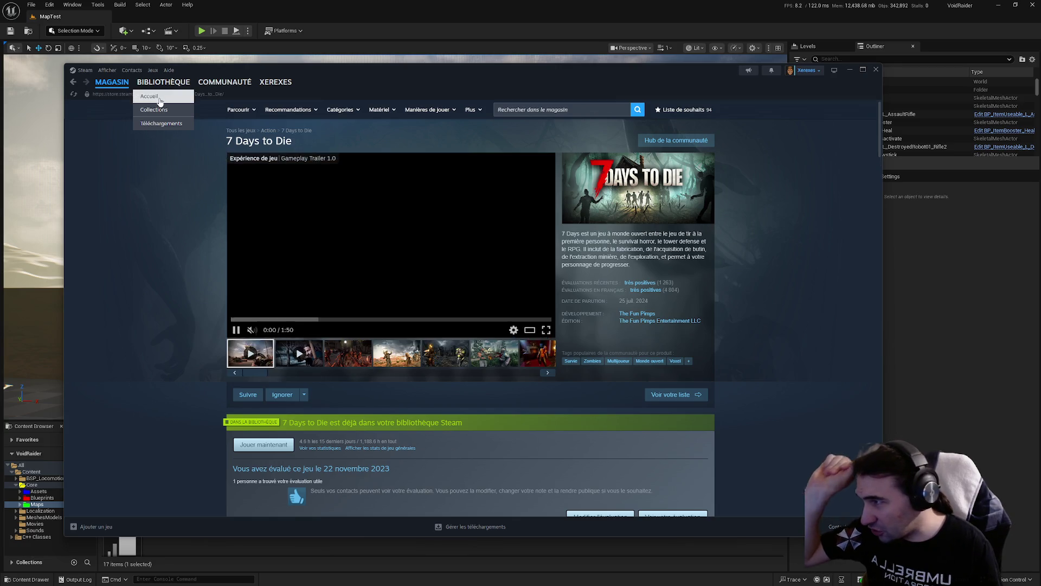
- Open the Factorio store page and scroll through its reviews
{"action": "left_click", "coordinate": [160, 101]}
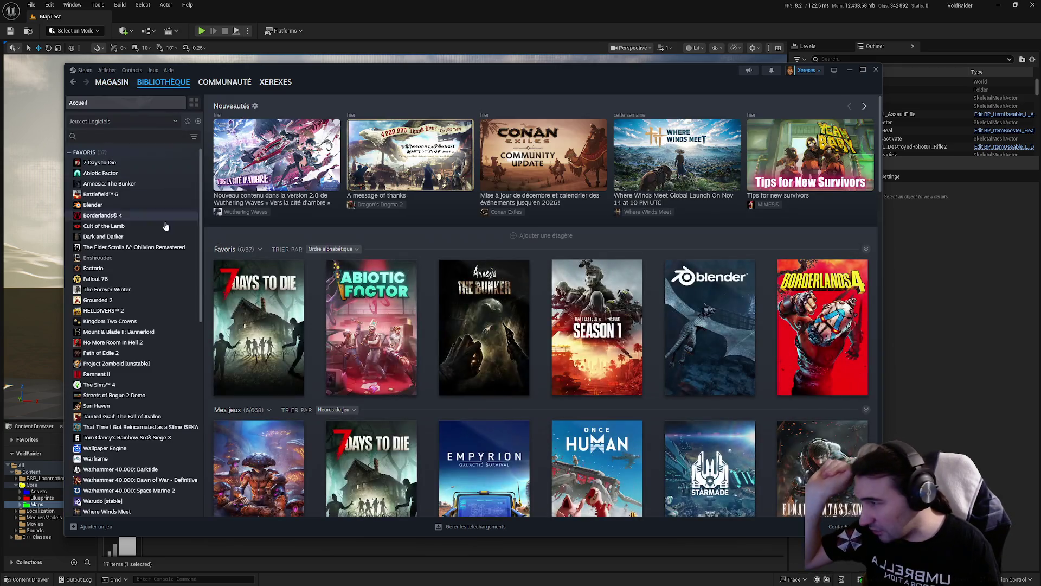
{"action": "left_click", "coordinate": [131, 268]}
{"action": "left_click", "coordinate": [250, 266]}
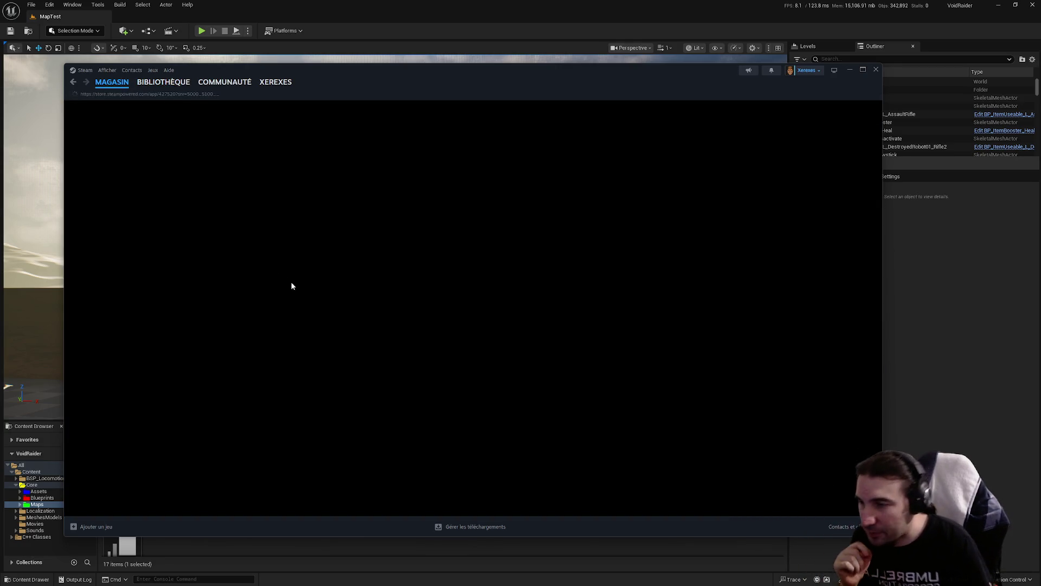
{"action": "scroll", "coordinate": [303, 296], "scroll_direction": "down", "scroll_amount": 7}
{"action": "scroll", "coordinate": [340, 377], "scroll_direction": "down", "scroll_amount": 20}
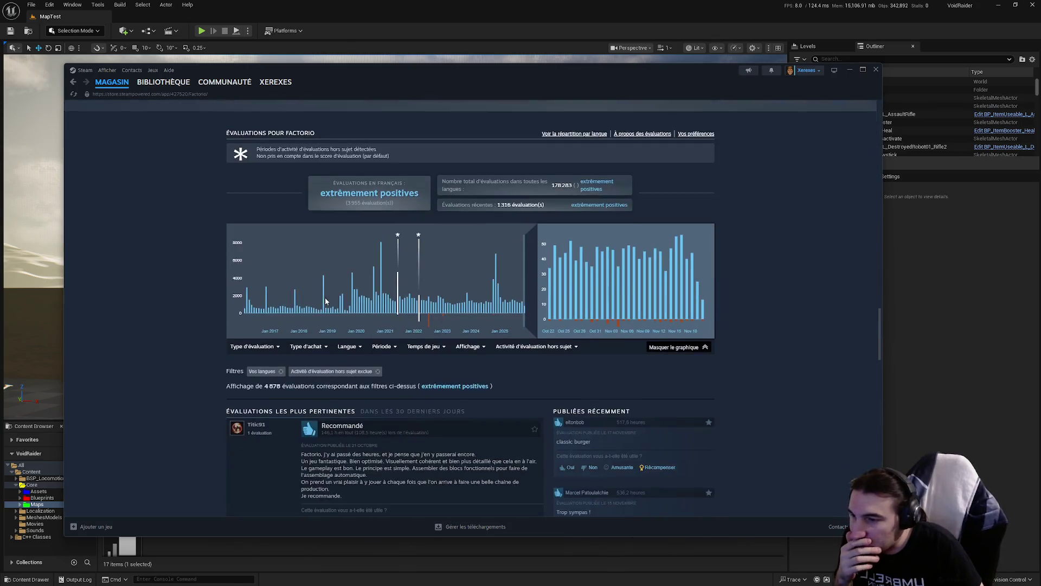
{"action": "scroll", "coordinate": [417, 330], "scroll_direction": "up", "scroll_amount": 1}
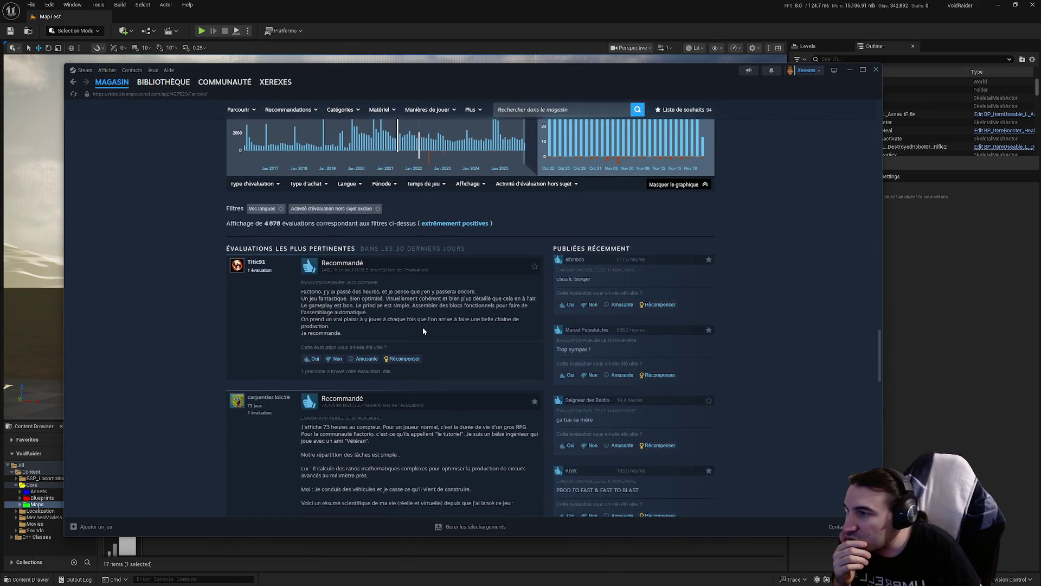
{"action": "scroll", "coordinate": [423, 331], "scroll_direction": "down", "scroll_amount": 4}
{"action": "scroll", "coordinate": [443, 348], "scroll_direction": "up", "scroll_amount": 4}
{"action": "scroll", "coordinate": [443, 348], "scroll_direction": "down", "scroll_amount": 7}
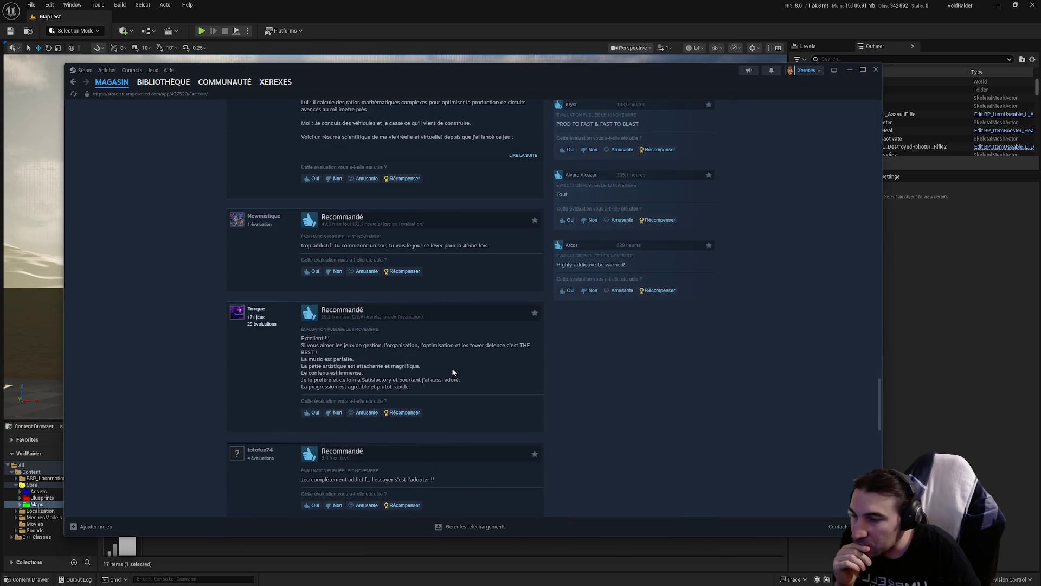
{"action": "scroll", "coordinate": [449, 368], "scroll_direction": "up", "scroll_amount": 7}
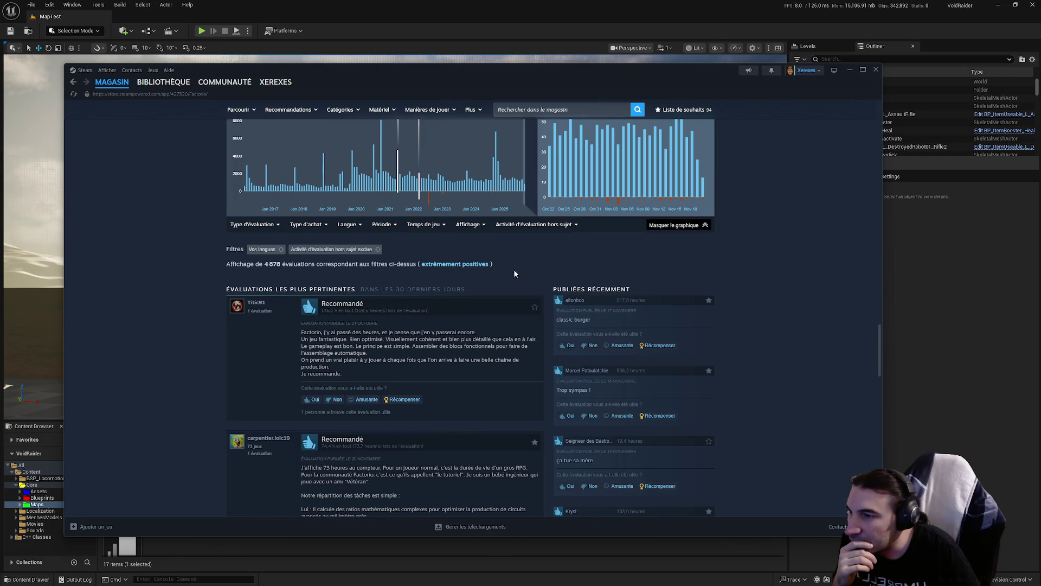
- Try the Borderlands 4 store page past its age check, then select Abiotic Factor in the library
{"action": "left_click", "coordinate": [164, 82]}
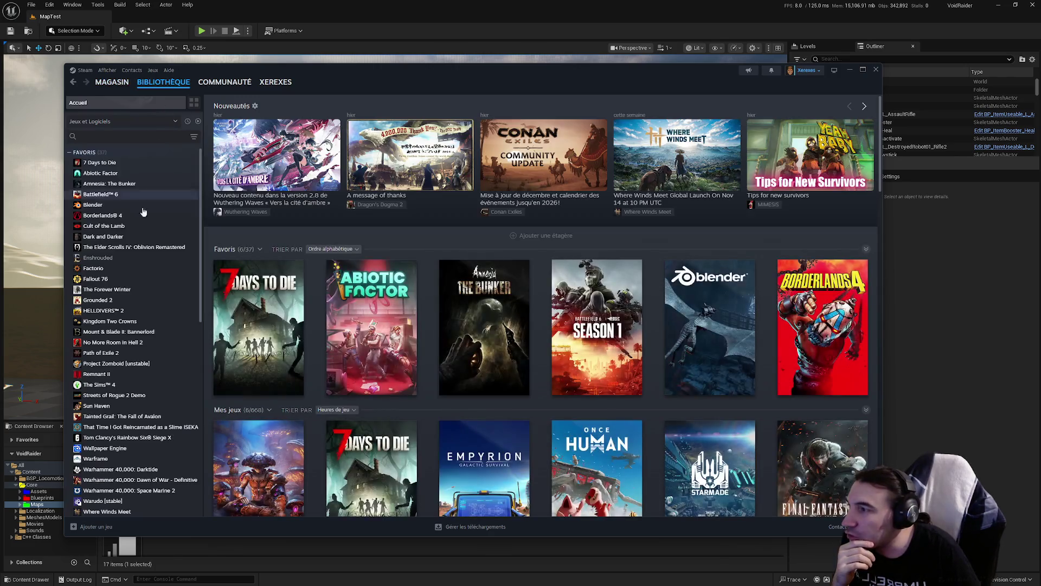
{"action": "left_click", "coordinate": [114, 217]}
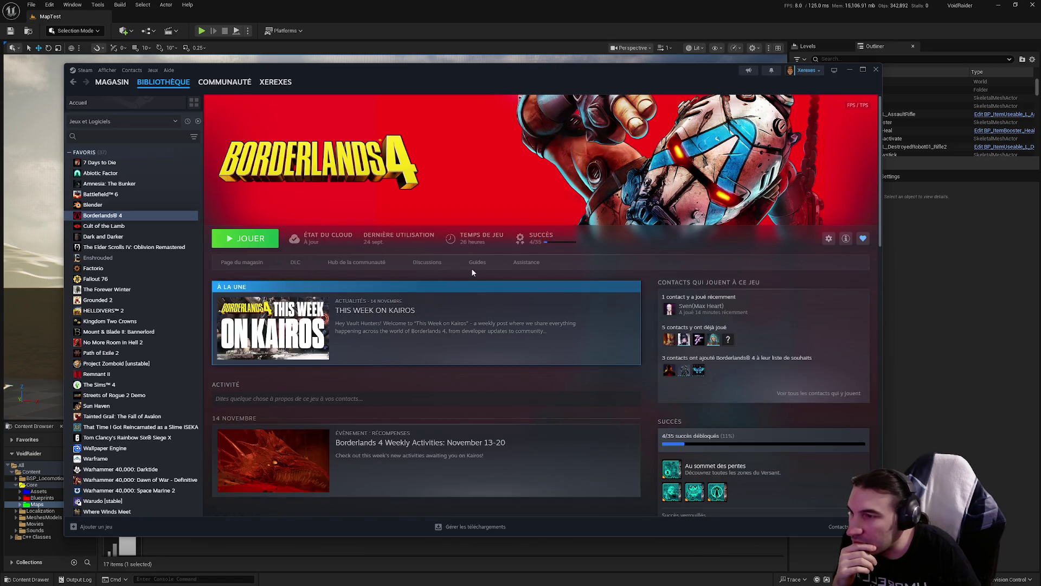
{"action": "left_click", "coordinate": [250, 263]}
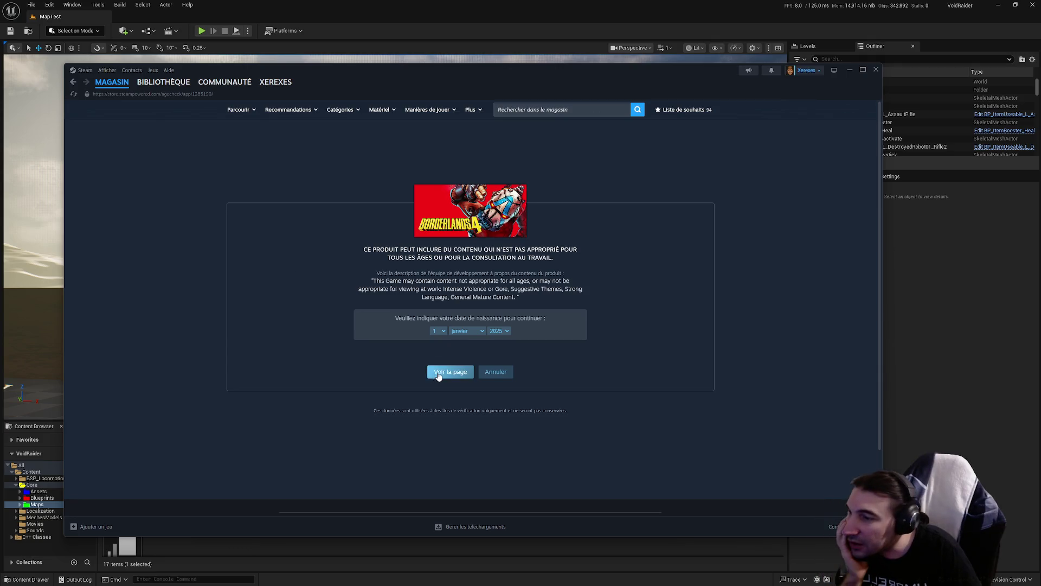
{"action": "left_click", "coordinate": [434, 370]}
{"action": "left_click", "coordinate": [549, 316]}
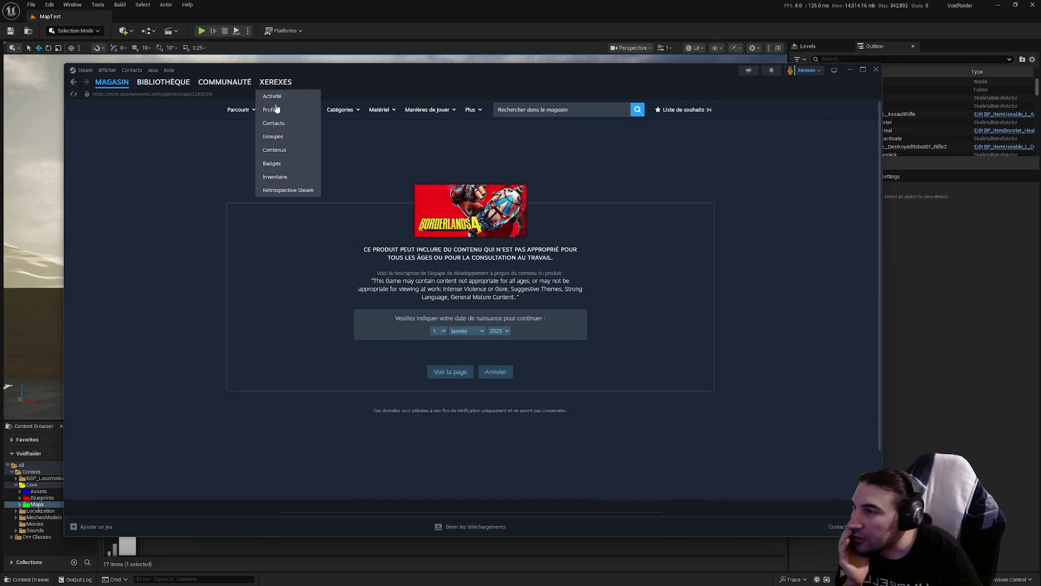
{"action": "left_click", "coordinate": [163, 82]}
{"action": "left_click", "coordinate": [100, 173]}
- Open the Abiotic Factor store page and scroll down through its description and reviews
{"action": "left_click", "coordinate": [242, 263]}
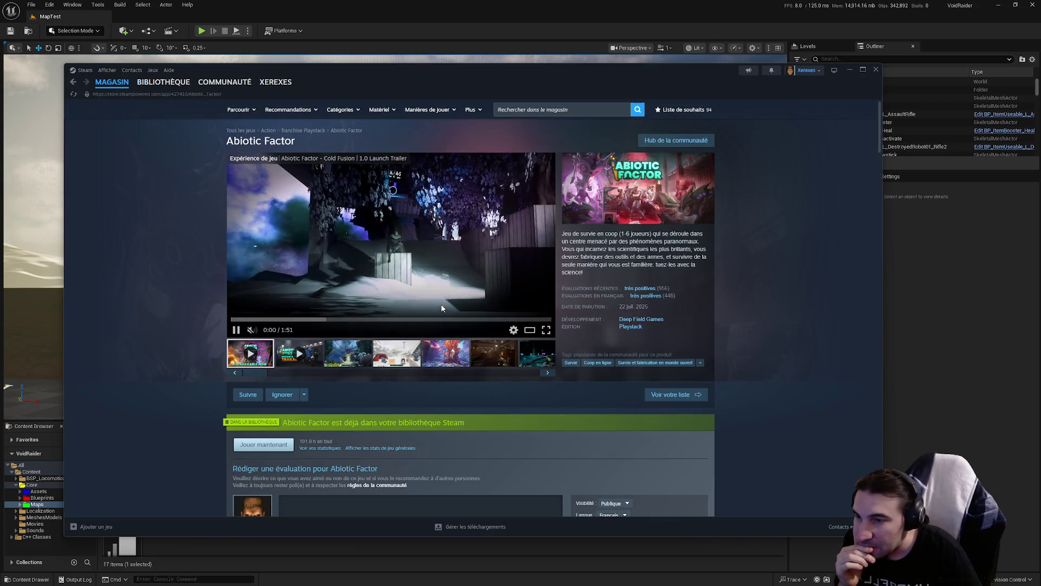
{"action": "scroll", "coordinate": [471, 304], "scroll_direction": "down", "scroll_amount": 10}
{"action": "scroll", "coordinate": [472, 308], "scroll_direction": "down", "scroll_amount": 15}
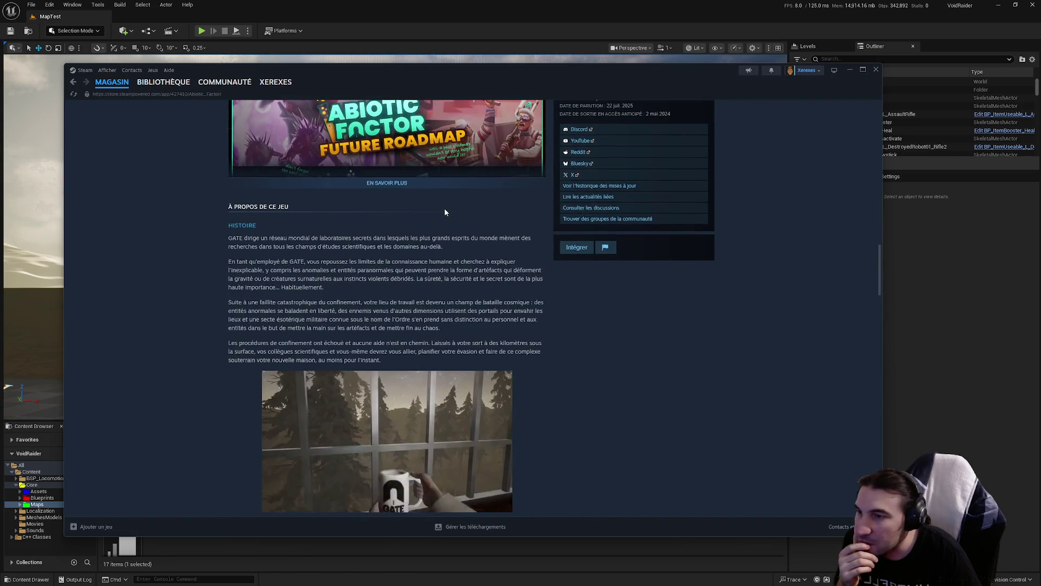
{"action": "scroll", "coordinate": [435, 225], "scroll_direction": "down", "scroll_amount": 10}
{"action": "scroll", "coordinate": [434, 228], "scroll_direction": "down", "scroll_amount": 4}
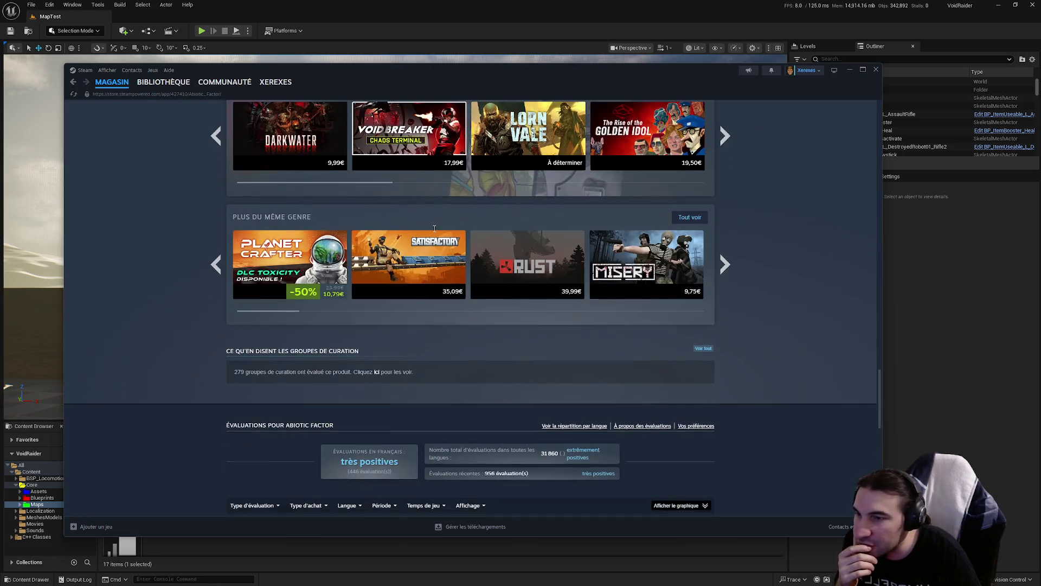
{"action": "scroll", "coordinate": [435, 228], "scroll_direction": "down", "scroll_amount": 5}
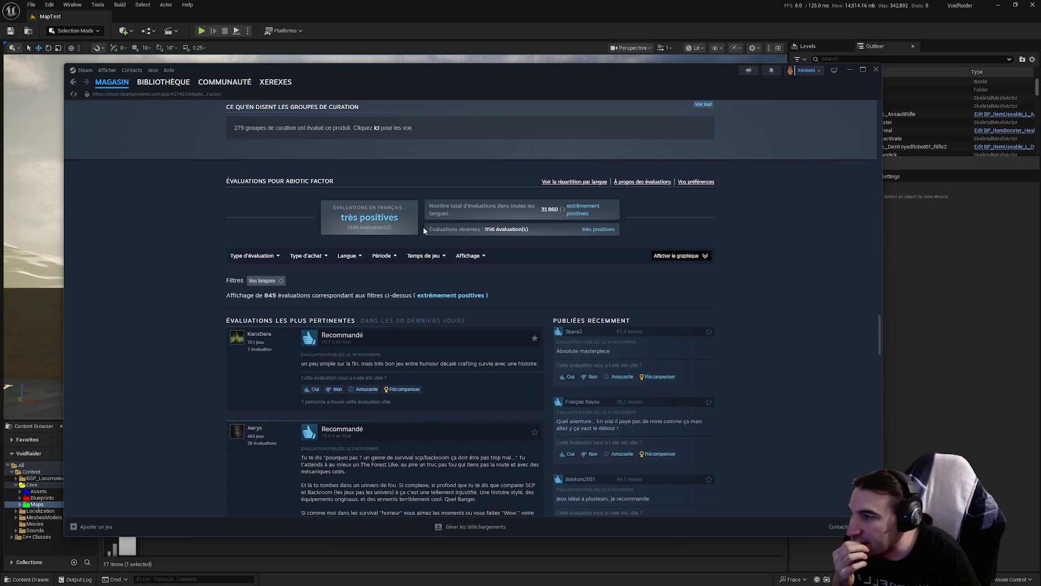
{"action": "scroll", "coordinate": [288, 226], "scroll_direction": "down", "scroll_amount": 10}
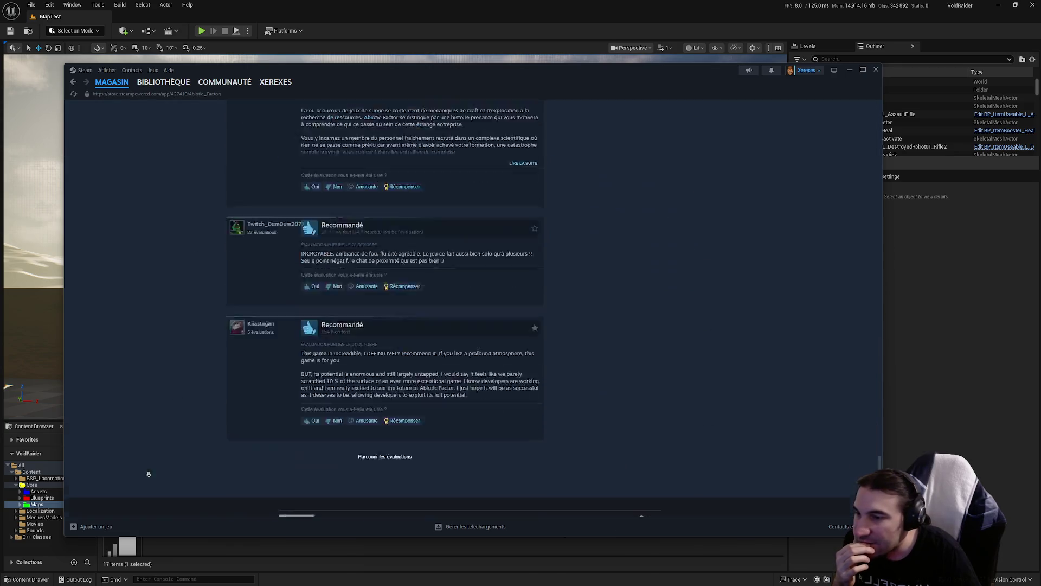
{"action": "scroll", "coordinate": [161, 363], "scroll_direction": "up", "scroll_amount": 20}
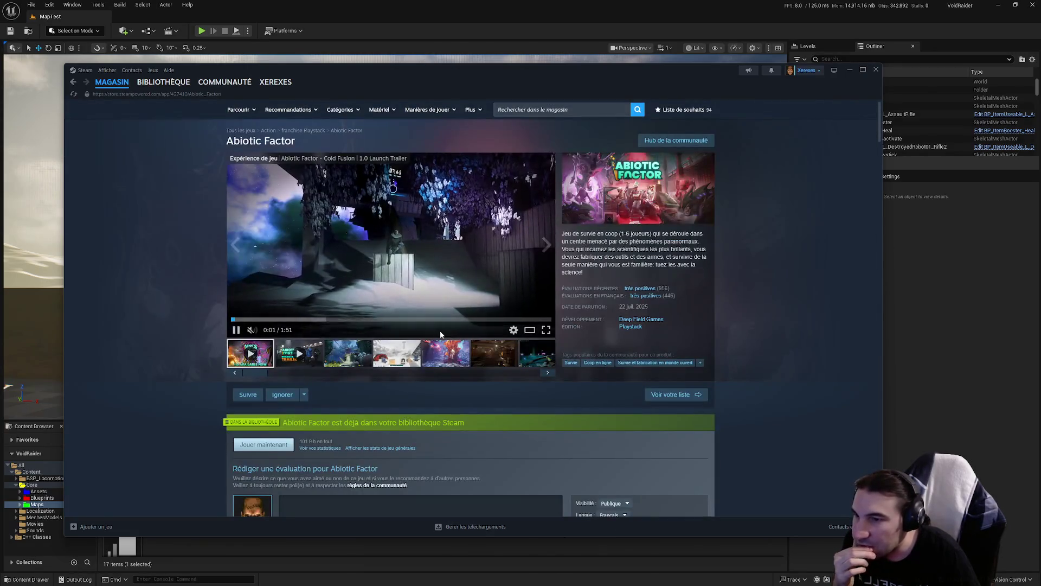
{"action": "scroll", "coordinate": [502, 338], "scroll_direction": "down", "scroll_amount": 5}
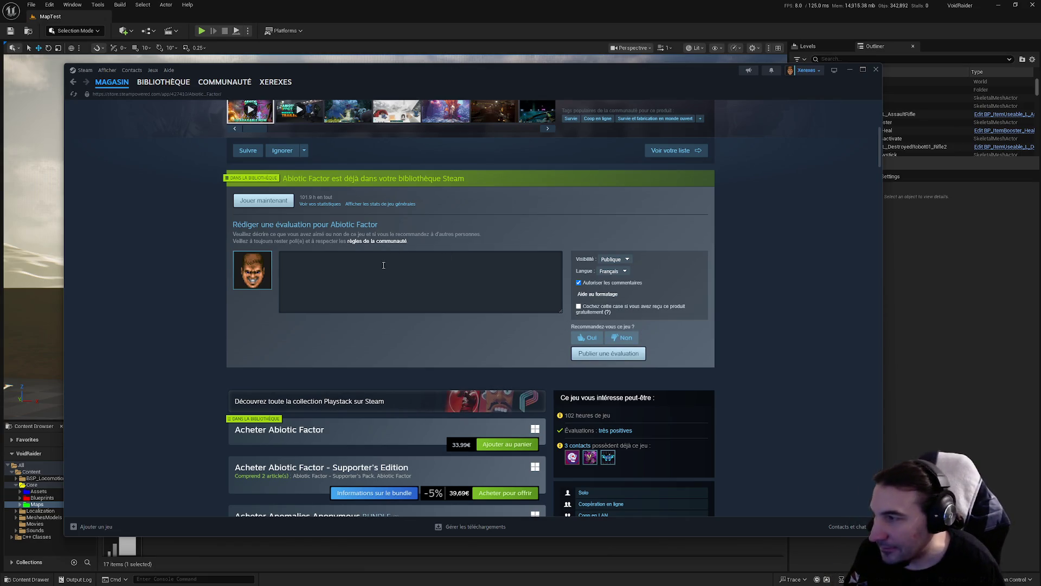
- Put the cursor in the 'Rédiger une évaluation' review box for Abiotic Factor and look over the page
{"action": "left_click", "coordinate": [421, 274]}
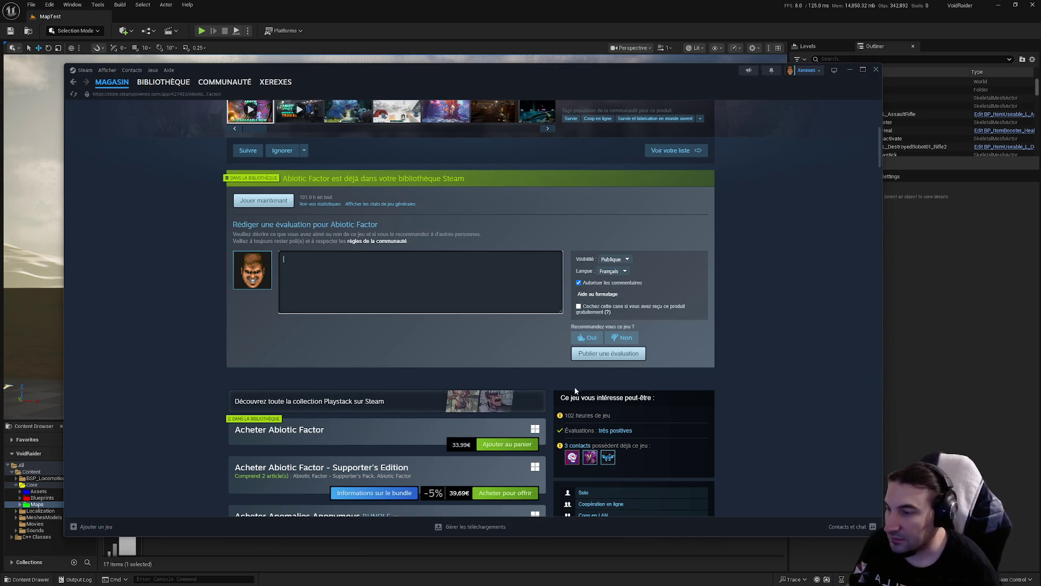
{"action": "scroll", "coordinate": [470, 291], "scroll_direction": "down", "scroll_amount": 3}
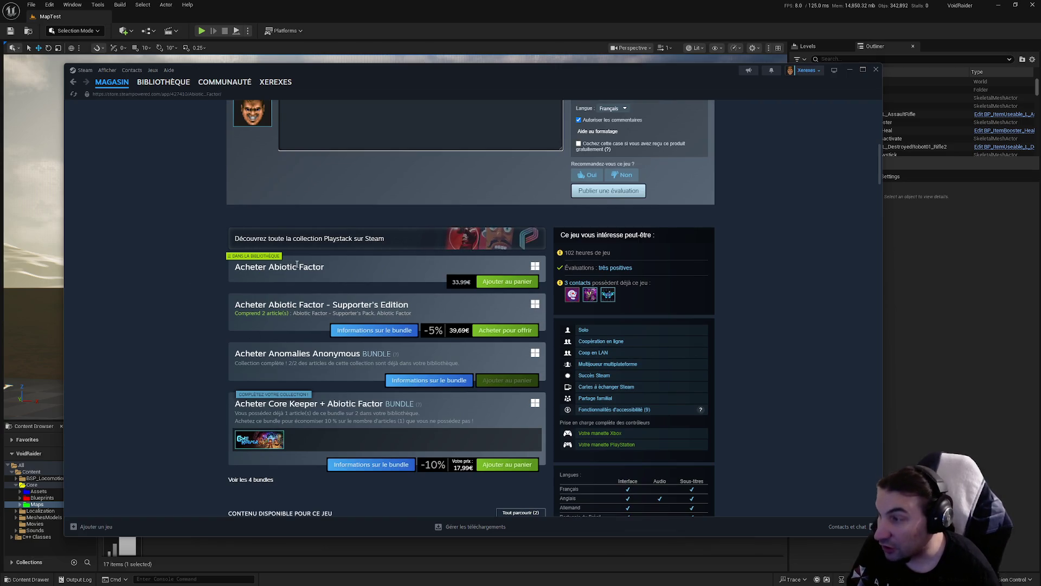
{"action": "scroll", "coordinate": [297, 264], "scroll_direction": "up", "scroll_amount": 7}
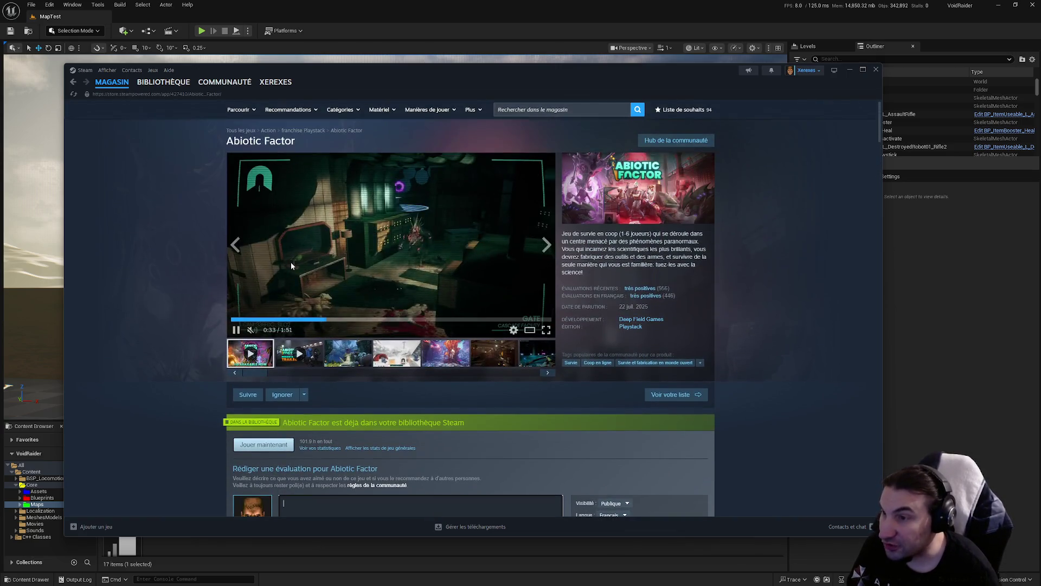
{"action": "mouse_move", "coordinate": [670, 296]}
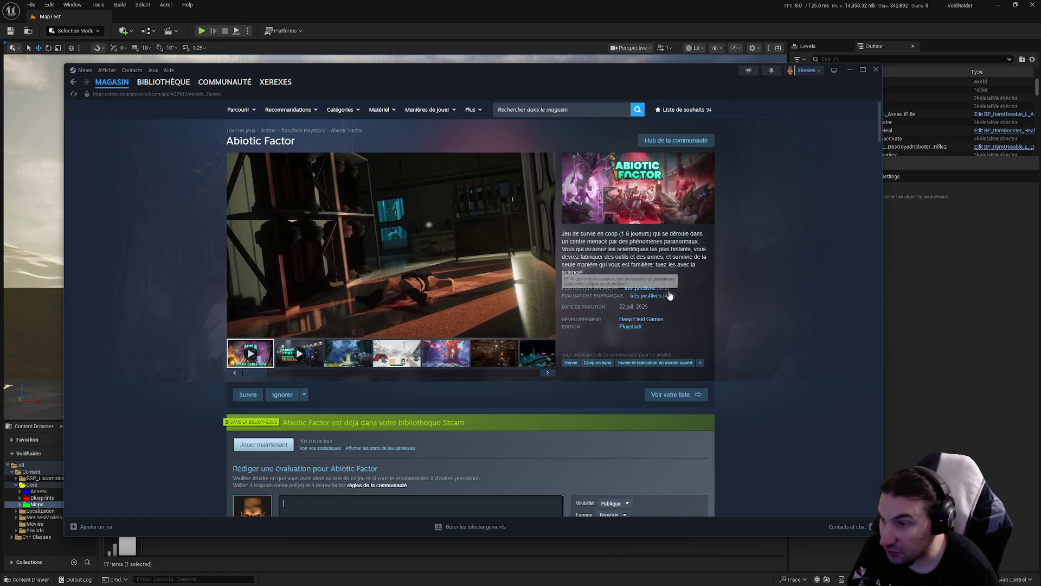
{"action": "mouse_move", "coordinate": [492, 251]}
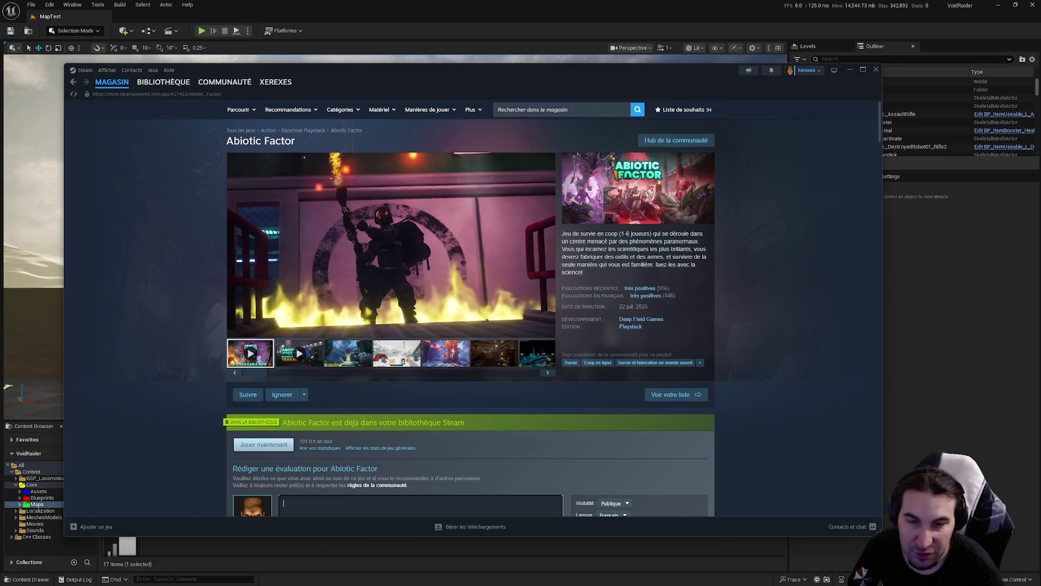
{"action": "scroll", "coordinate": [386, 287], "scroll_direction": "down", "scroll_amount": 3}
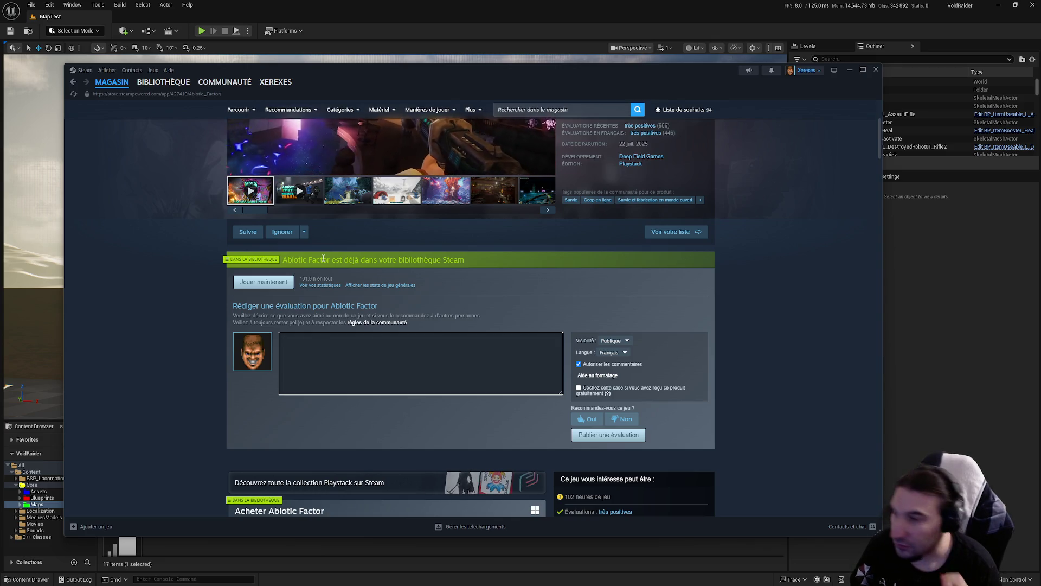
{"action": "scroll", "coordinate": [323, 258], "scroll_direction": "down", "scroll_amount": 4}
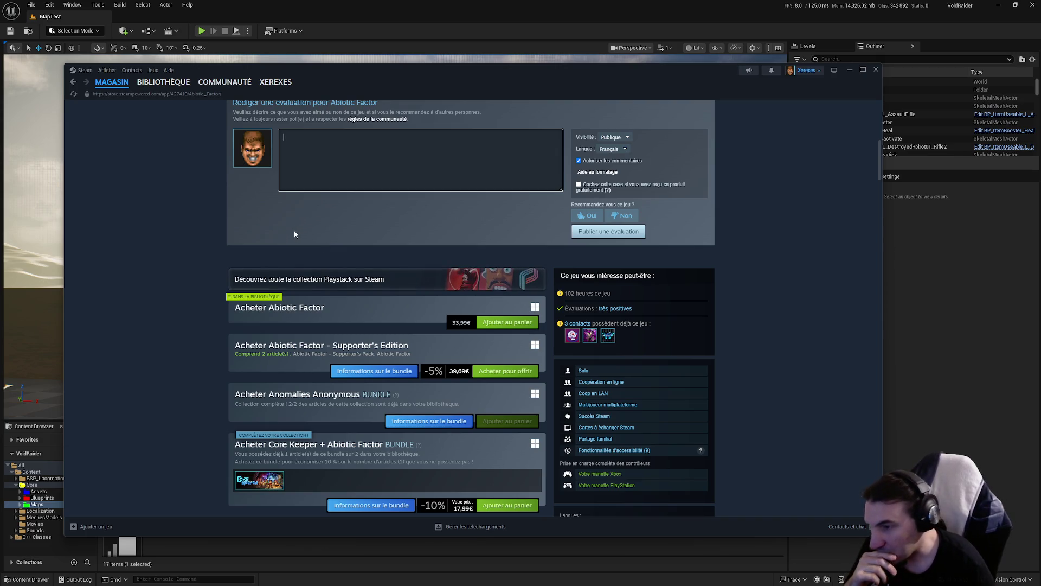
{"action": "scroll", "coordinate": [254, 276], "scroll_direction": "down", "scroll_amount": 5}
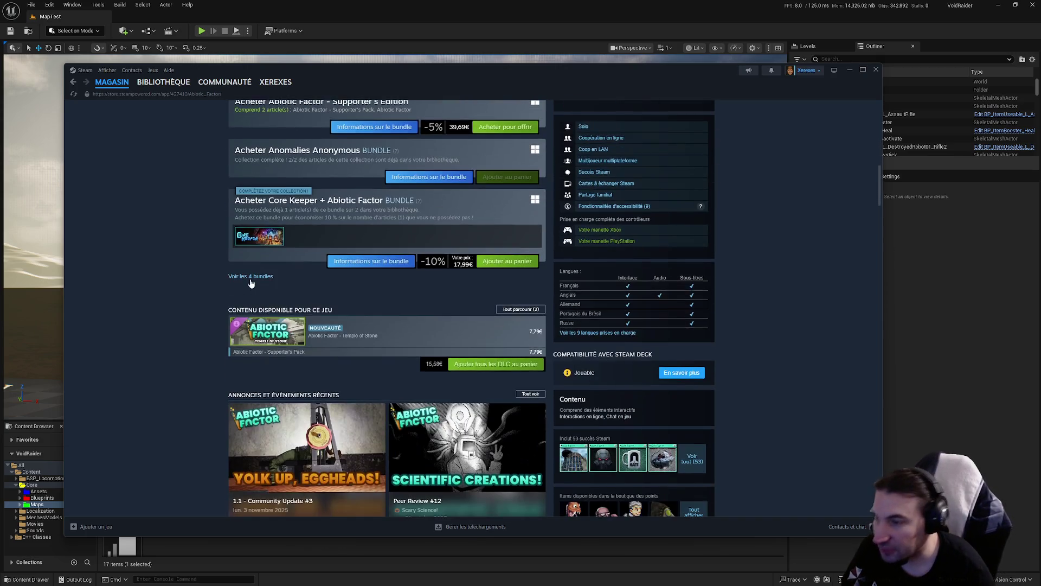
{"action": "scroll", "coordinate": [251, 282], "scroll_direction": "down", "scroll_amount": 5}
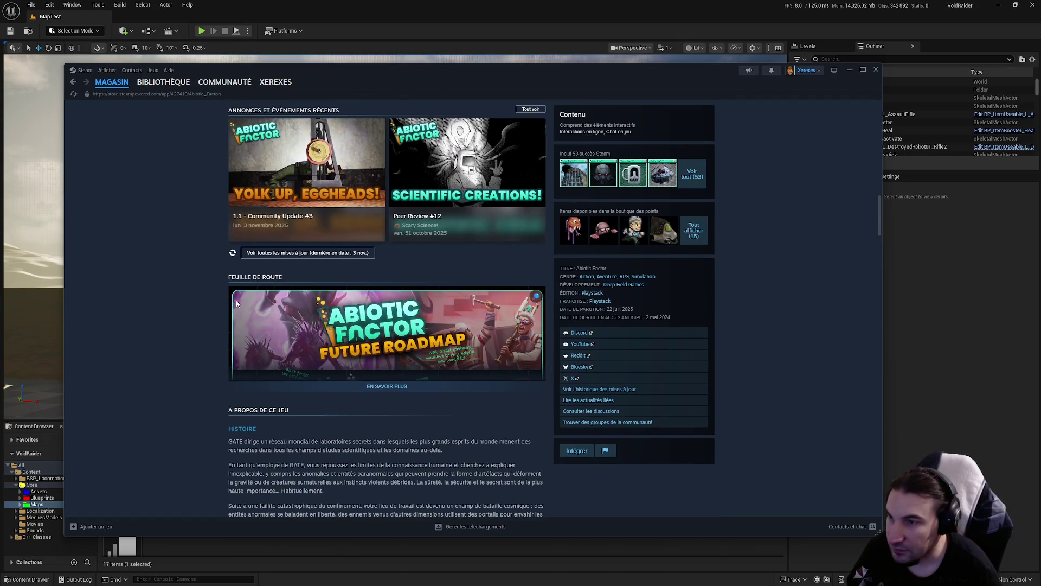
- Show all Abiotic Factor Points Shop items and preview the Crush Depth background
{"action": "left_click", "coordinate": [694, 232]}
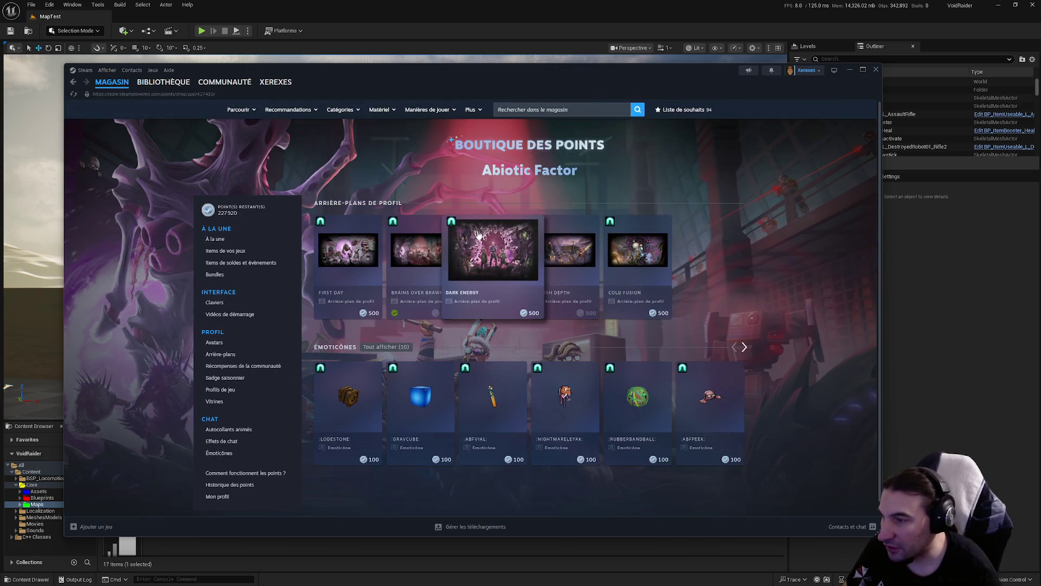
{"action": "scroll", "coordinate": [523, 271], "scroll_direction": "down", "scroll_amount": 1}
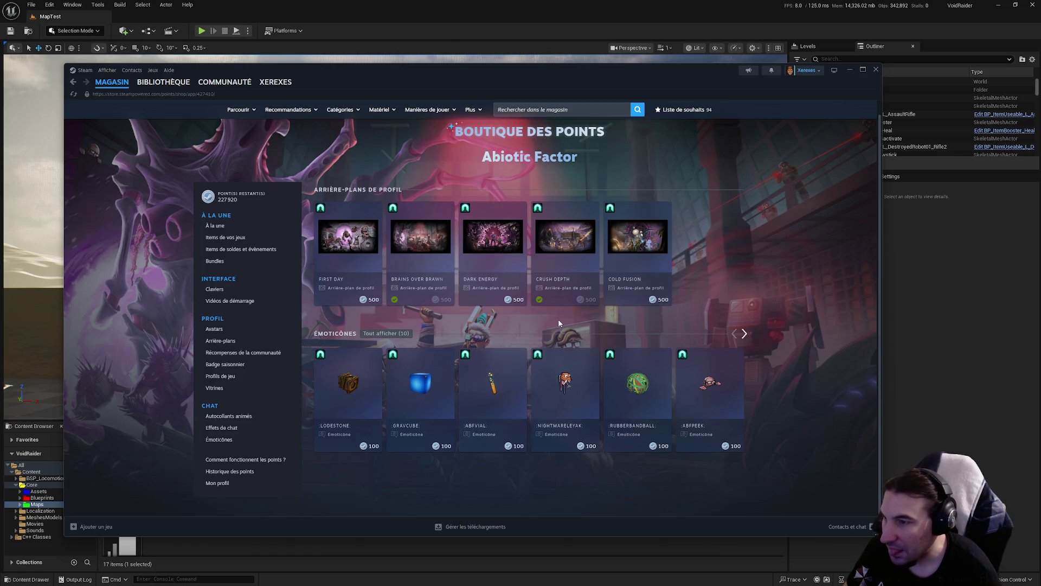
{"action": "left_click", "coordinate": [577, 228]}
{"action": "left_click", "coordinate": [697, 339]}
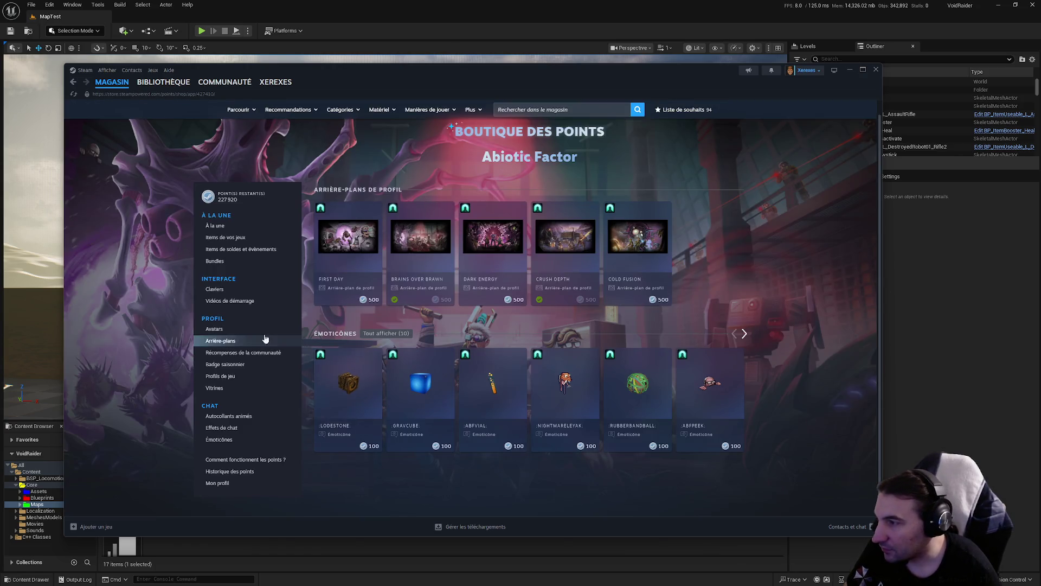
- Browse the keyboards, startup videos and community awards categories of the Points Shop
{"action": "left_click", "coordinate": [240, 297]}
{"action": "left_click", "coordinate": [247, 320]}
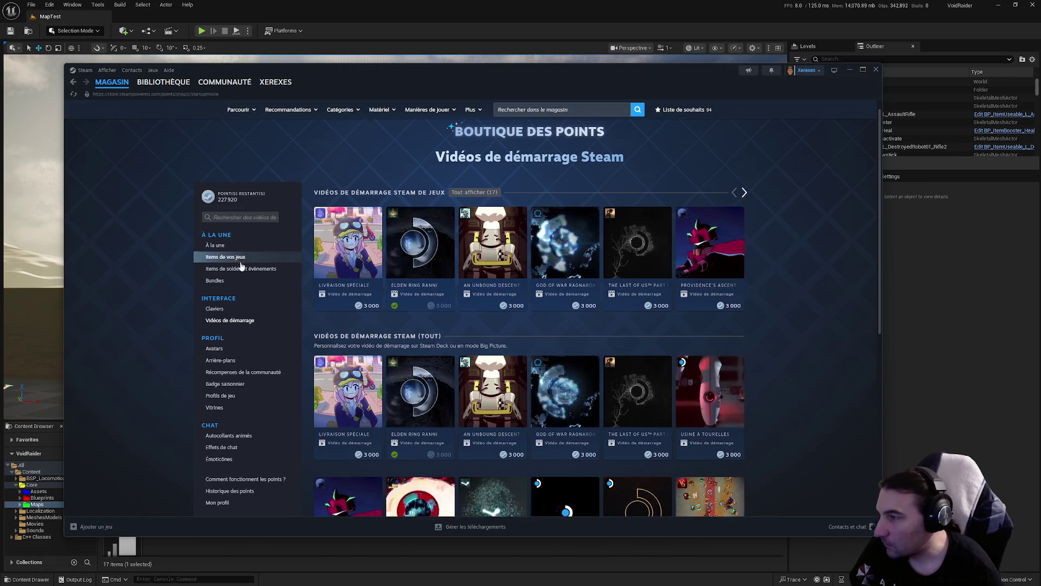
{"action": "left_click", "coordinate": [268, 373]}
{"action": "scroll", "coordinate": [266, 372], "scroll_direction": "down", "scroll_amount": 3}
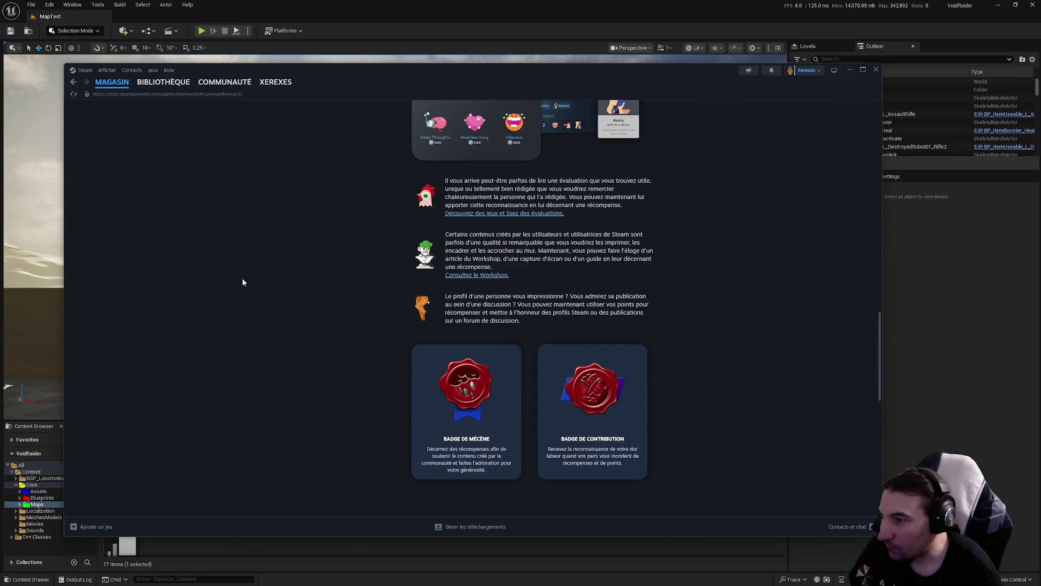
{"action": "key", "text": "alt+Left"}
- Browse game profiles and the seasonal badge, ending on the equipped profile items page
{"action": "left_click", "coordinate": [232, 397]}
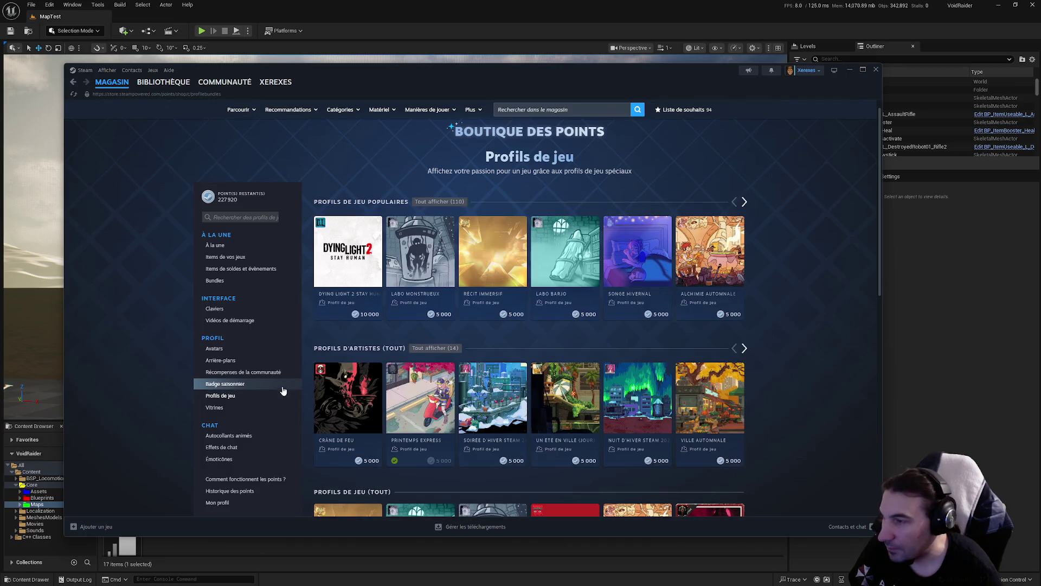
{"action": "left_click", "coordinate": [234, 383]}
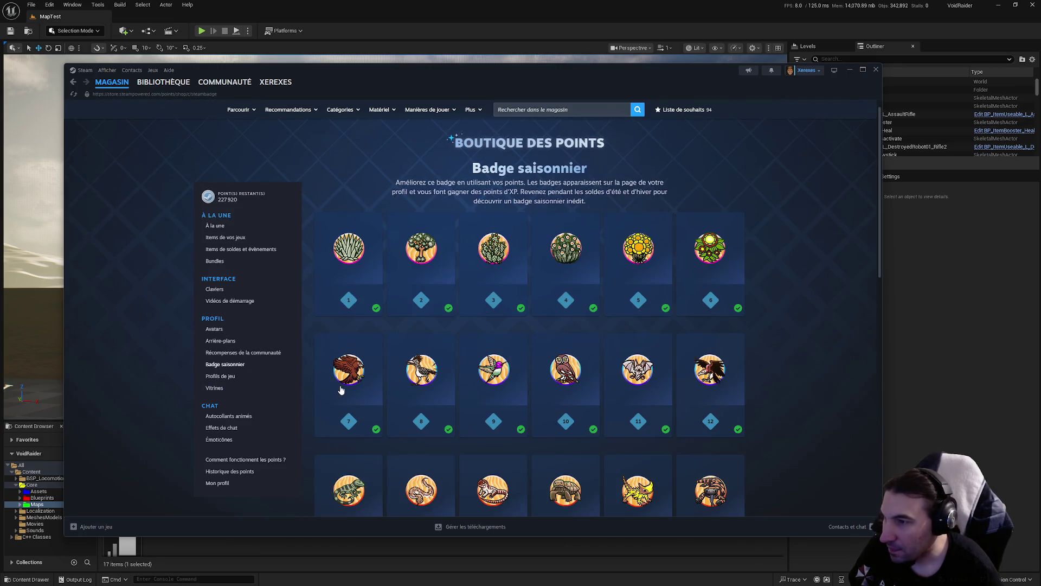
{"action": "scroll", "coordinate": [380, 396], "scroll_direction": "down", "scroll_amount": 10}
{"action": "scroll", "coordinate": [383, 396], "scroll_direction": "up", "scroll_amount": 15}
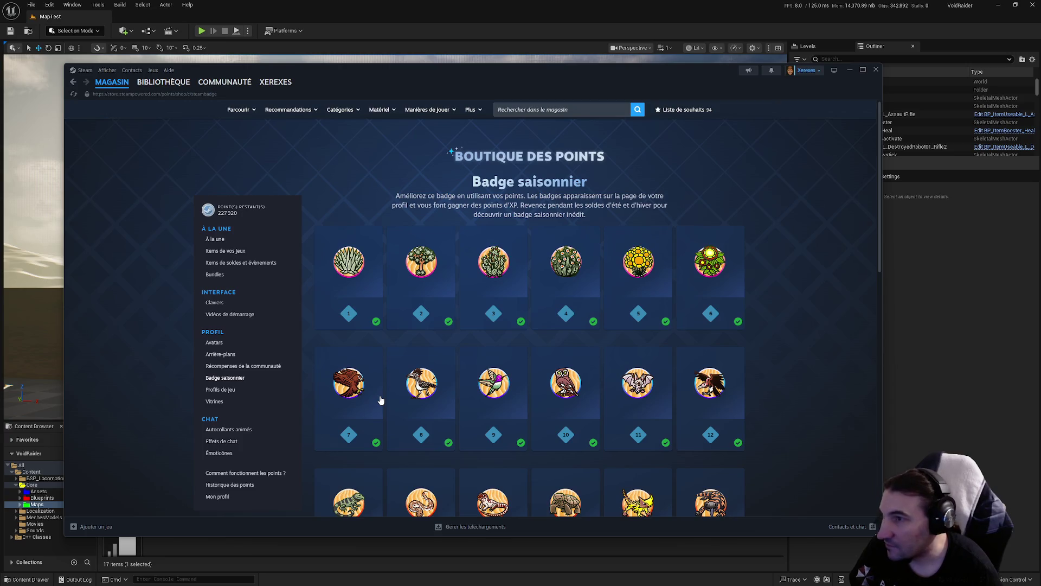
{"action": "scroll", "coordinate": [334, 376], "scroll_direction": "down", "scroll_amount": 1}
{"action": "left_click", "coordinate": [244, 376]}
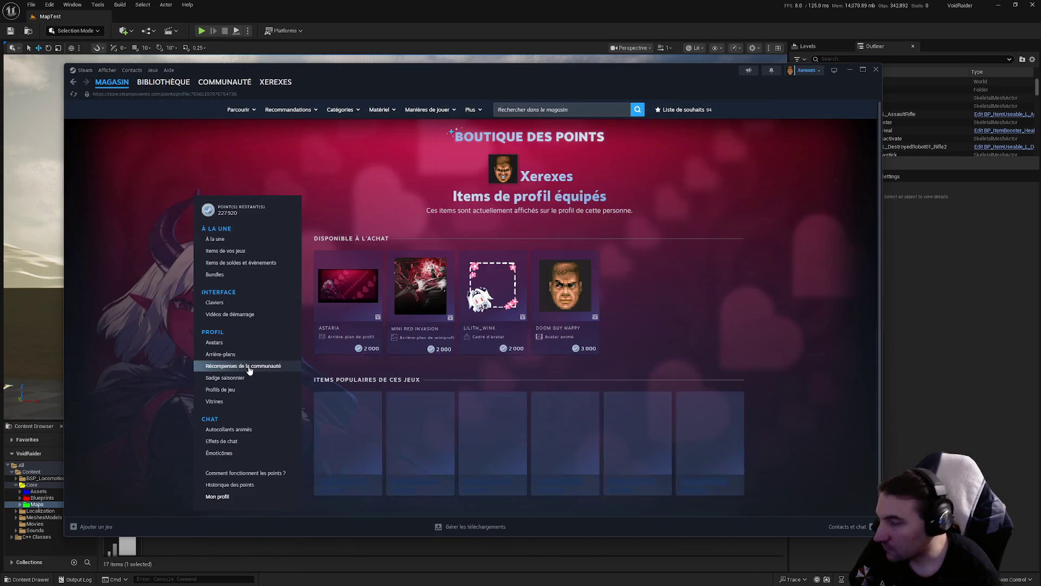
{"action": "scroll", "coordinate": [245, 381], "scroll_direction": "down", "scroll_amount": 1}
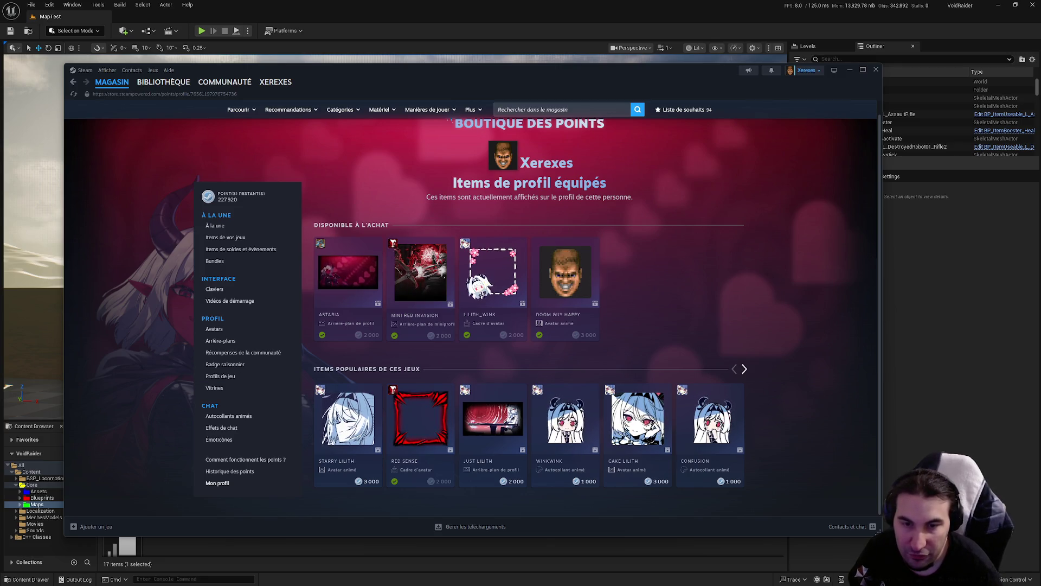
- Search the store for 'gotcha force', clear the search, and go to the BIBLIOTHÈQUE library view
{"action": "mouse_move", "coordinate": [162, 82]}
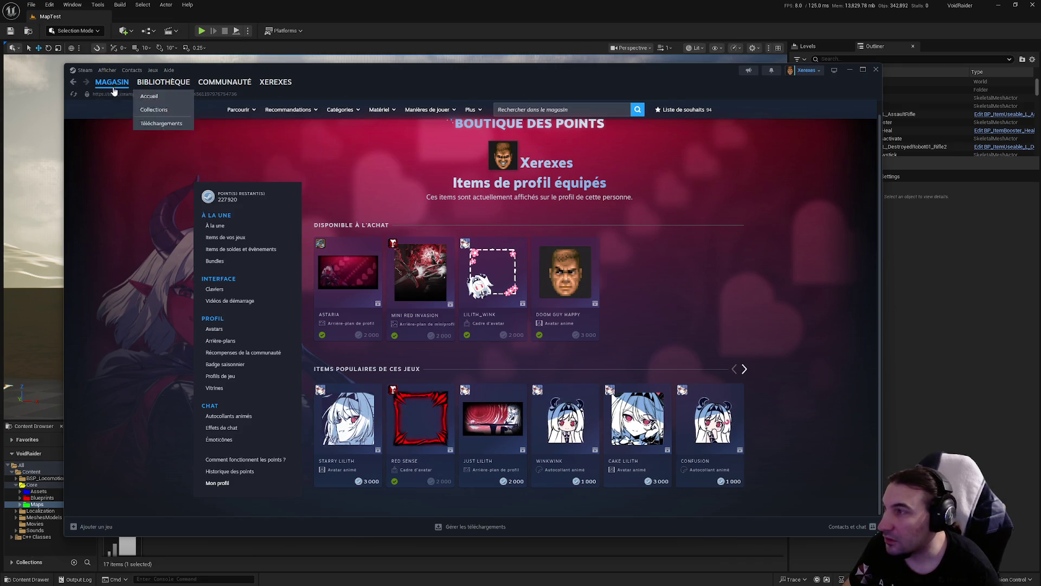
{"action": "left_click", "coordinate": [145, 96]}
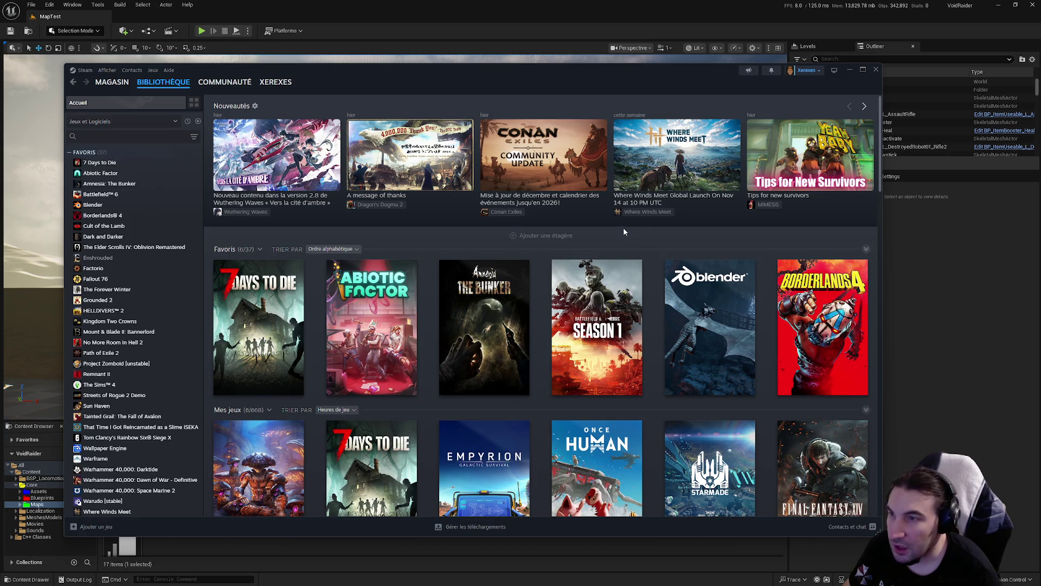
{"action": "key", "text": "alt+Left"}
{"action": "left_click", "coordinate": [564, 110]}
{"action": "type", "text": "gotcha force"}
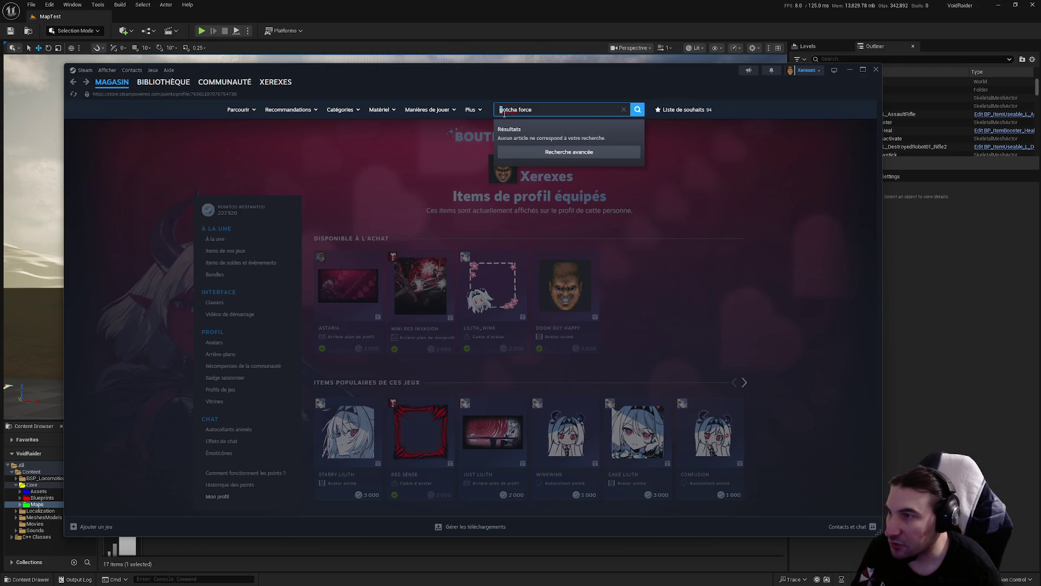
{"action": "left_click", "coordinate": [739, 182]}
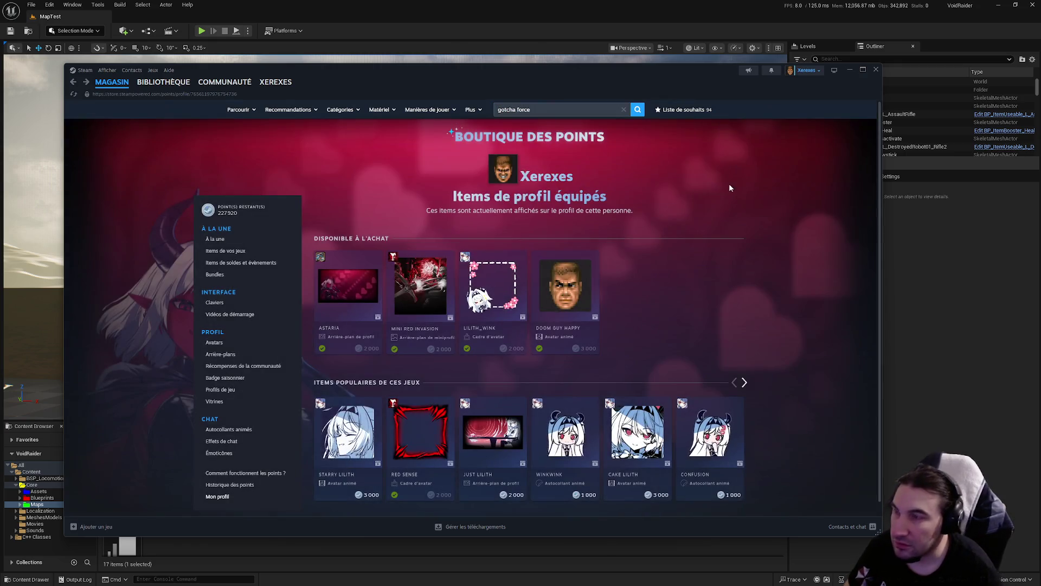
{"action": "left_click", "coordinate": [623, 110]}
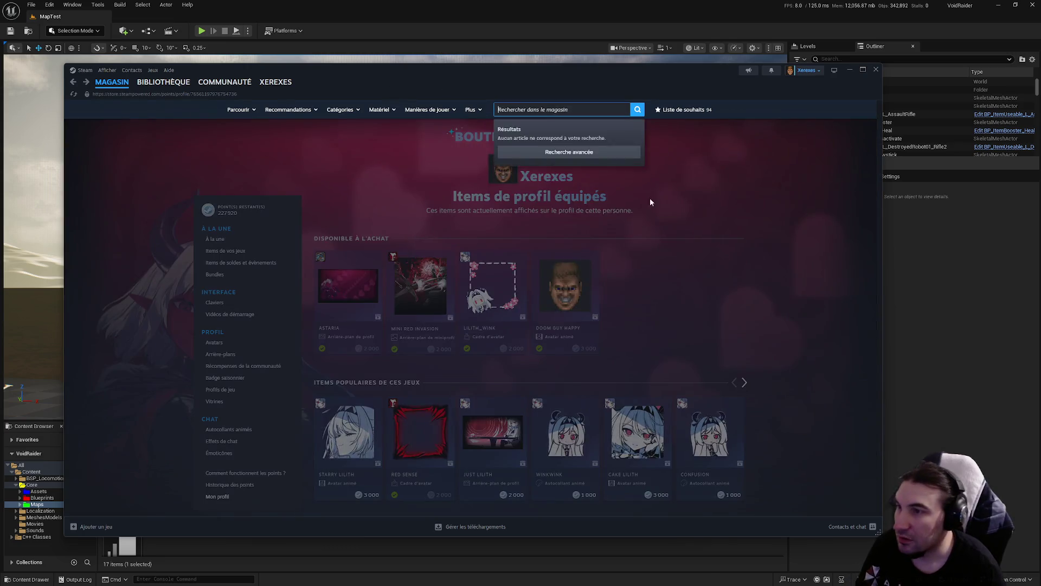
{"action": "left_click", "coordinate": [650, 198]}
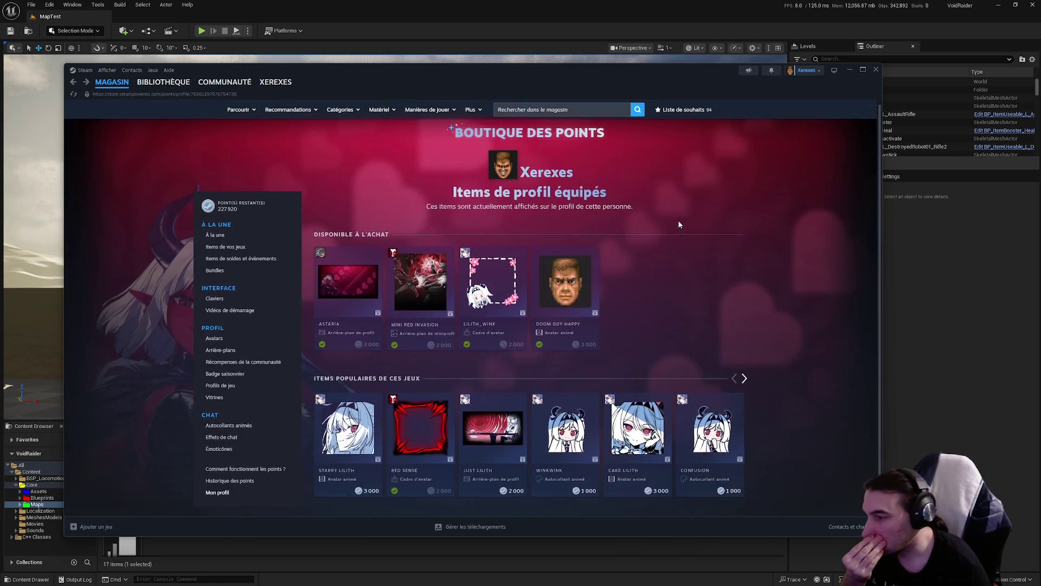
{"action": "scroll", "coordinate": [672, 212], "scroll_direction": "down", "scroll_amount": 1}
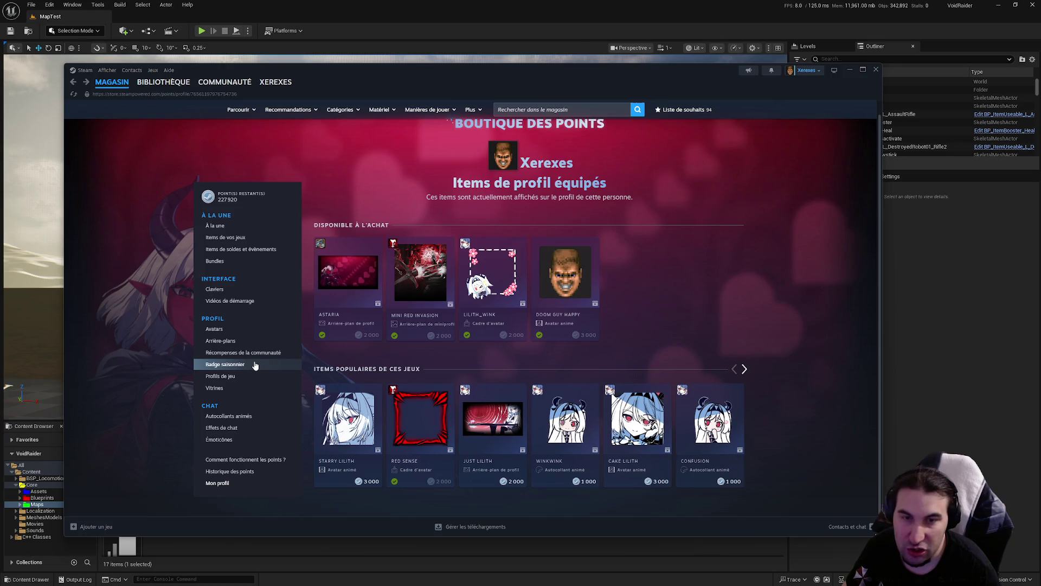
{"action": "left_click", "coordinate": [160, 82]}
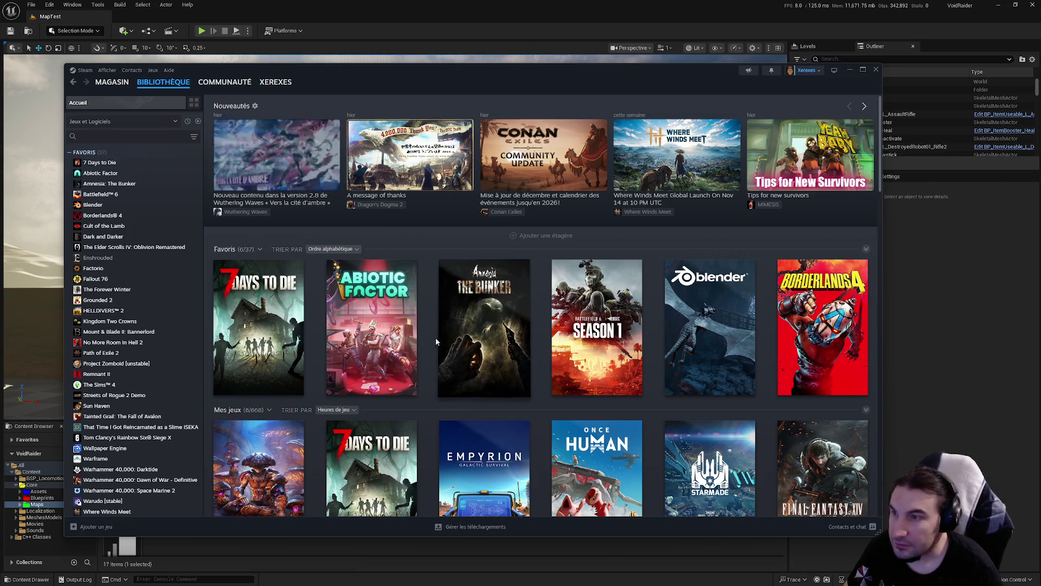
- Scroll the library grid down two rows to show Cult of the Lamb through Whisper Mountain Outbreak
{"action": "scroll", "coordinate": [389, 327], "scroll_direction": "down", "scroll_amount": 15}
{"action": "scroll", "coordinate": [386, 328], "scroll_direction": "down", "scroll_amount": 5}
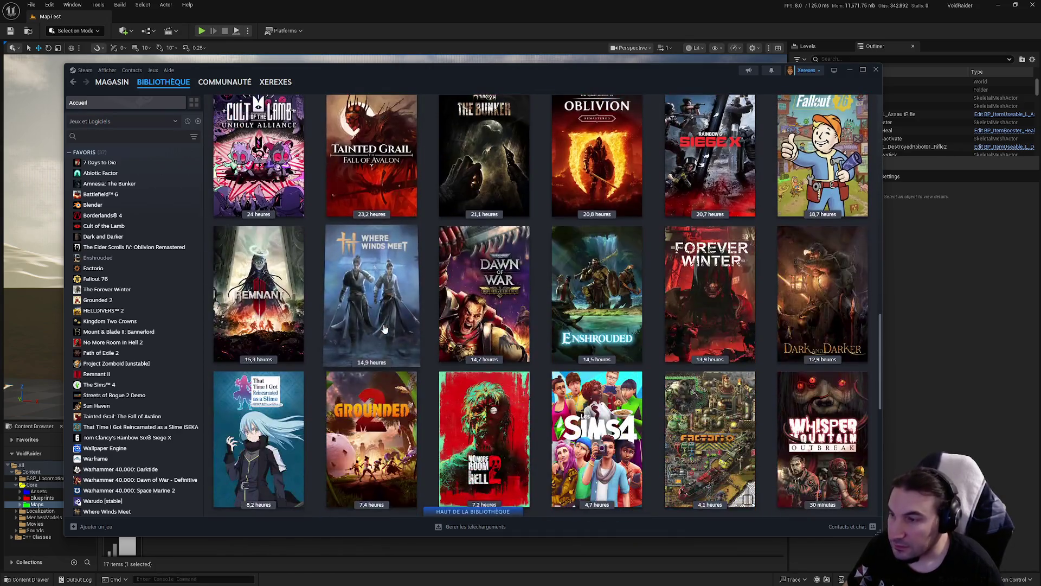
{"action": "mouse_move", "coordinate": [368, 342]}
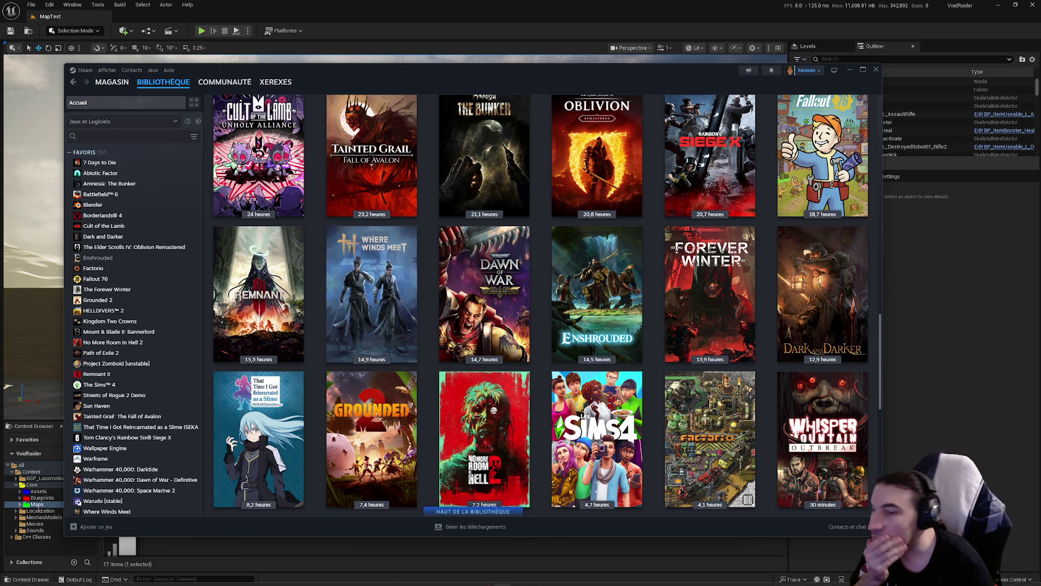
{"action": "mouse_move", "coordinate": [576, 573]}
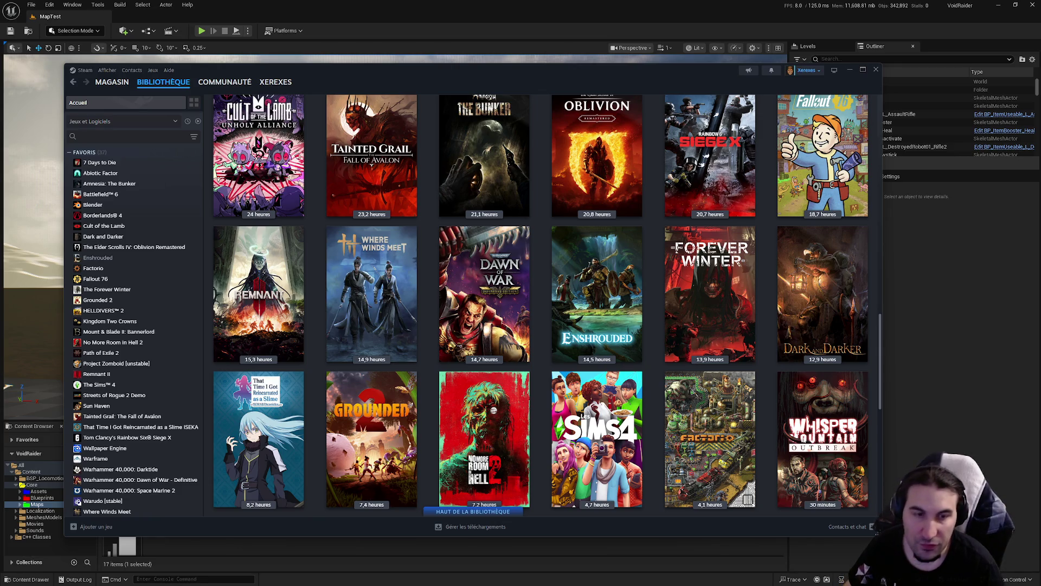
{"action": "key", "text": "super"}
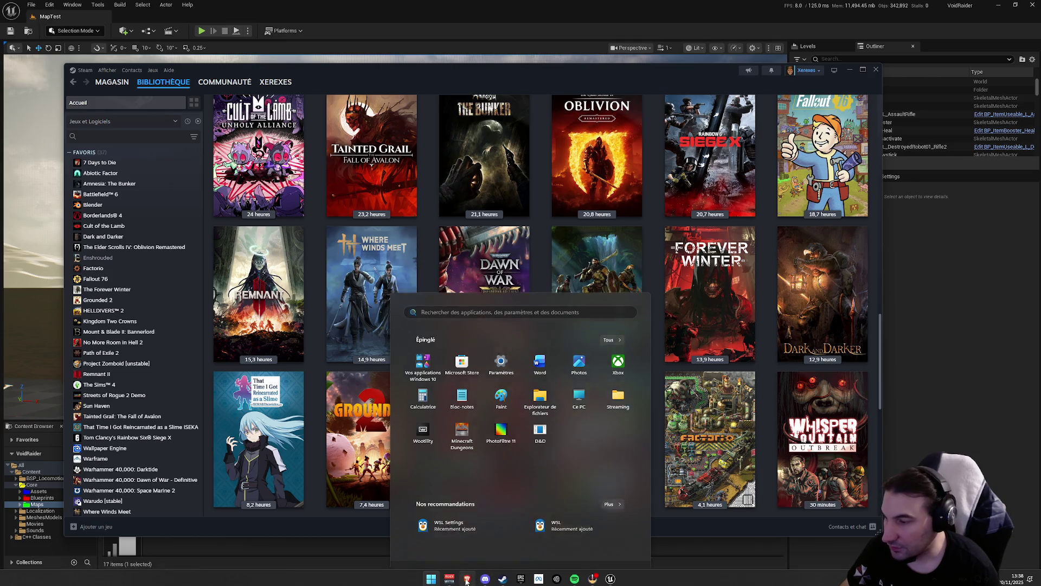
{"action": "key", "text": "Escape"}
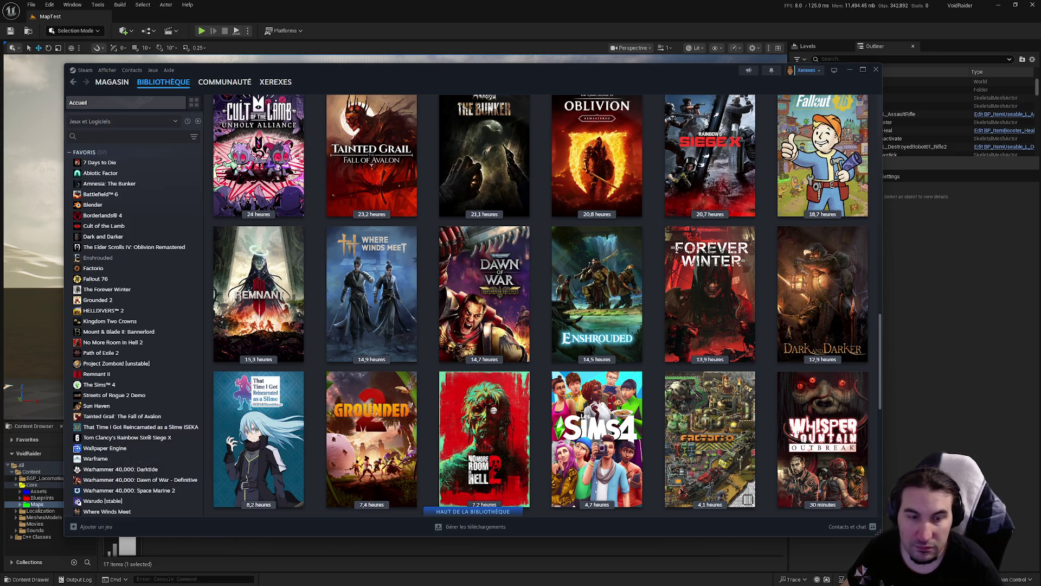
{"action": "key", "text": "super"}
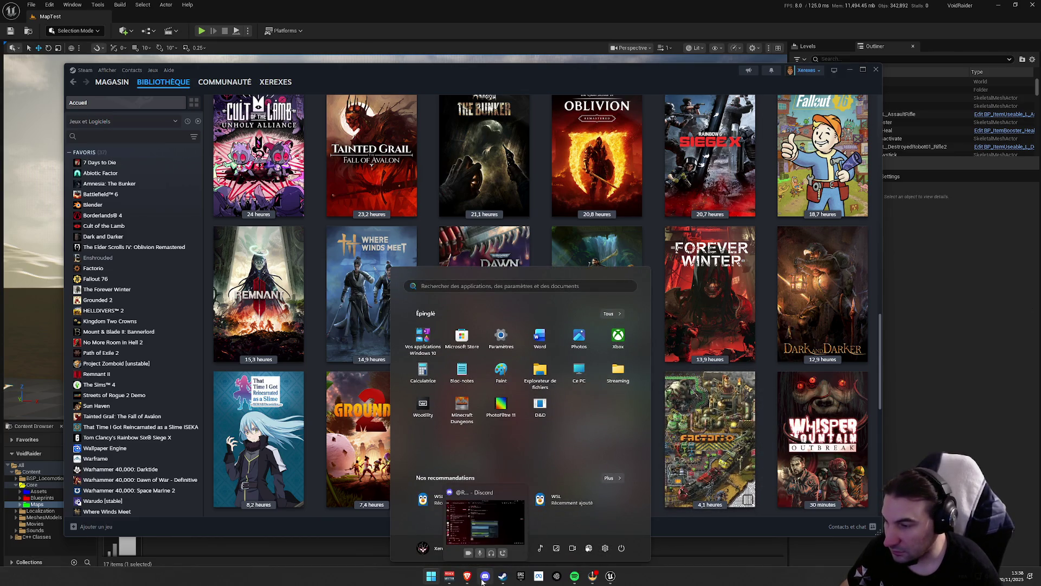
{"action": "left_click", "coordinate": [557, 578]}
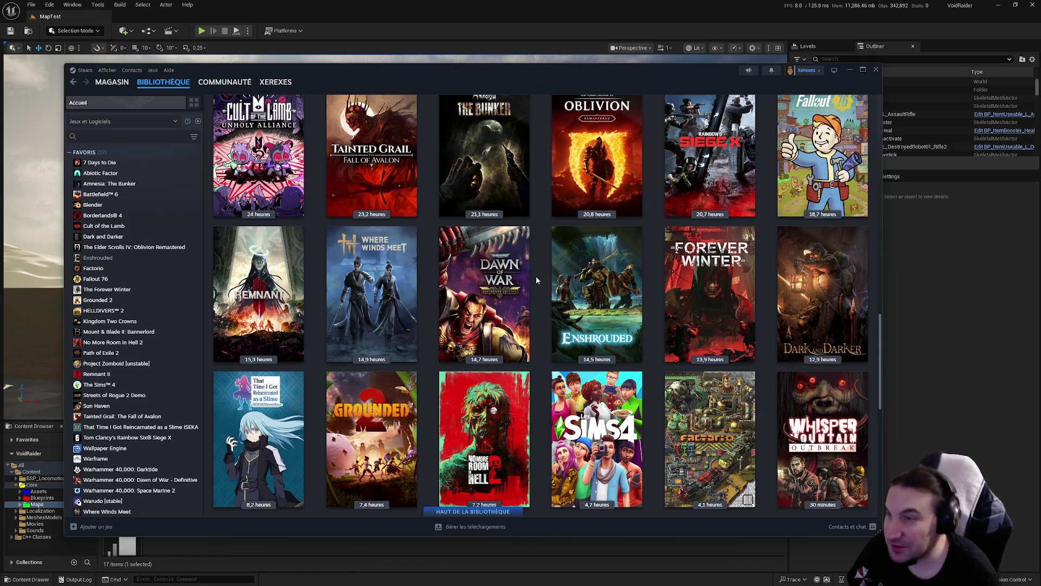
{"action": "mouse_move", "coordinate": [620, 278]}
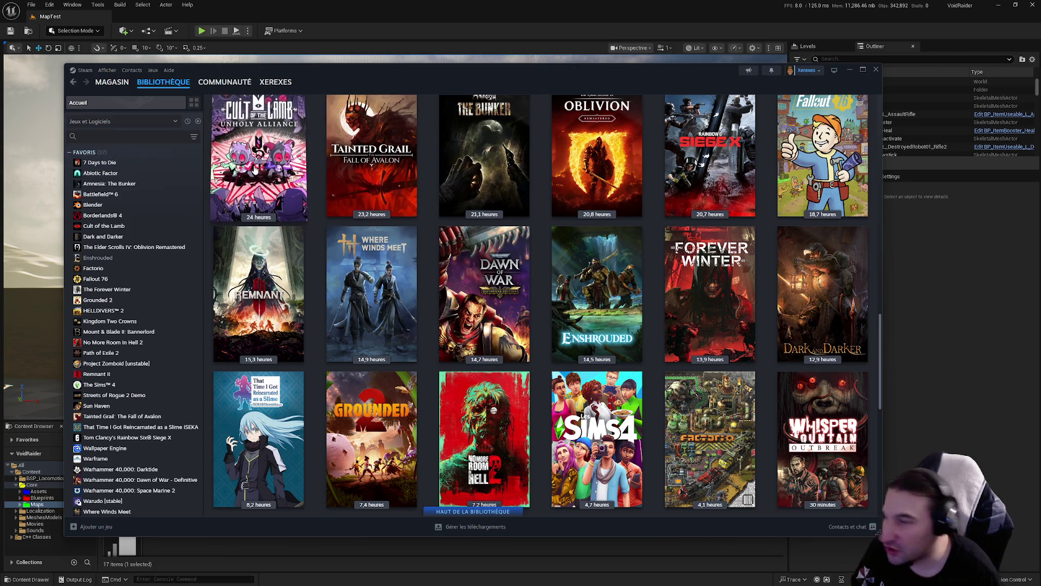
{"action": "mouse_move", "coordinate": [255, 169]}
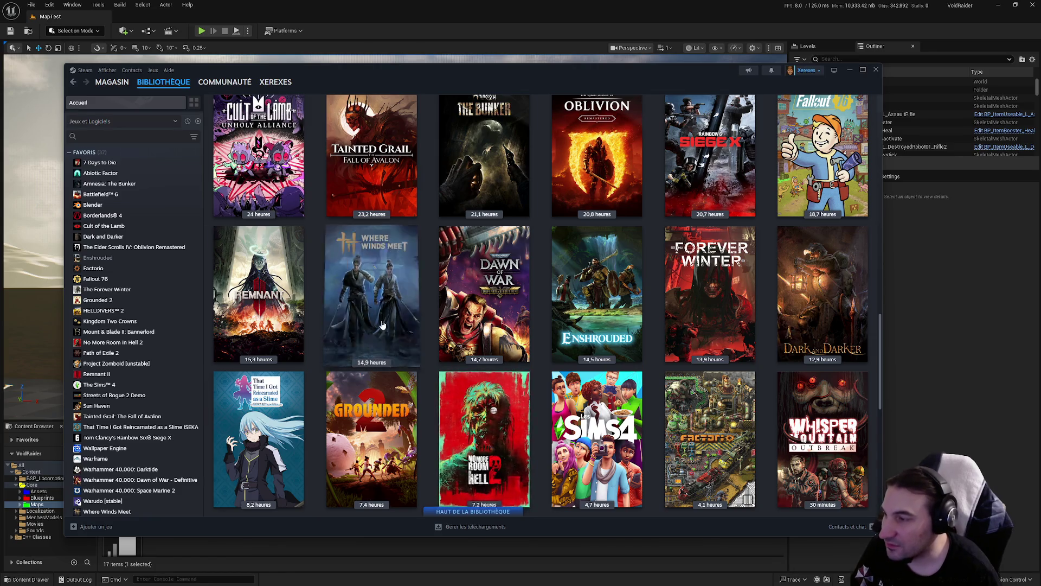
- Open the Where Winds Meet library page showing 14,9 hours played and 6/34 achievements
{"action": "left_click", "coordinate": [371, 293]}
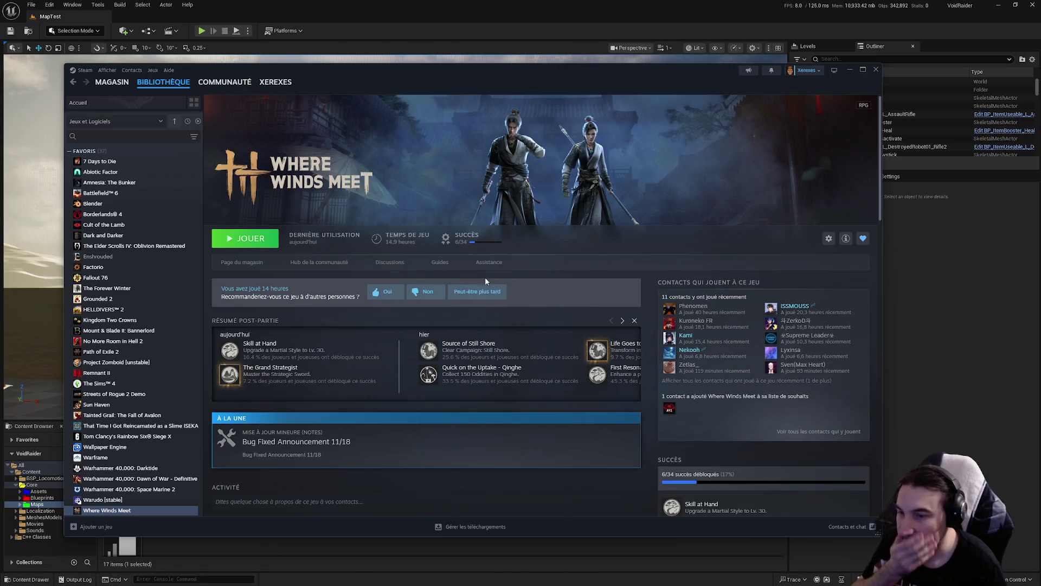
{"action": "scroll", "coordinate": [457, 289], "scroll_direction": "down", "scroll_amount": 2}
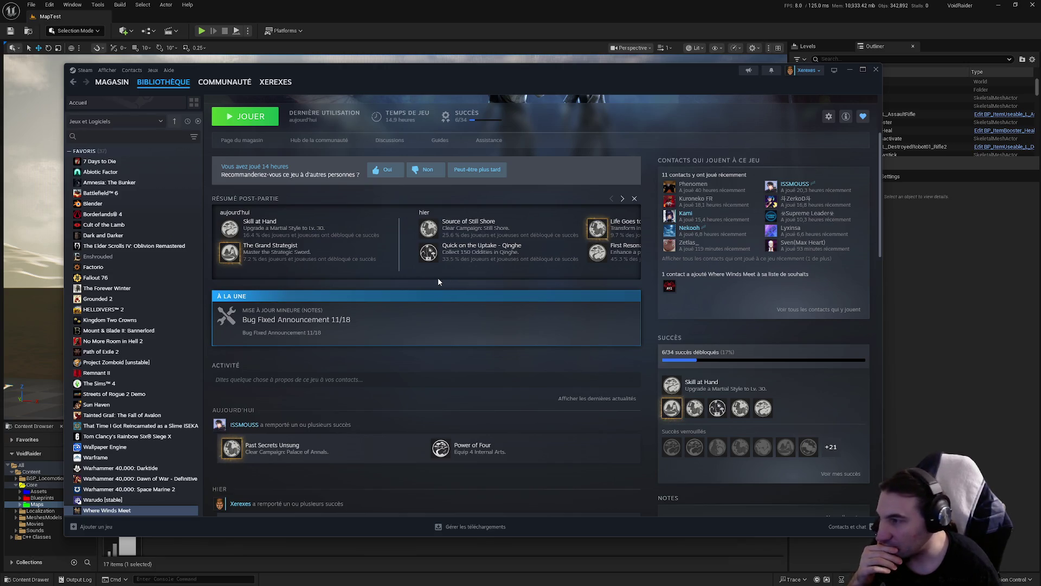
{"action": "scroll", "coordinate": [545, 197], "scroll_direction": "up", "scroll_amount": 2}
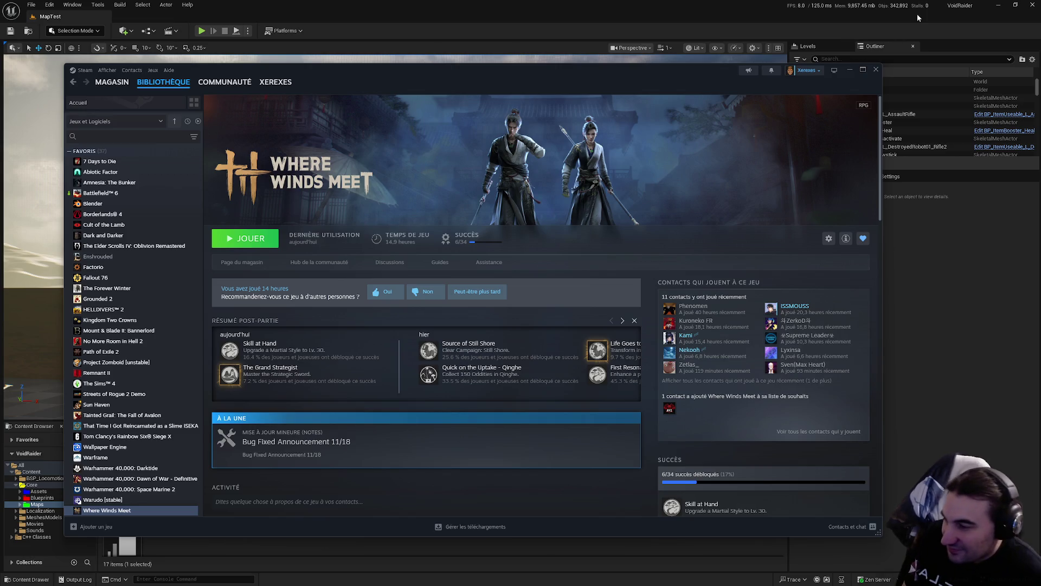
{"action": "key", "text": "super"}
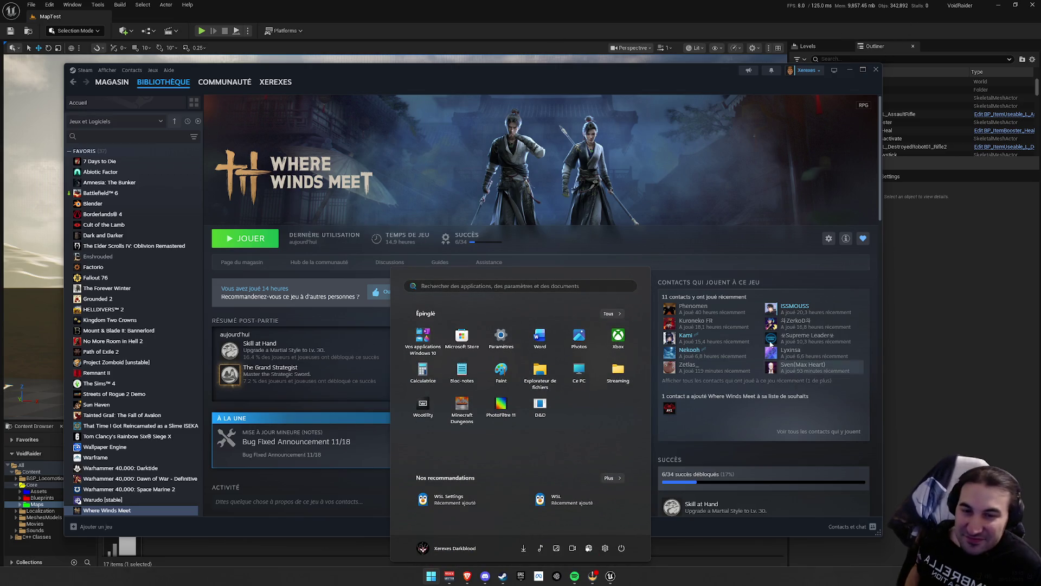
- Back in Unreal, open Lvl_Dungeon_Ship and select Map_Construct_Ship in the MapConstruct folder
{"action": "left_click", "coordinate": [522, 6]}
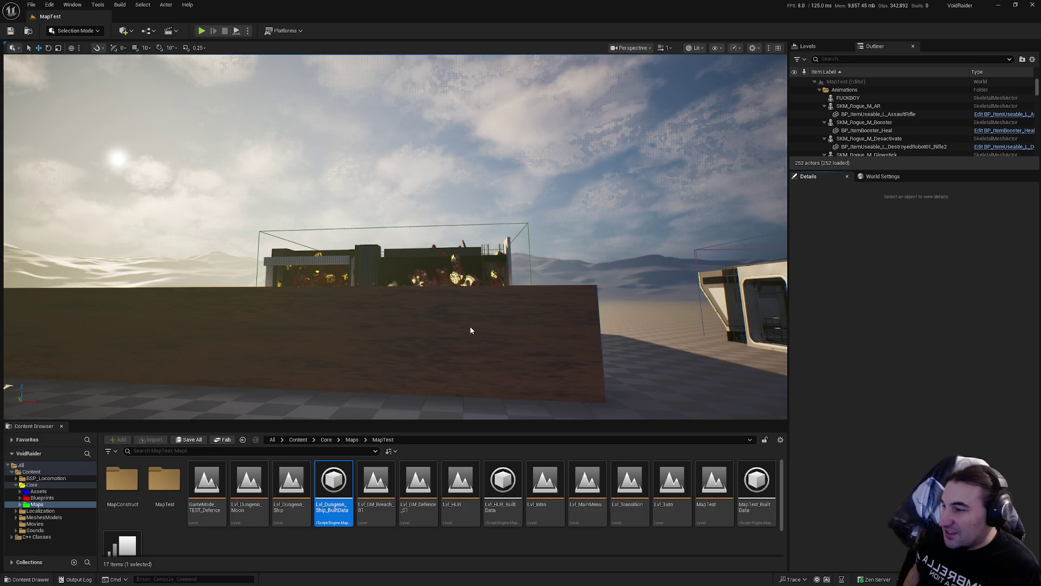
{"action": "left_click", "coordinate": [470, 330]}
{"action": "right_click", "coordinate": [349, 281]}
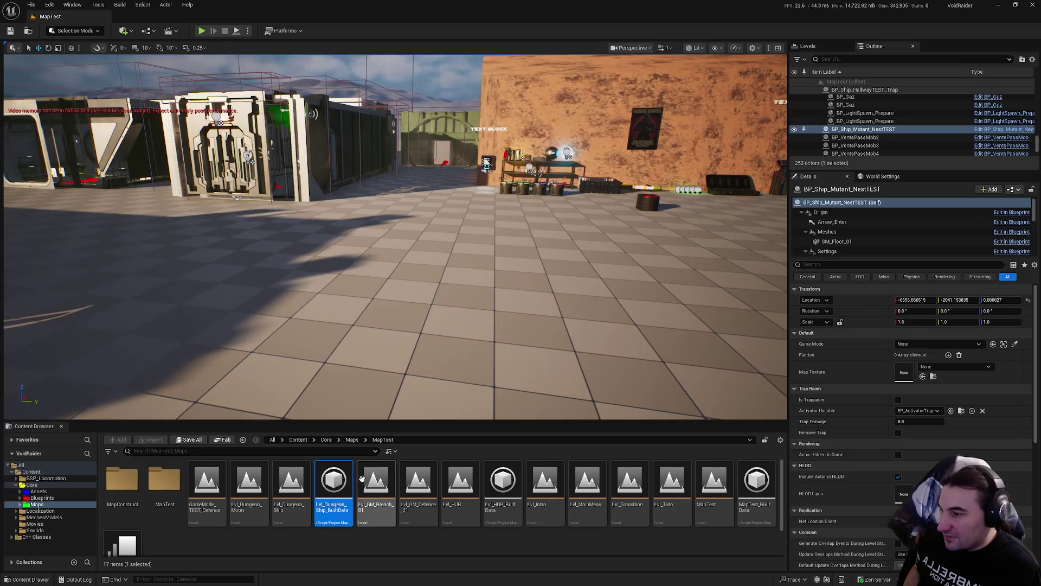
{"action": "double_click", "coordinate": [281, 491]}
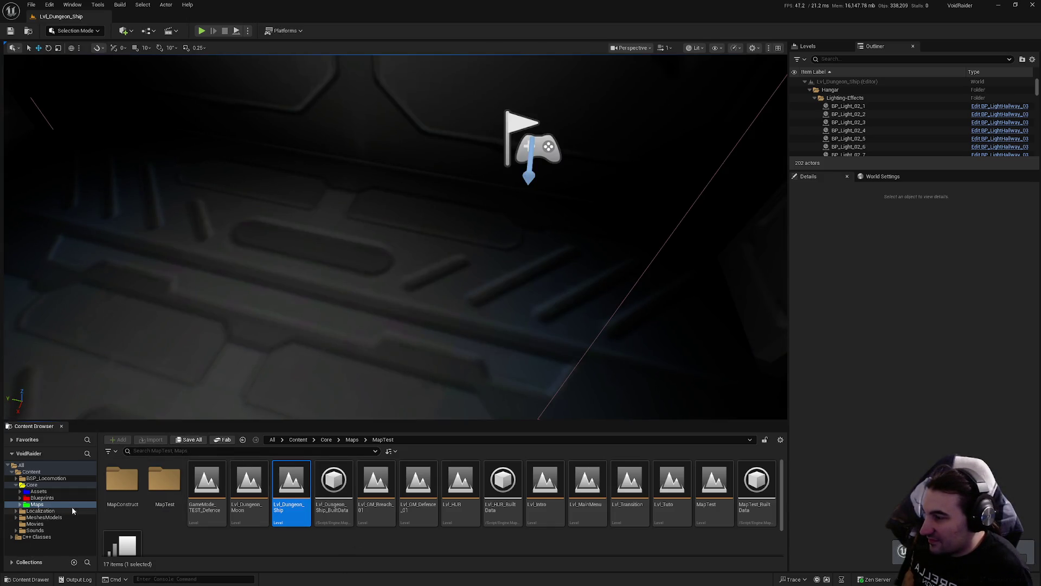
{"action": "double_click", "coordinate": [125, 477]}
{"action": "left_click", "coordinate": [128, 475]}
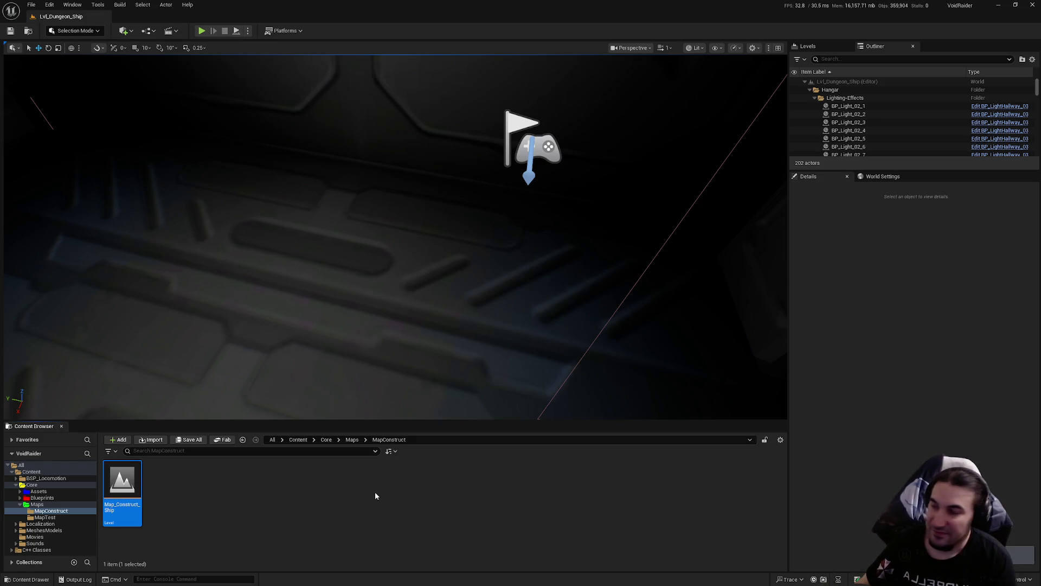
- Duplicate Map_Construct_Ship with Ctrl+D and rename the copy Map_Construct_BunkerMoon
{"action": "key", "text": "ctrl+d"}
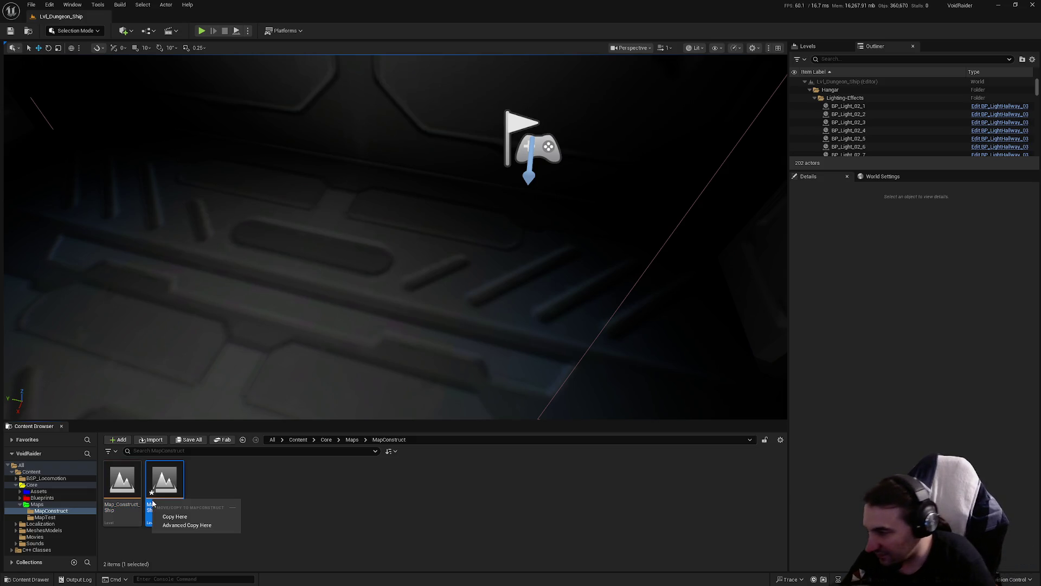
{"action": "key", "text": "F2"}
{"action": "type", "text": "Map_Construct_"}
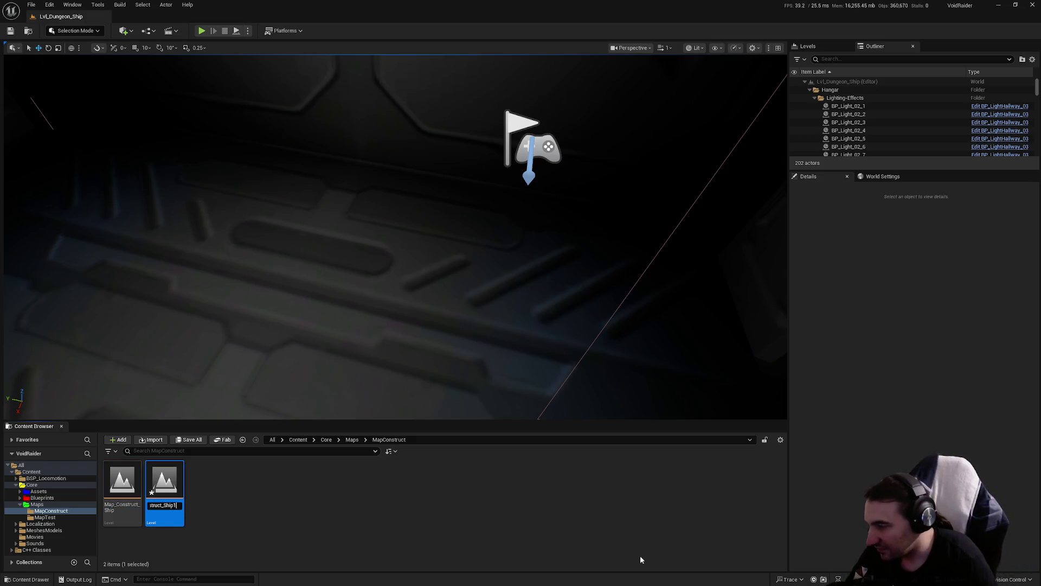
{"action": "type", "text": "FunkierMoon"}
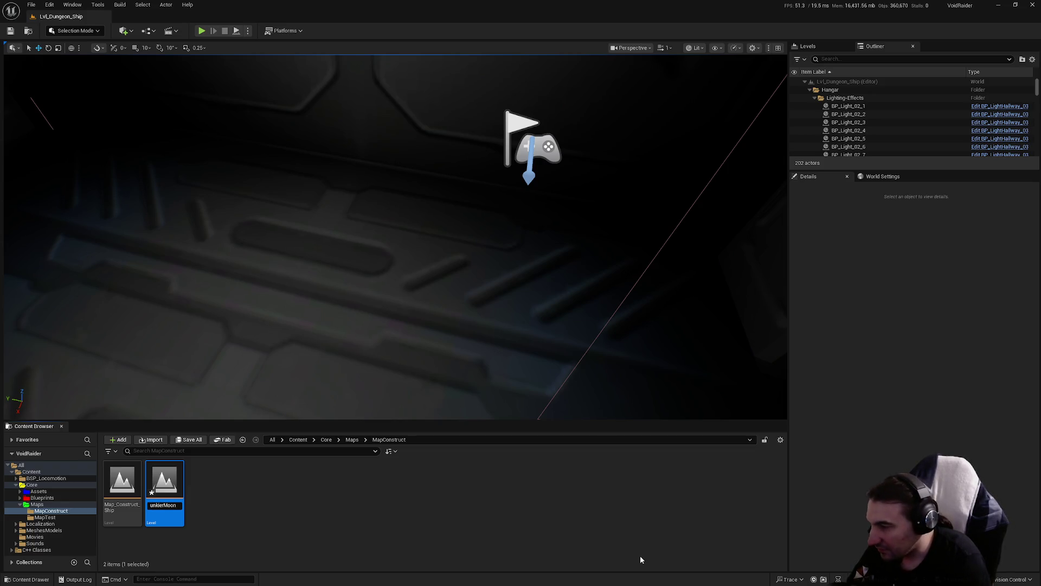
{"action": "key", "text": "Return"}
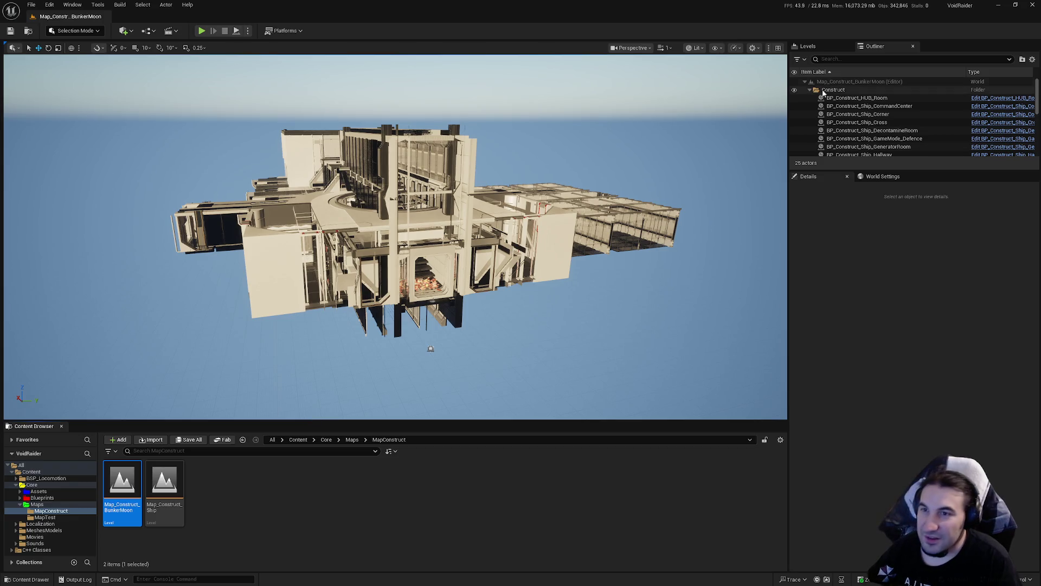
- Delete the 22 construct actors, leaving the 3 lighting actors, and save Map_Construct_BunkerMoon
{"action": "left_click", "coordinate": [857, 97]}
{"action": "scroll", "coordinate": [862, 116], "scroll_direction": "down", "scroll_amount": 5}
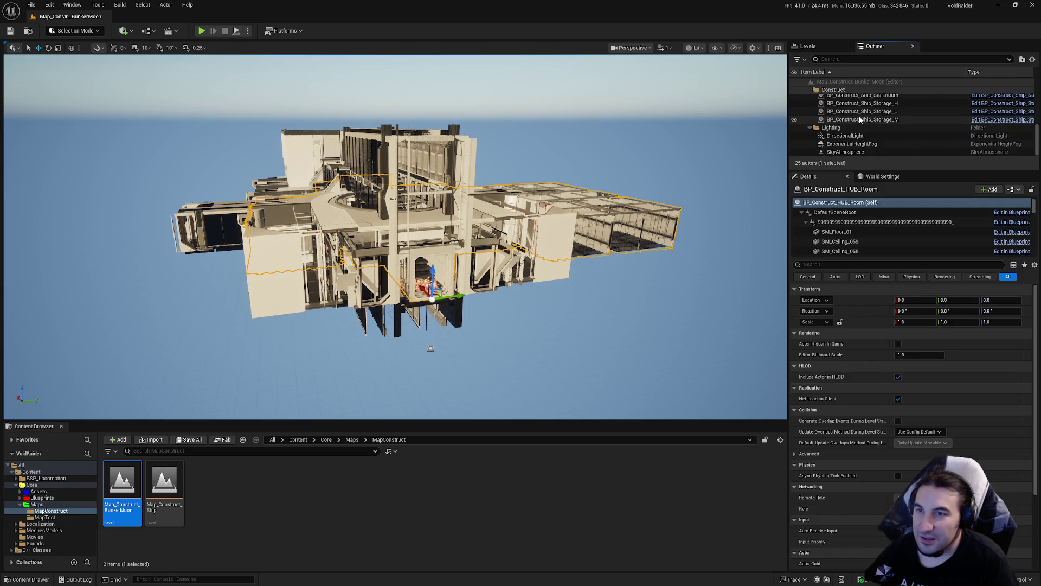
{"action": "left_click", "coordinate": [862, 119], "text": "shift"}
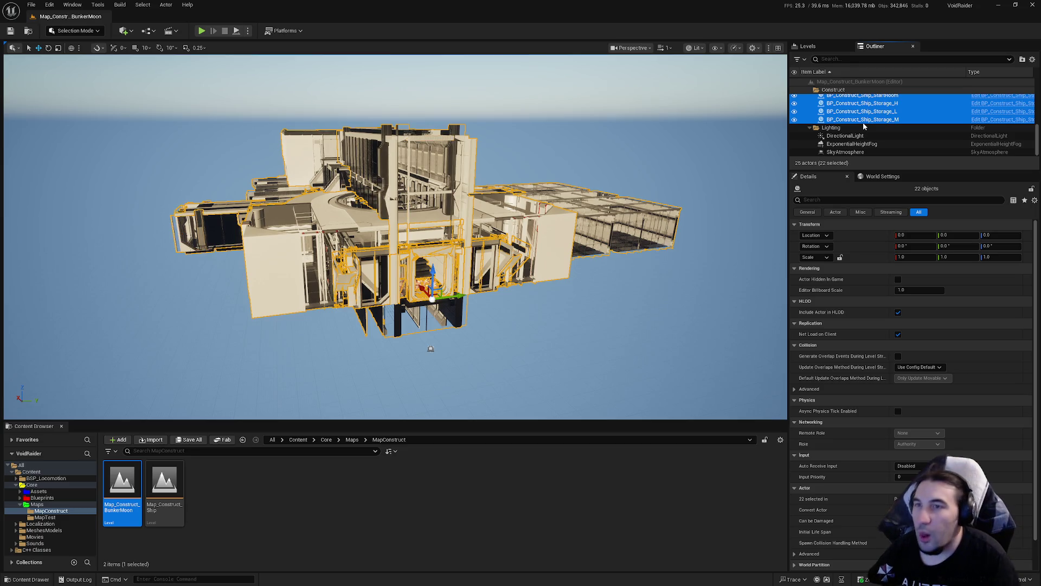
{"action": "key", "text": "Delete"}
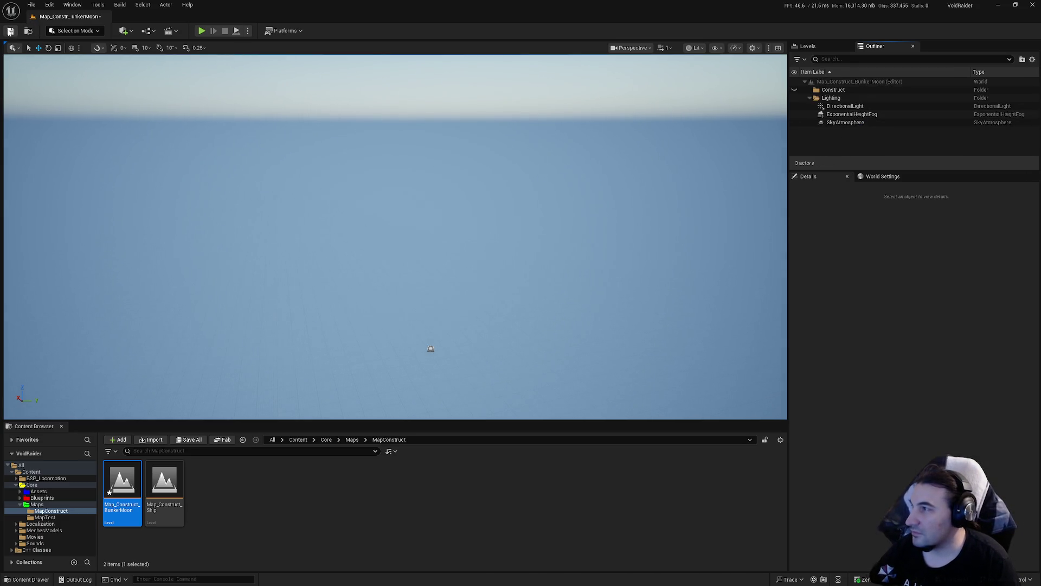
{"action": "left_click", "coordinate": [10, 31]}
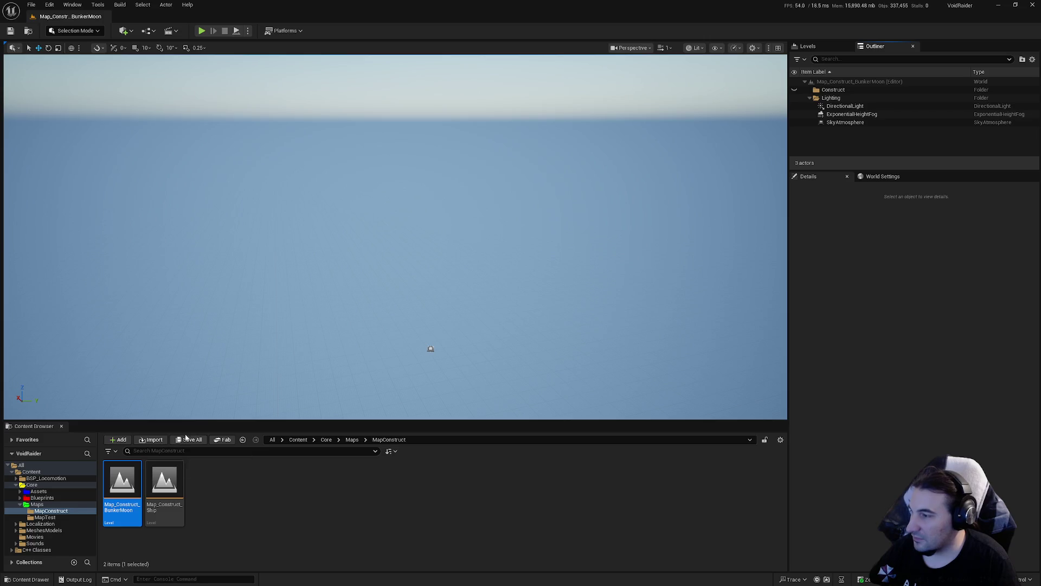
- Browse the Content Browser through Blueprints > Systems > GameModes into the Dungeon folder
{"action": "left_click", "coordinate": [57, 498]}
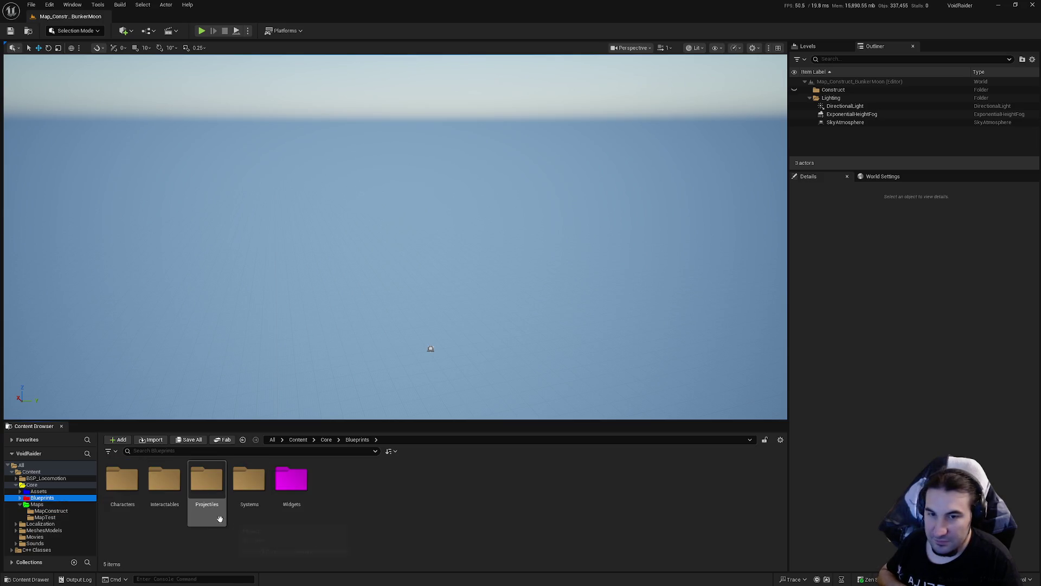
{"action": "double_click", "coordinate": [249, 480]}
{"action": "double_click", "coordinate": [173, 496]}
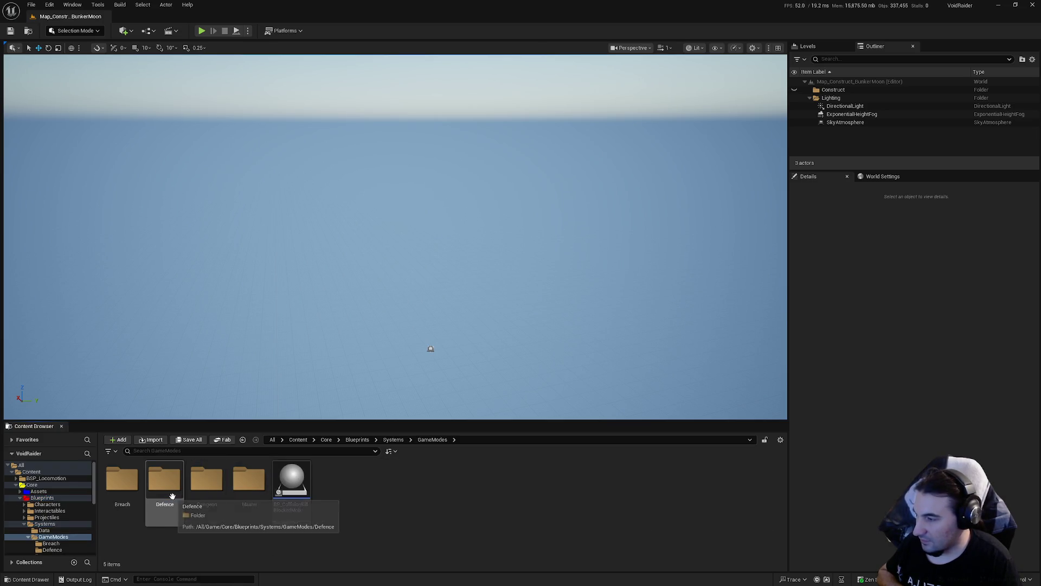
{"action": "left_click", "coordinate": [122, 480]}
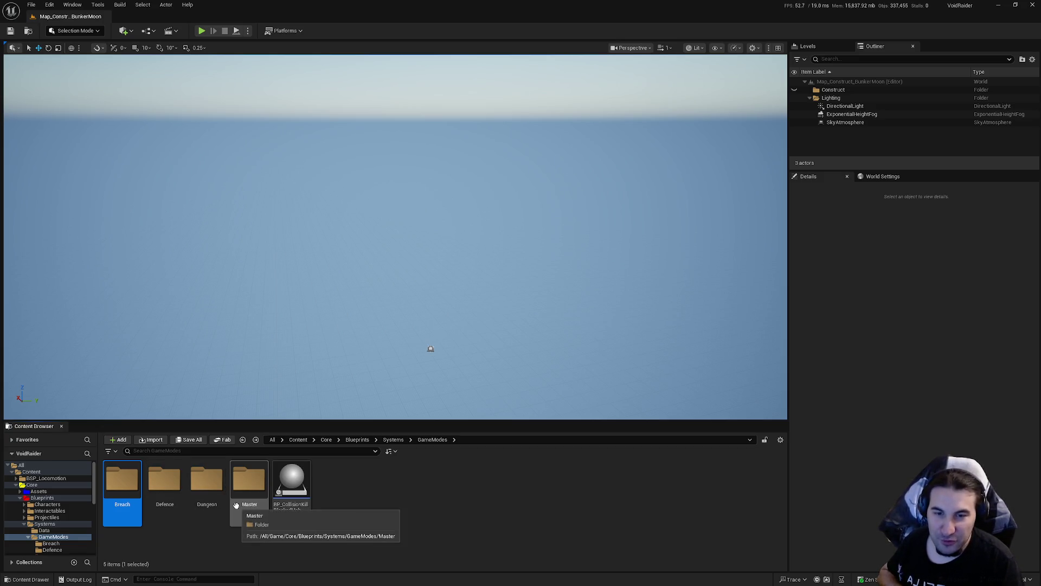
{"action": "left_click", "coordinate": [392, 509]}
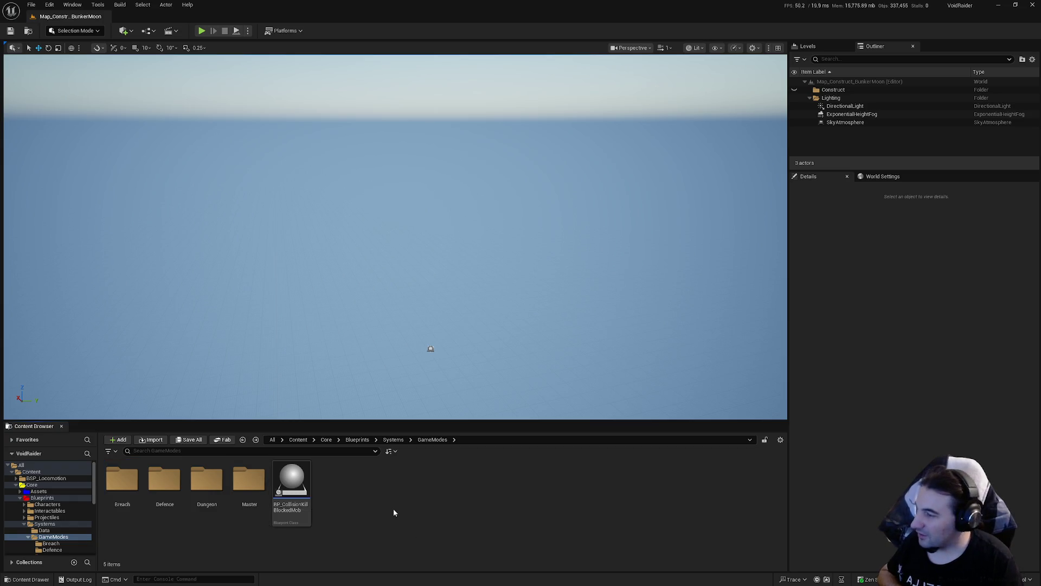
{"action": "left_click", "coordinate": [207, 480]}
{"action": "double_click", "coordinate": [206, 482]}
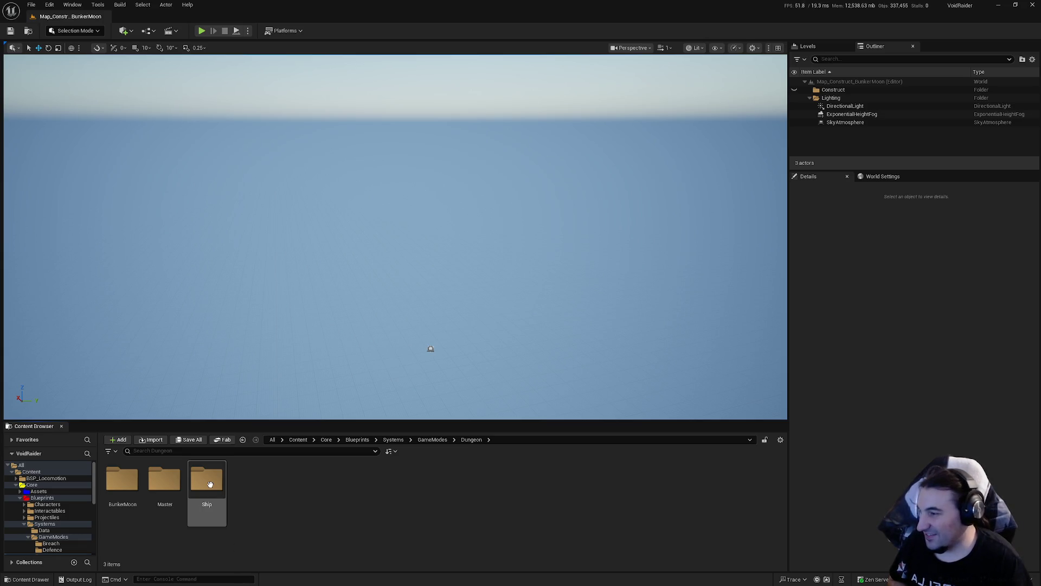
- Drill down BunkerMoon > BunkerRooms > Rooms > ModularRooms > Hallways and select BP_Construct_BunkerMoon_Corner
{"action": "double_click", "coordinate": [119, 477]}
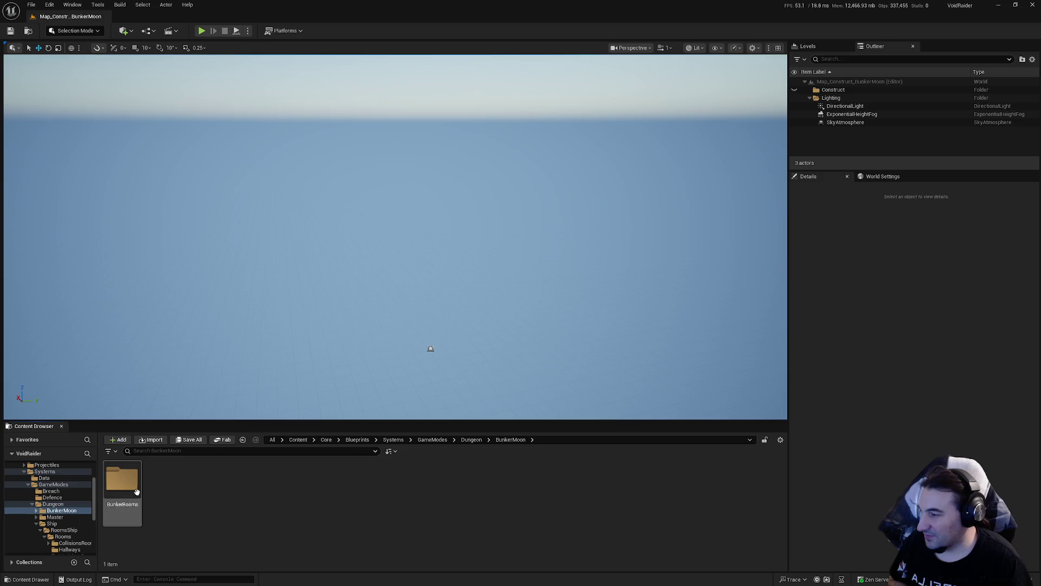
{"action": "double_click", "coordinate": [136, 488]}
{"action": "double_click", "coordinate": [163, 480]}
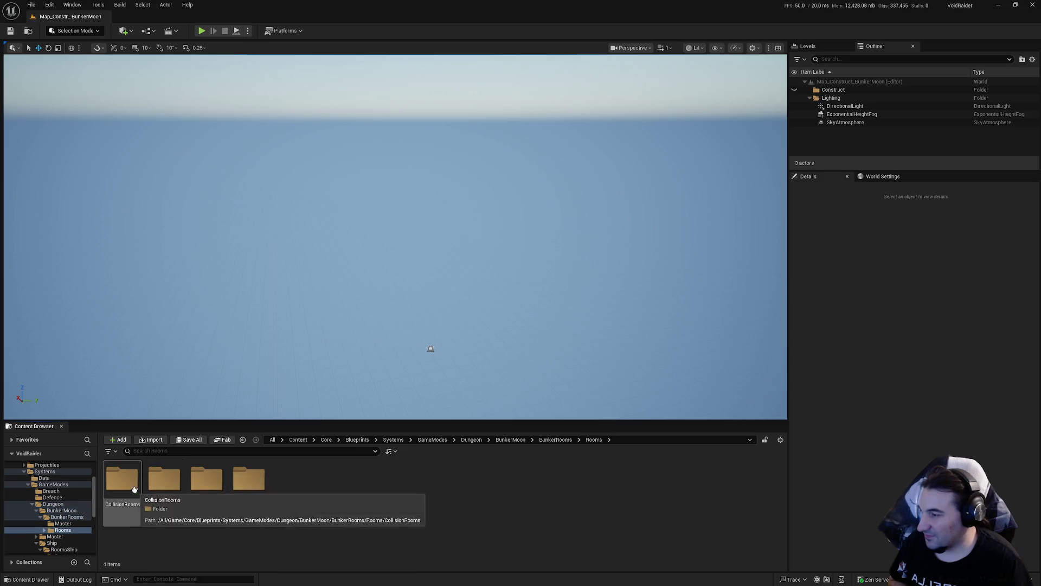
{"action": "double_click", "coordinate": [204, 485]}
{"action": "double_click", "coordinate": [124, 485]}
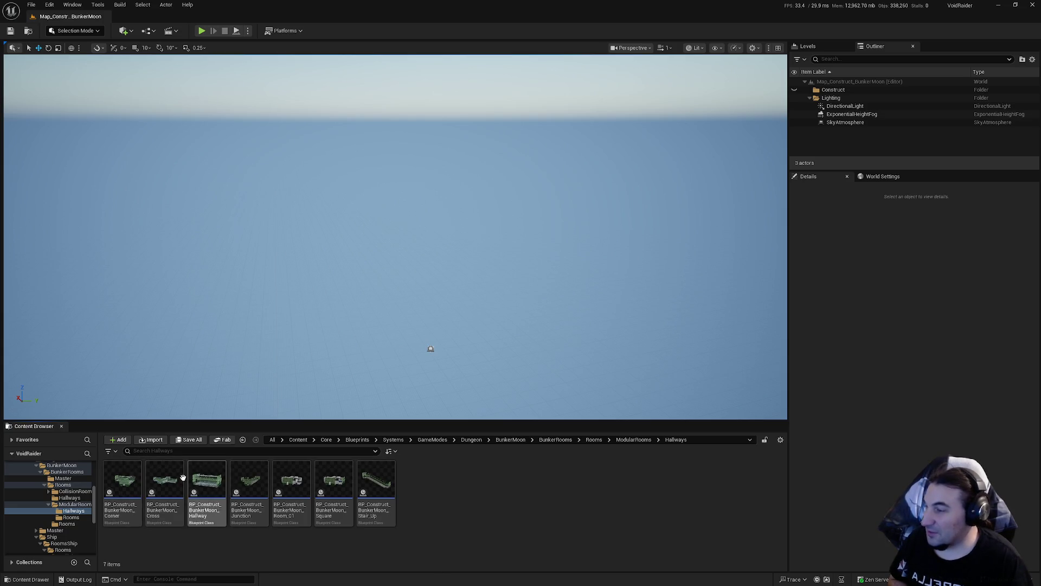
{"action": "left_click", "coordinate": [122, 483]}
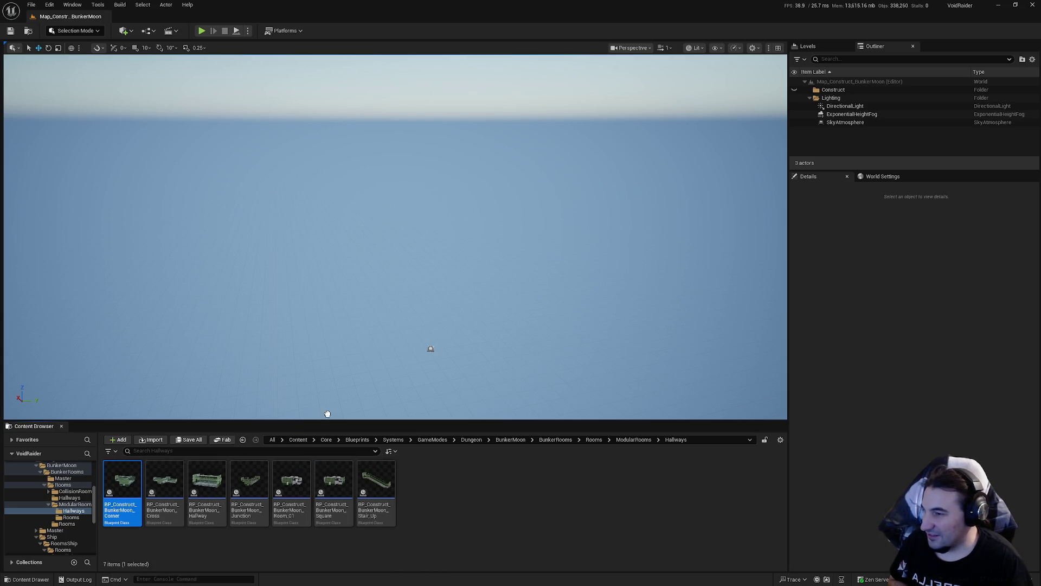
- Place BP_Construct_BunkerMoon_Corner in the level at location 0,0,0, then delete it again
{"action": "left_click_drag", "start_coordinate": [328, 414], "coordinate": [439, 347]}
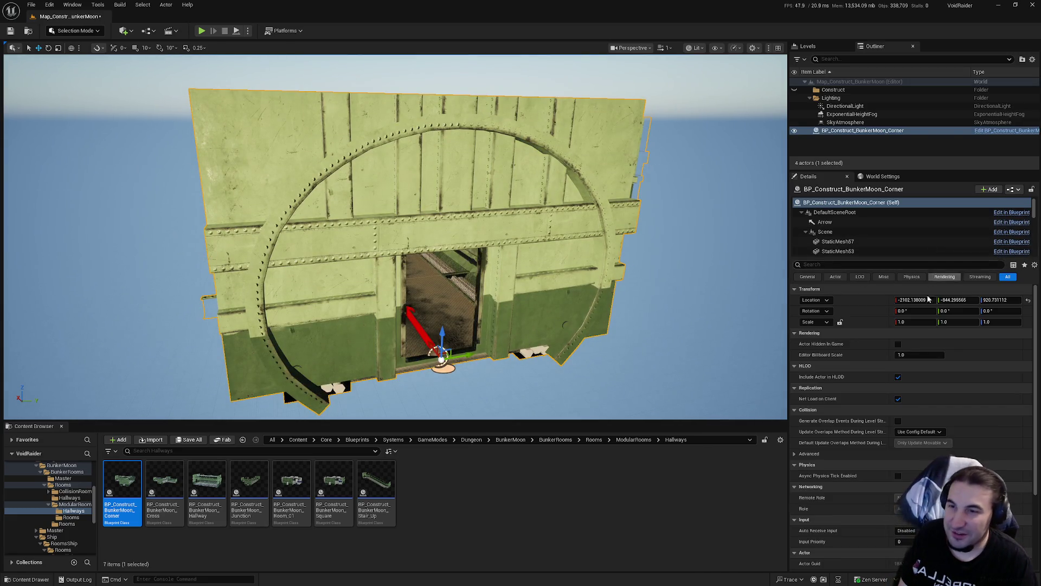
{"action": "left_click", "coordinate": [928, 299]}
{"action": "type", "text": "0"}
{"action": "key", "text": "Tab"}
{"action": "type", "text": "0"}
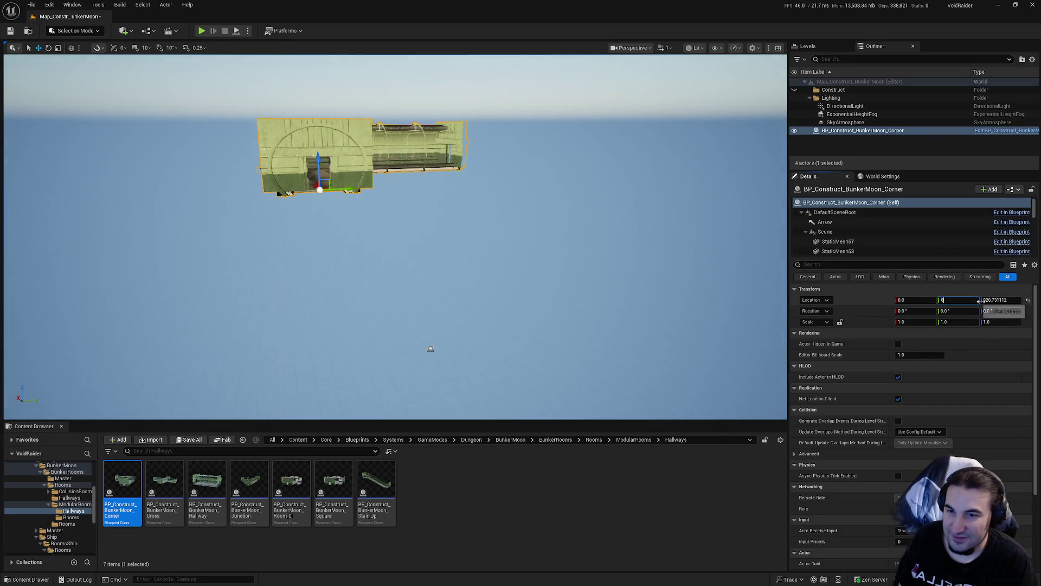
{"action": "key", "text": "Tab"}
{"action": "type", "text": "0"}
{"action": "key", "text": "Return"}
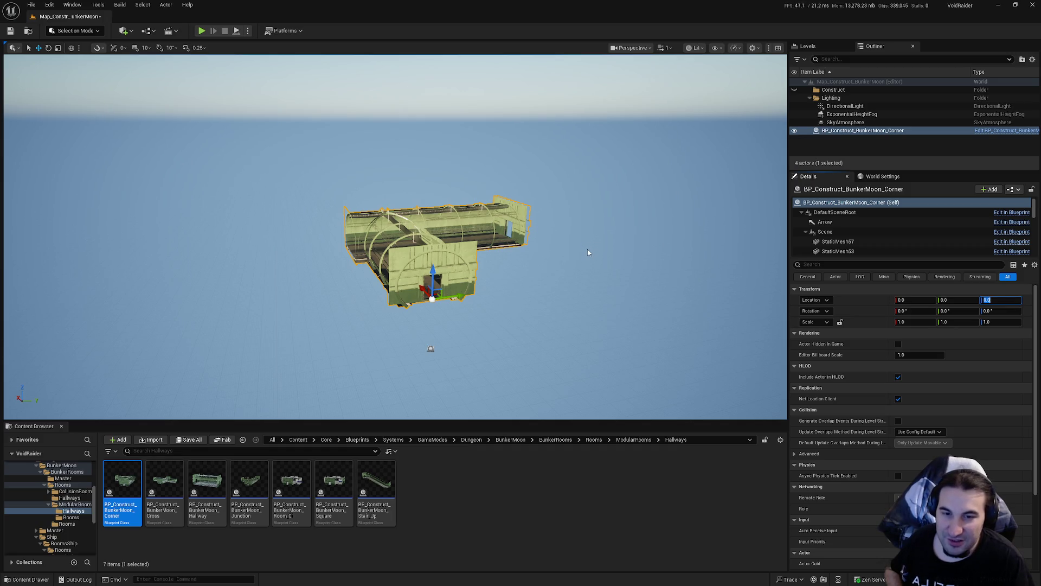
{"action": "left_click", "coordinate": [464, 253]}
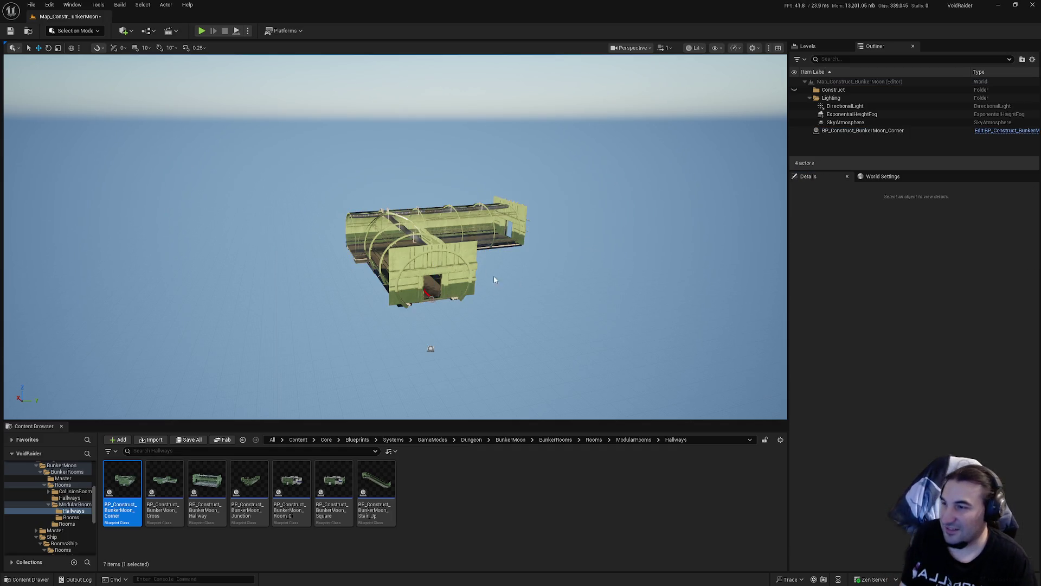
{"action": "key", "text": "Delete"}
- Open SM_MERGED_BunkerMoon_Corner from the BunkerMoonDungeon Meshes > Hallways folder
{"action": "left_click", "coordinate": [65, 524]}
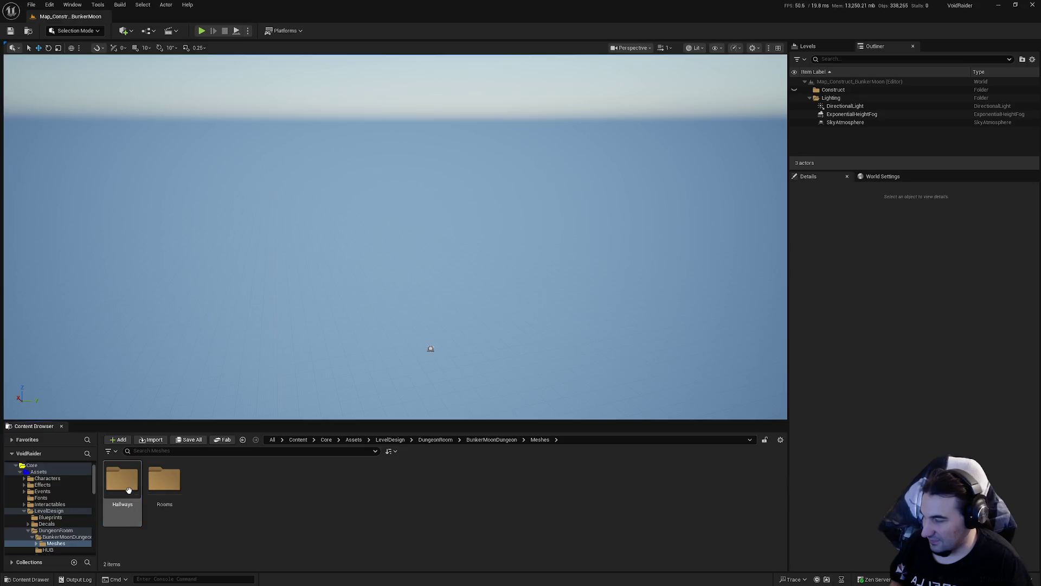
{"action": "double_click", "coordinate": [125, 482]}
{"action": "double_click", "coordinate": [124, 493]}
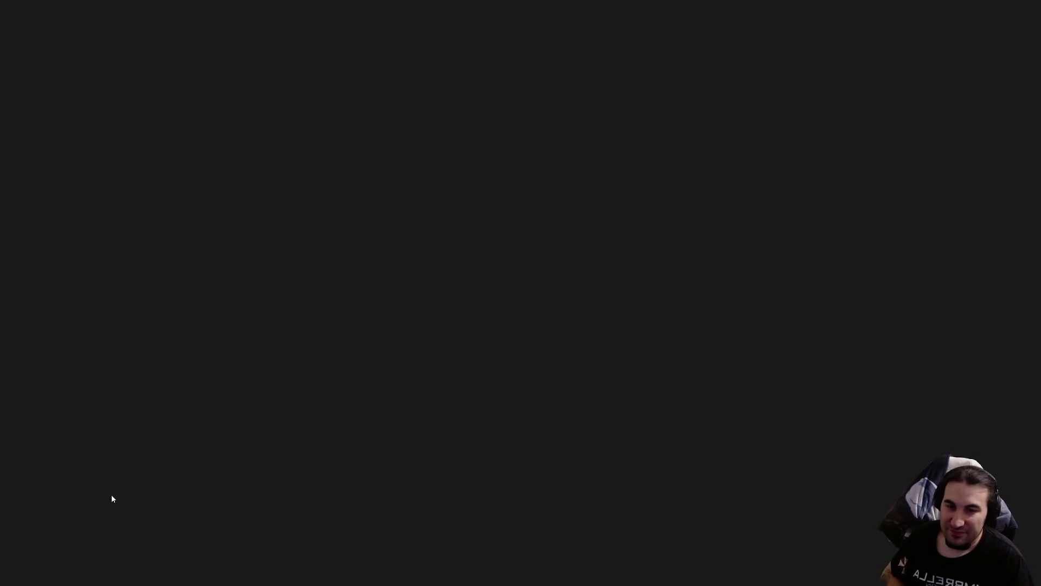
- Enable collision on all 13 mesh sections of the merged corner mesh
{"action": "scroll", "coordinate": [671, 211], "scroll_direction": "down", "scroll_amount": 10}
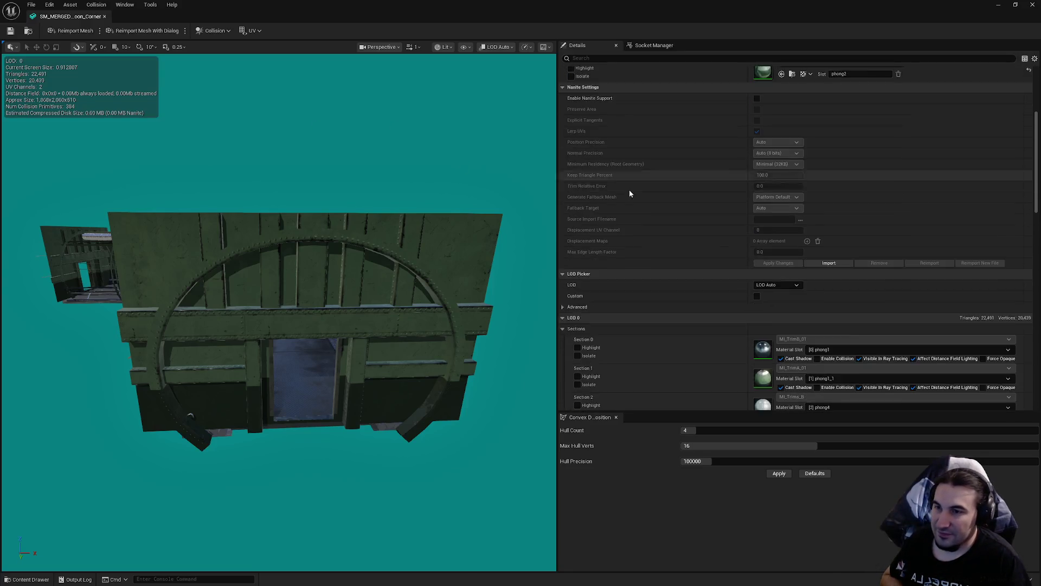
{"action": "left_click", "coordinate": [817, 244]}
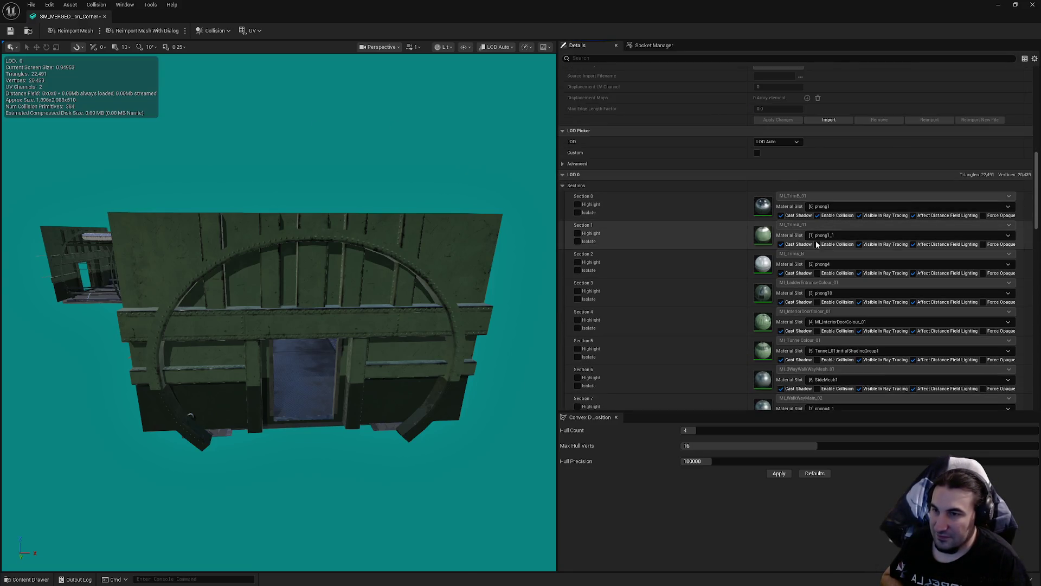
{"action": "left_click", "coordinate": [817, 273]}
{"action": "left_click", "coordinate": [817, 302]}
{"action": "left_click", "coordinate": [817, 331]}
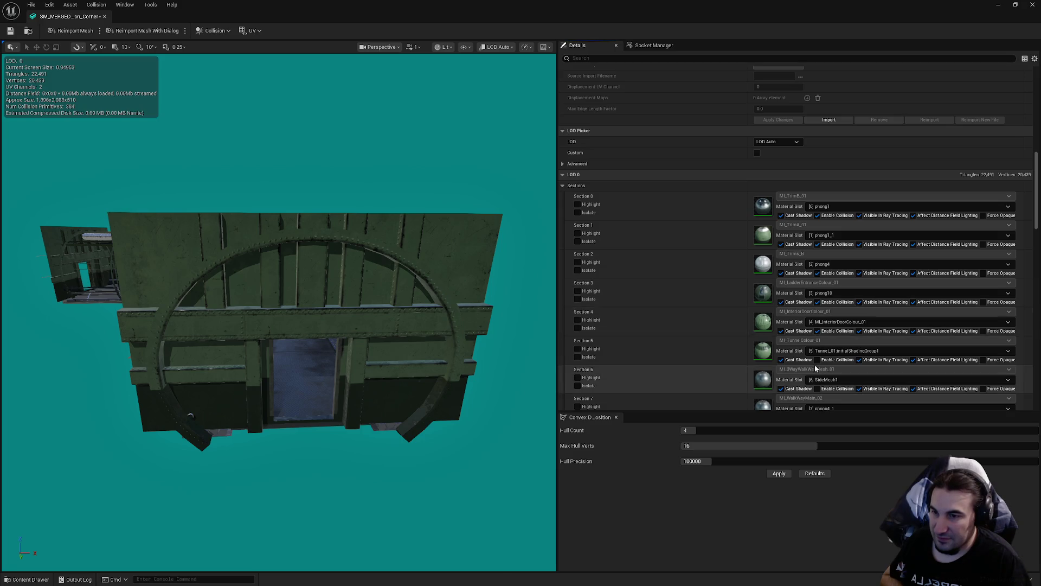
{"action": "left_click", "coordinate": [817, 360]}
{"action": "left_click", "coordinate": [817, 388]}
{"action": "scroll", "coordinate": [829, 336], "scroll_direction": "down", "scroll_amount": 4}
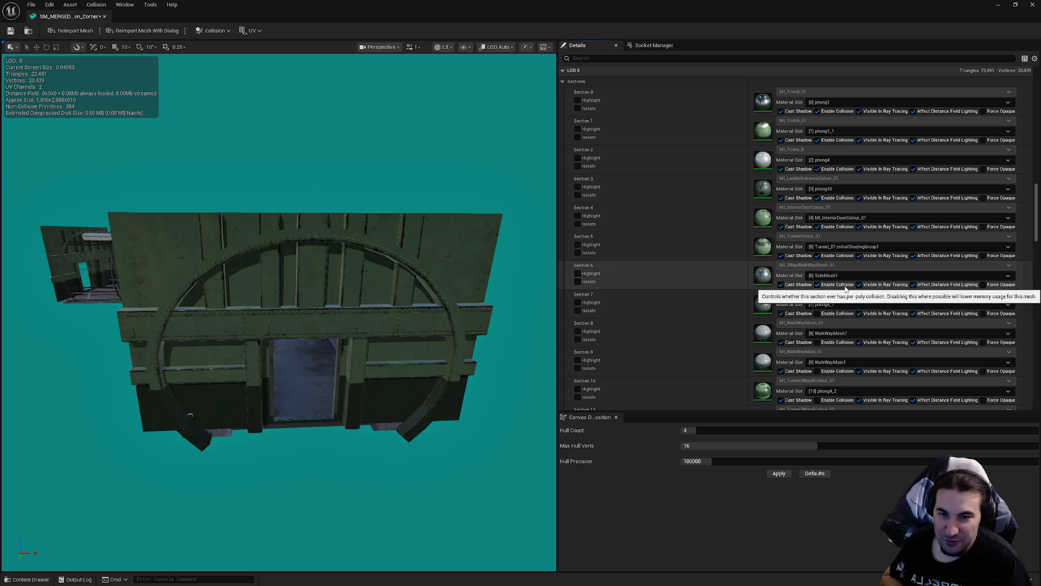
{"action": "scroll", "coordinate": [855, 167], "scroll_direction": "down", "scroll_amount": 2}
{"action": "left_click", "coordinate": [817, 274]}
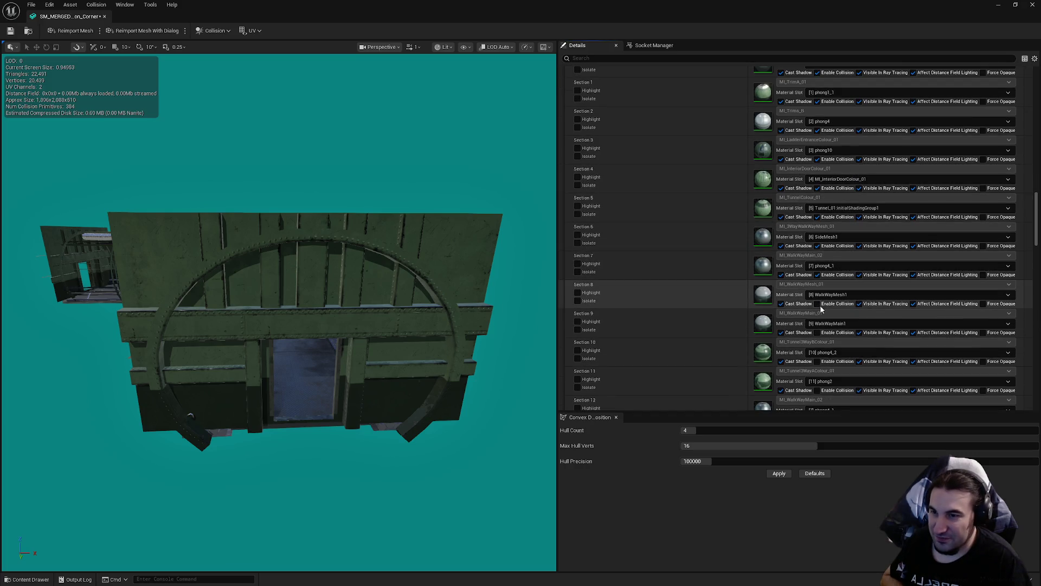
{"action": "left_click", "coordinate": [817, 303]}
{"action": "left_click", "coordinate": [818, 332]}
{"action": "left_click", "coordinate": [817, 361]}
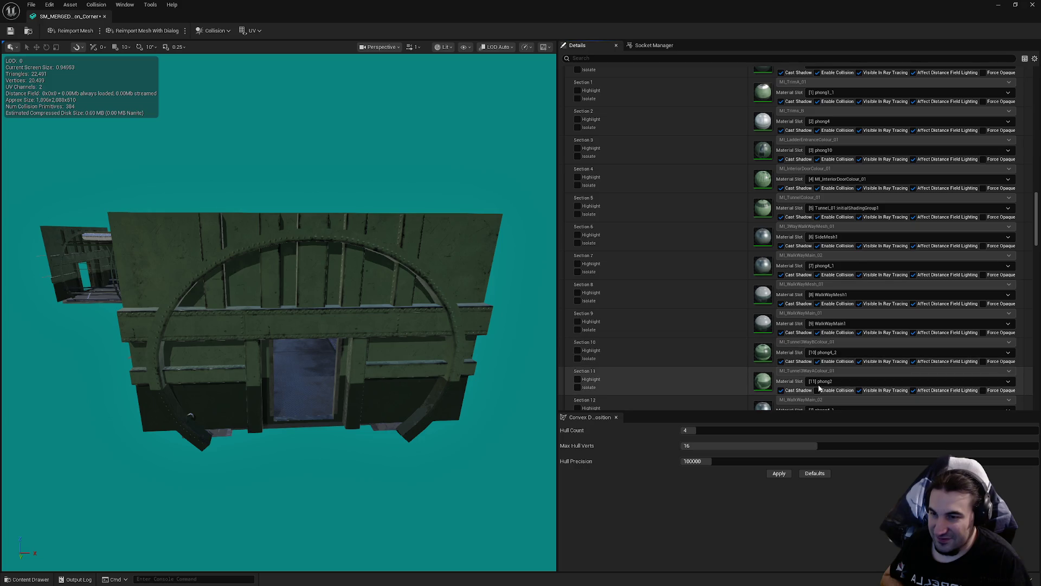
{"action": "scroll", "coordinate": [819, 358], "scroll_direction": "down", "scroll_amount": 4}
{"action": "left_click", "coordinate": [817, 273]}
{"action": "left_click", "coordinate": [817, 302]}
{"action": "left_click", "coordinate": [818, 331]}
{"action": "scroll", "coordinate": [819, 325], "scroll_direction": "down", "scroll_amount": 7}
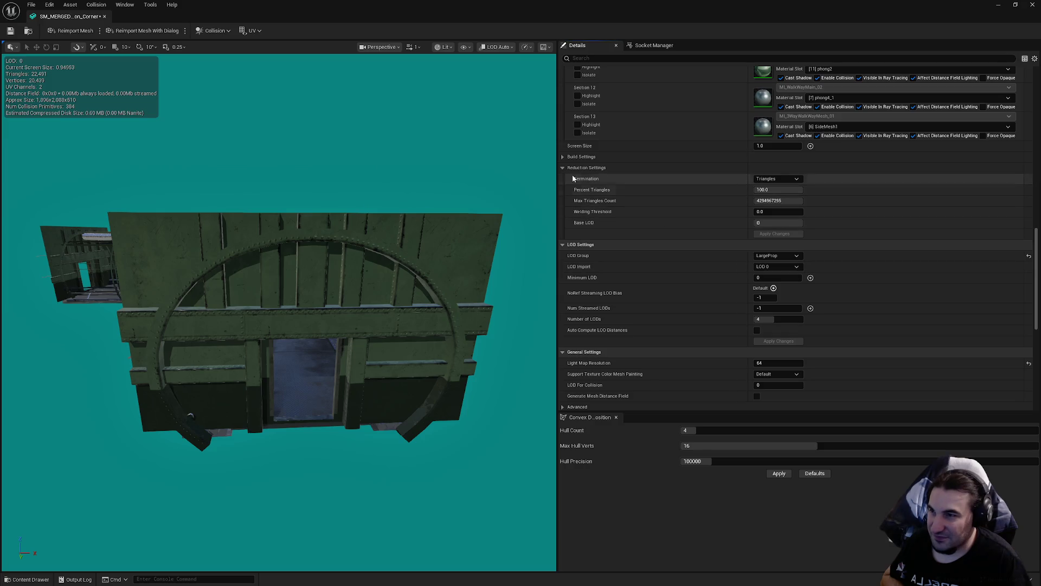
{"action": "scroll", "coordinate": [667, 239], "scroll_direction": "down", "scroll_amount": 7}
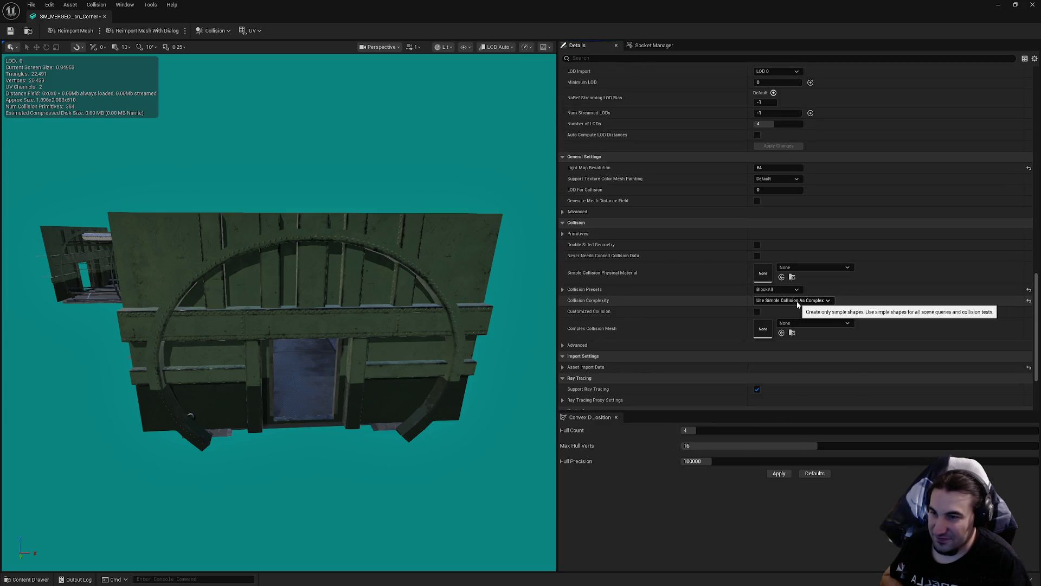
- Set Collision Complexity to Project Default and save the mesh
{"action": "left_click", "coordinate": [795, 300]}
{"action": "left_click", "coordinate": [781, 308]}
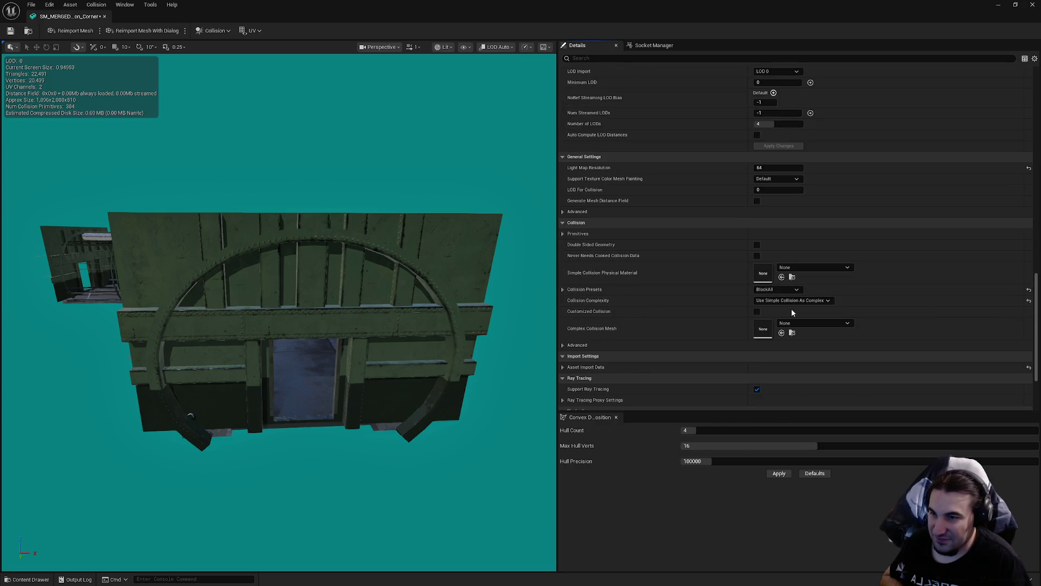
{"action": "left_click", "coordinate": [10, 31]}
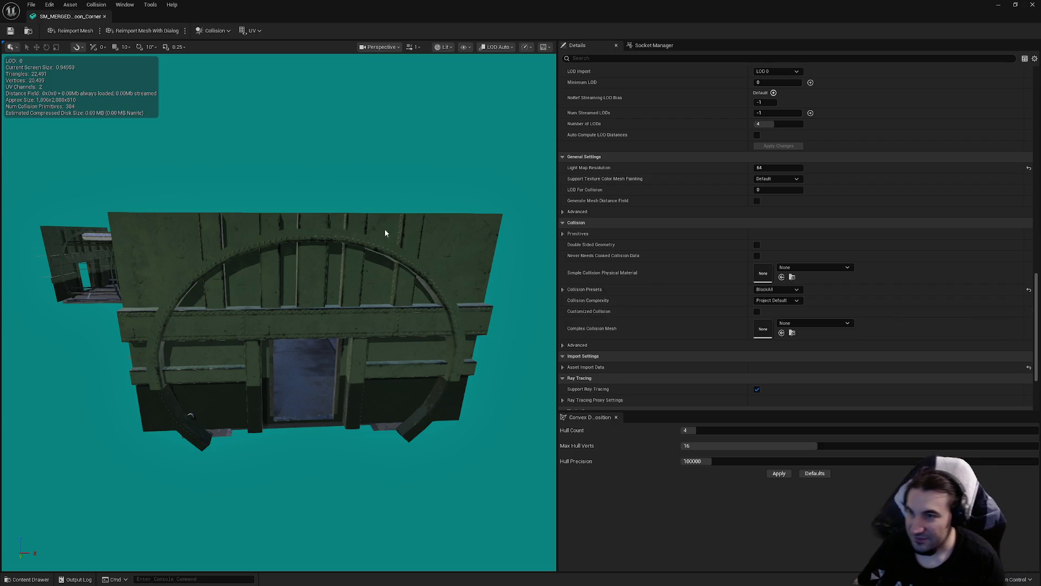
{"action": "left_click_drag", "start_coordinate": [385, 234], "coordinate": [342, 233]}
{"action": "scroll", "coordinate": [806, 194], "scroll_direction": "up", "scroll_amount": 10}
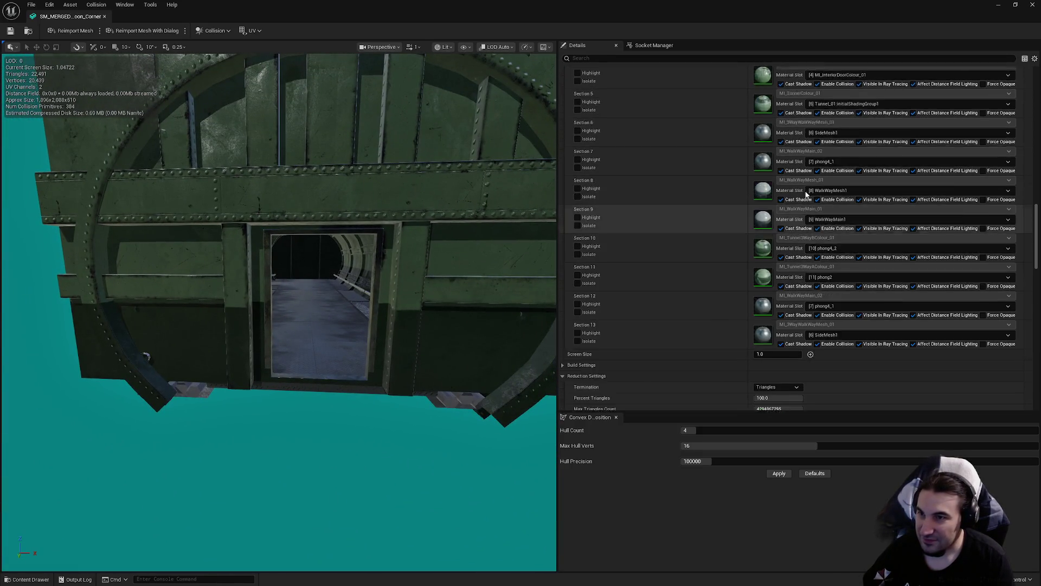
{"action": "scroll", "coordinate": [806, 195], "scroll_direction": "up", "scroll_amount": 5}
- Preview the corner mesh at LOD 1 in the viewport
{"action": "left_click", "coordinate": [776, 181]}
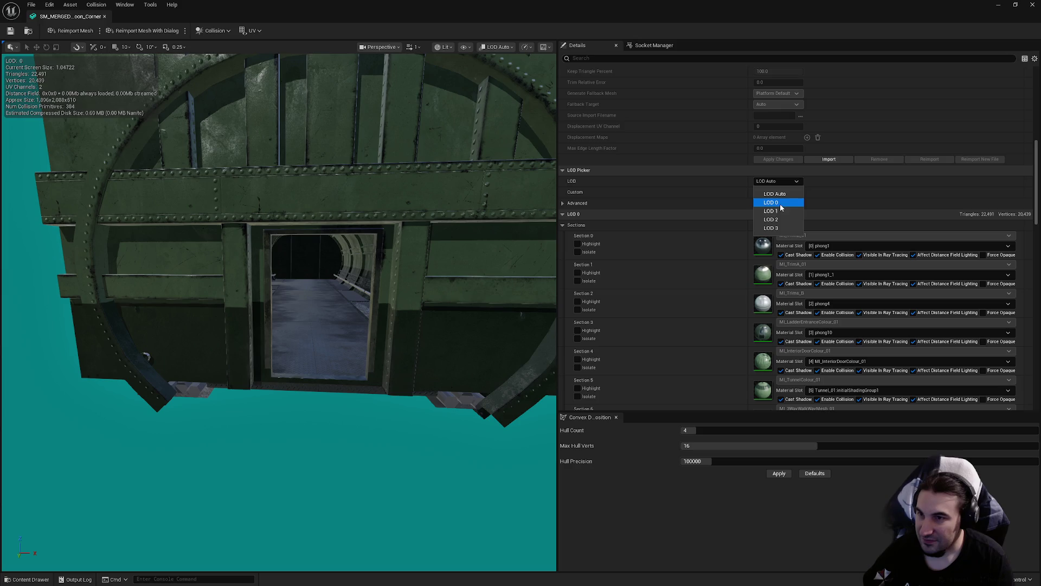
{"action": "left_click", "coordinate": [779, 209]}
{"action": "mouse_move", "coordinate": [500, 229]}
{"action": "left_mouse_down"}
{"action": "mouse_move", "coordinate": [499, 216]}
{"action": "mouse_move", "coordinate": [499, 260]}
{"action": "left_mouse_up"}
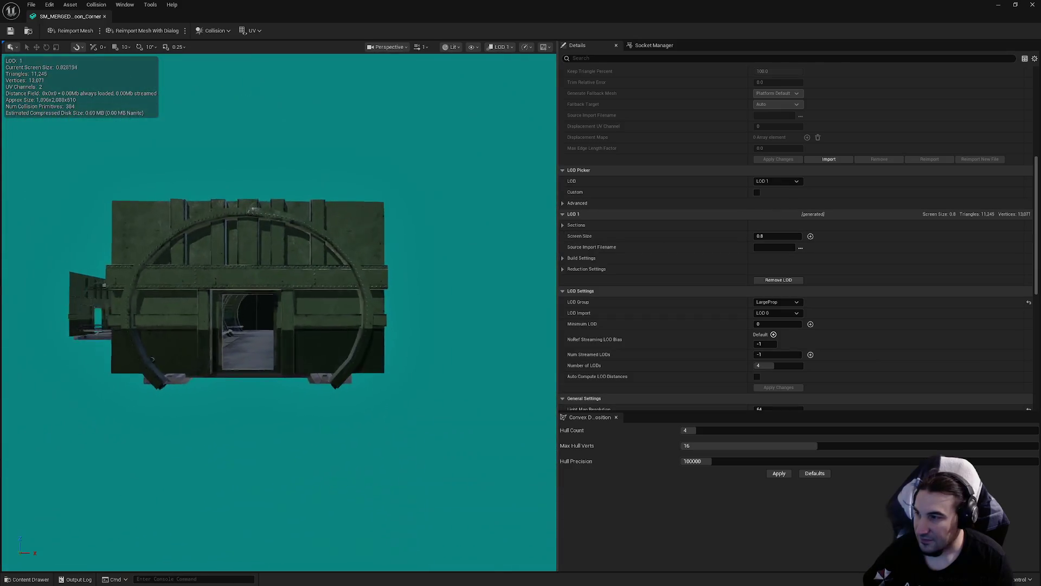
{"action": "mouse_move", "coordinate": [279, 312]}
{"action": "left_mouse_down"}
{"action": "mouse_move", "coordinate": [309, 312]}
{"action": "mouse_move", "coordinate": [309, 277]}
{"action": "mouse_move", "coordinate": [309, 326]}
{"action": "mouse_move", "coordinate": [309, 304]}
{"action": "left_mouse_up"}
{"action": "scroll", "coordinate": [782, 265], "scroll_direction": "down", "scroll_amount": 3}
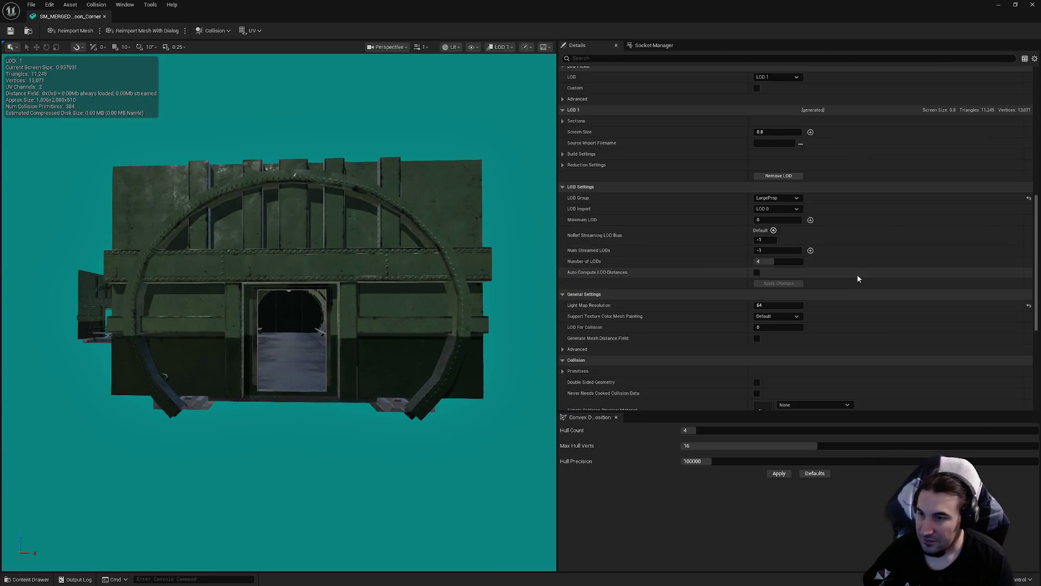
{"action": "scroll", "coordinate": [856, 275], "scroll_direction": "up", "scroll_amount": 2}
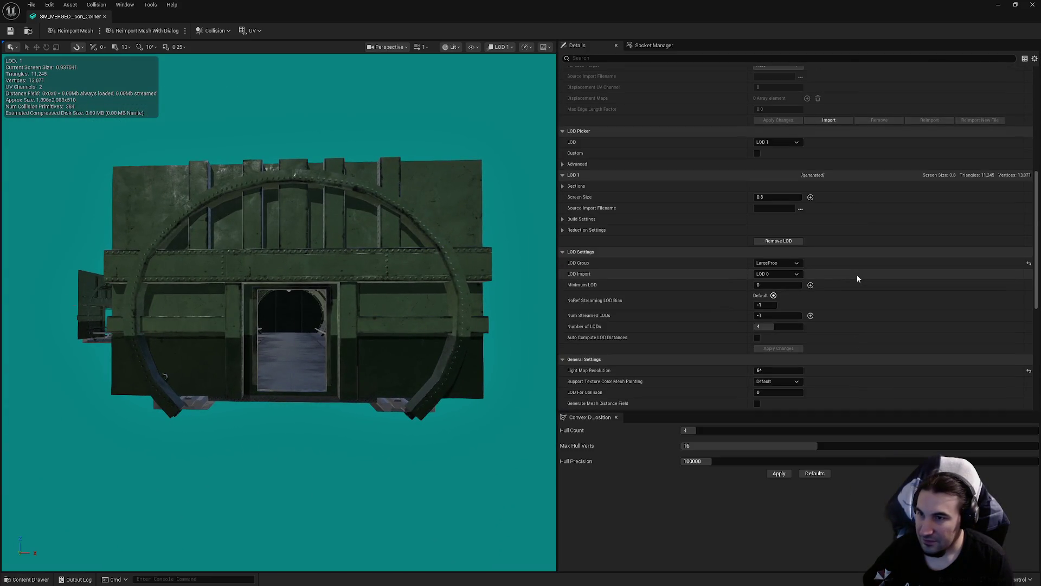
- Expand LOD 1's Reduction Settings in the Details panel
{"action": "left_click", "coordinate": [563, 229]}
{"action": "mouse_move", "coordinate": [437, 255]}
{"action": "left_mouse_down"}
{"action": "mouse_move", "coordinate": [437, 304]}
{"action": "mouse_move", "coordinate": [444, 238]}
{"action": "left_mouse_up"}
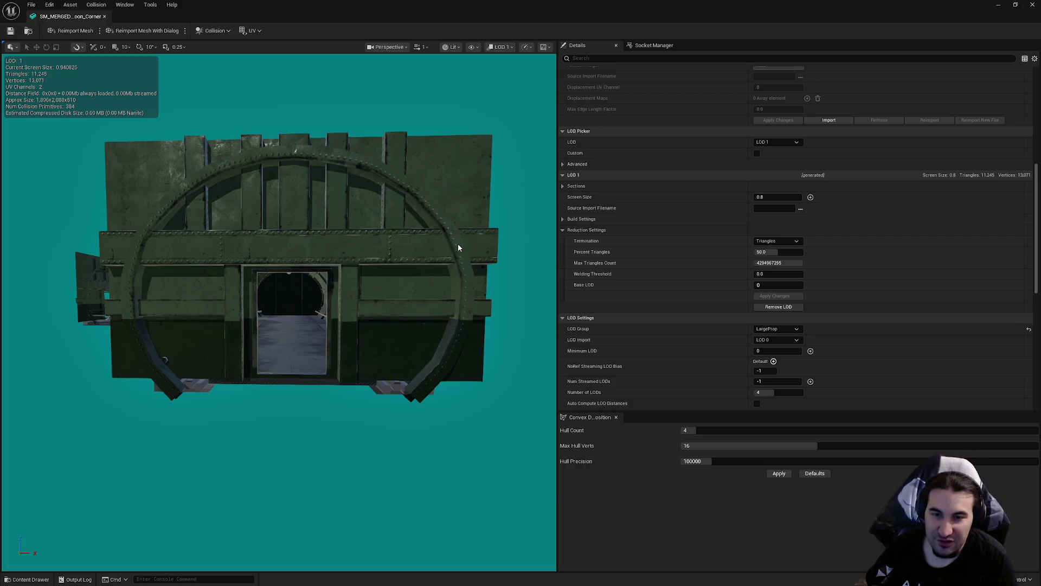
{"action": "scroll", "coordinate": [278, 312], "scroll_direction": "up", "scroll_amount": 5}
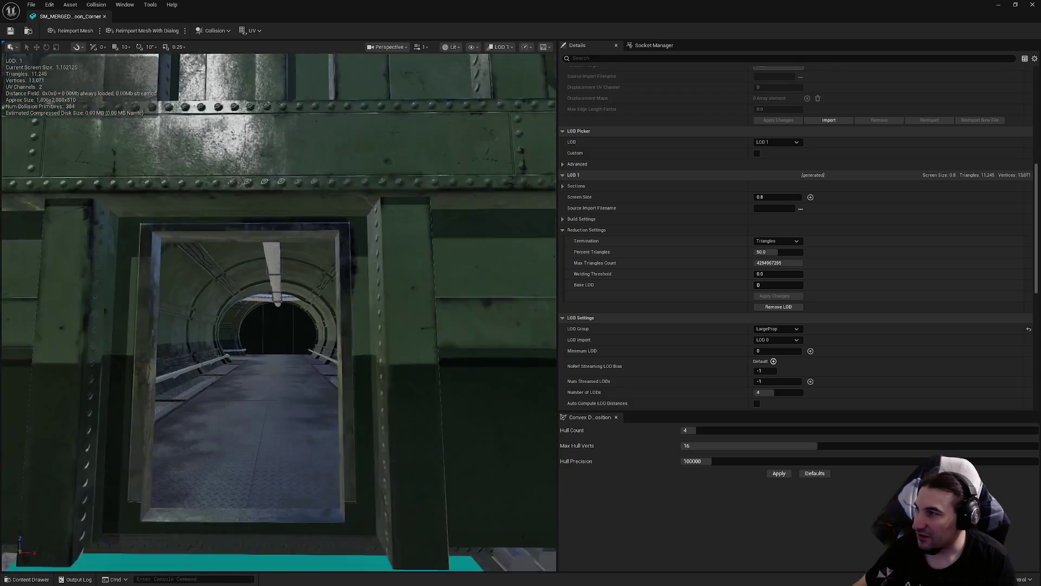
{"action": "scroll", "coordinate": [278, 312], "scroll_direction": "down", "scroll_amount": 5}
{"action": "scroll", "coordinate": [143, 354], "scroll_direction": "down", "scroll_amount": 2}
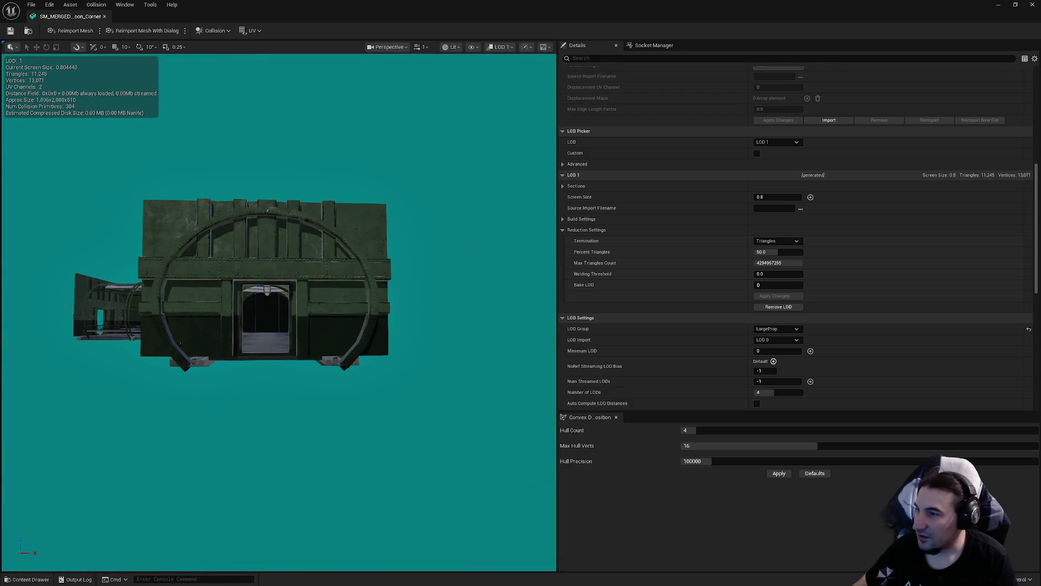
- Switch to LOD 2 and set its Screen Size to 0.5
{"action": "left_click", "coordinate": [775, 142]}
{"action": "left_click", "coordinate": [775, 180]}
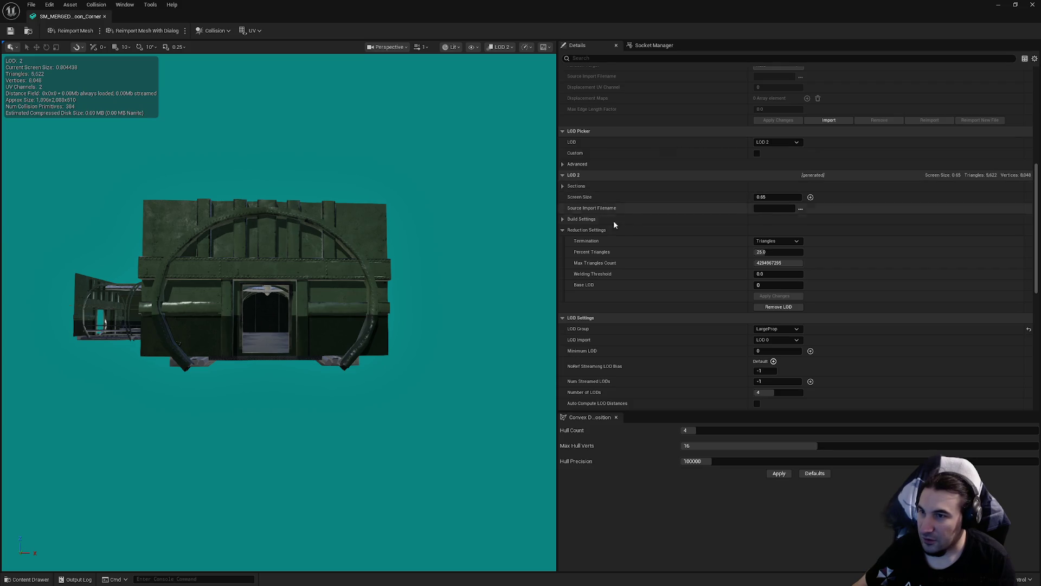
{"action": "scroll", "coordinate": [244, 271], "scroll_direction": "down", "scroll_amount": 2}
{"action": "scroll", "coordinate": [138, 312], "scroll_direction": "up", "scroll_amount": 2}
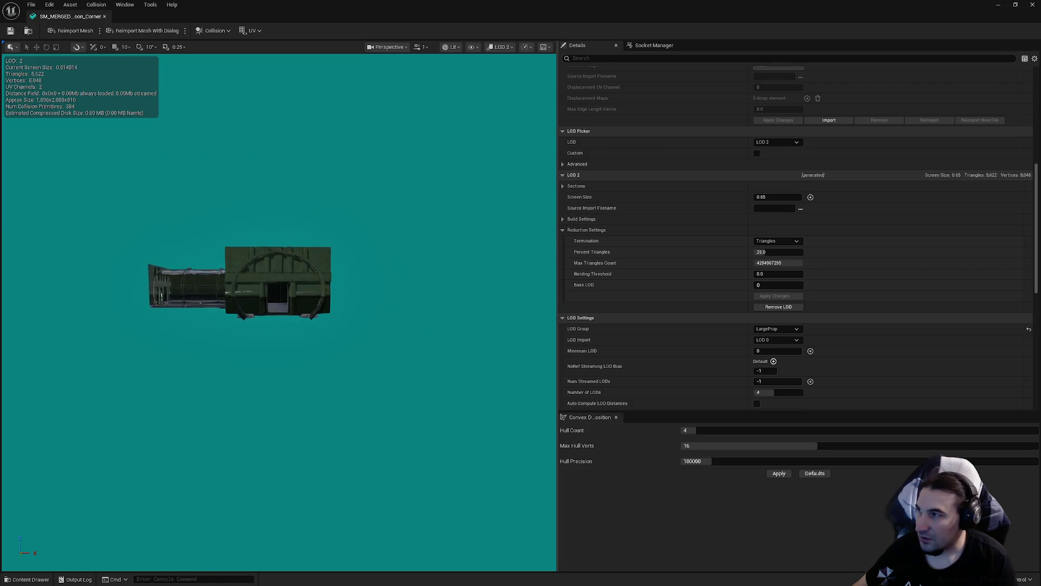
{"action": "left_click", "coordinate": [774, 196]}
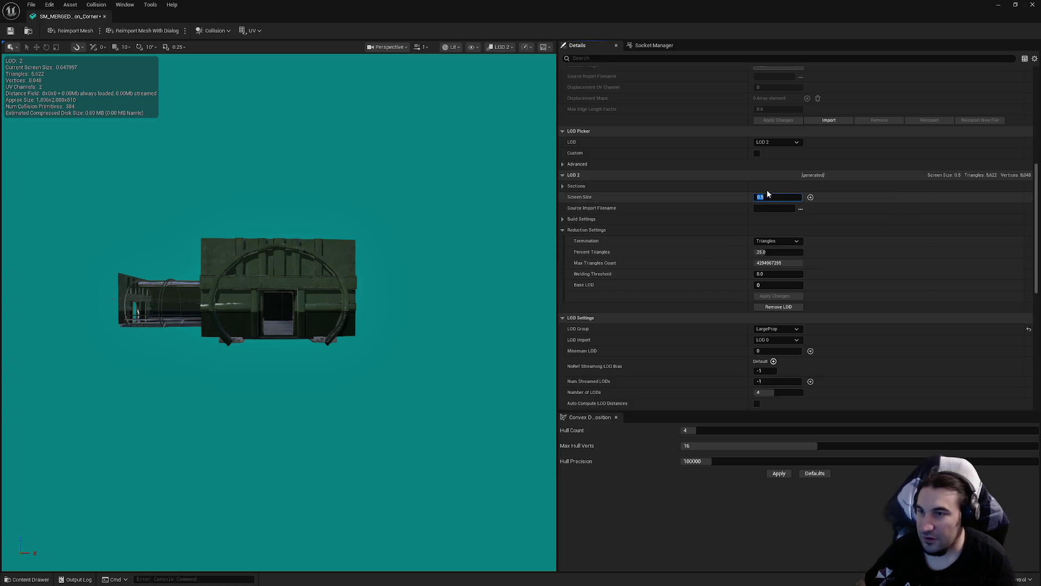
- Give LOD 3 Screen Size 0.3 and Percent Triangles 1.0, then apply the changes
{"action": "left_click", "coordinate": [777, 142]}
{"action": "left_click", "coordinate": [775, 191]}
{"action": "scroll", "coordinate": [250, 304], "scroll_direction": "down", "scroll_amount": 3}
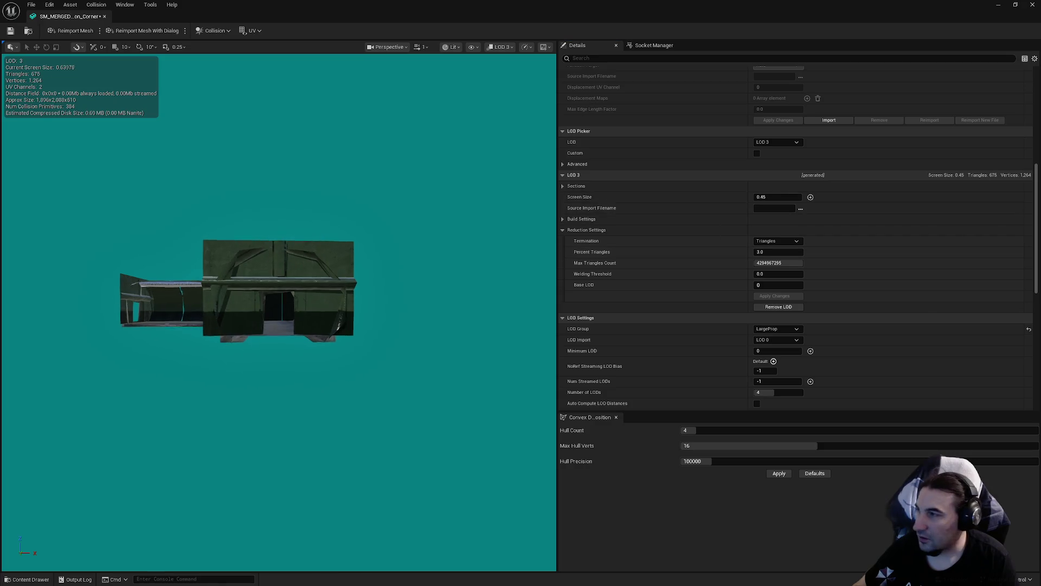
{"action": "scroll", "coordinate": [254, 306], "scroll_direction": "down", "scroll_amount": 2}
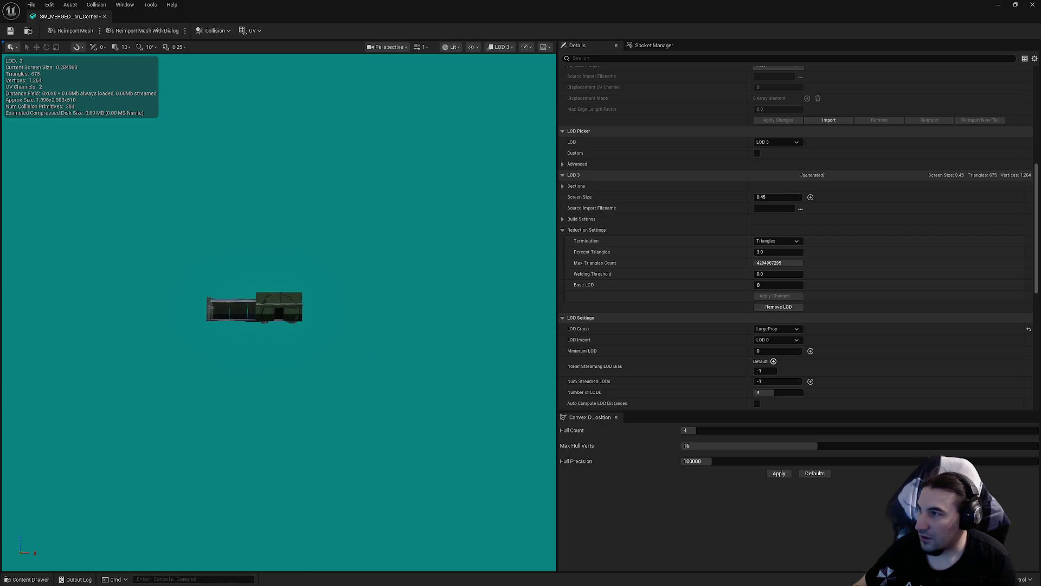
{"action": "left_click", "coordinate": [776, 199]}
{"action": "type", "text": "0.3"}
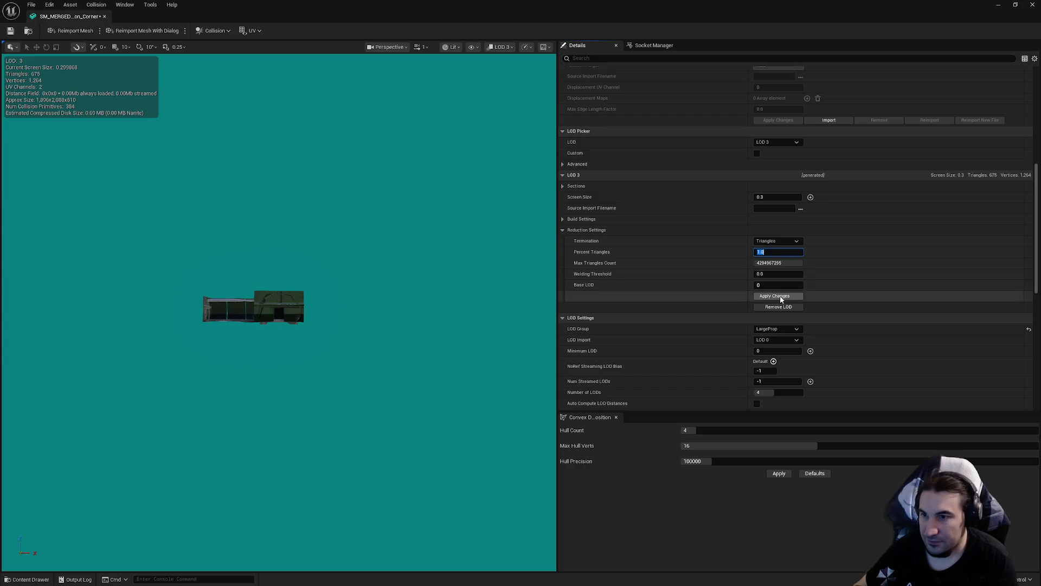
{"action": "left_click", "coordinate": [776, 297]}
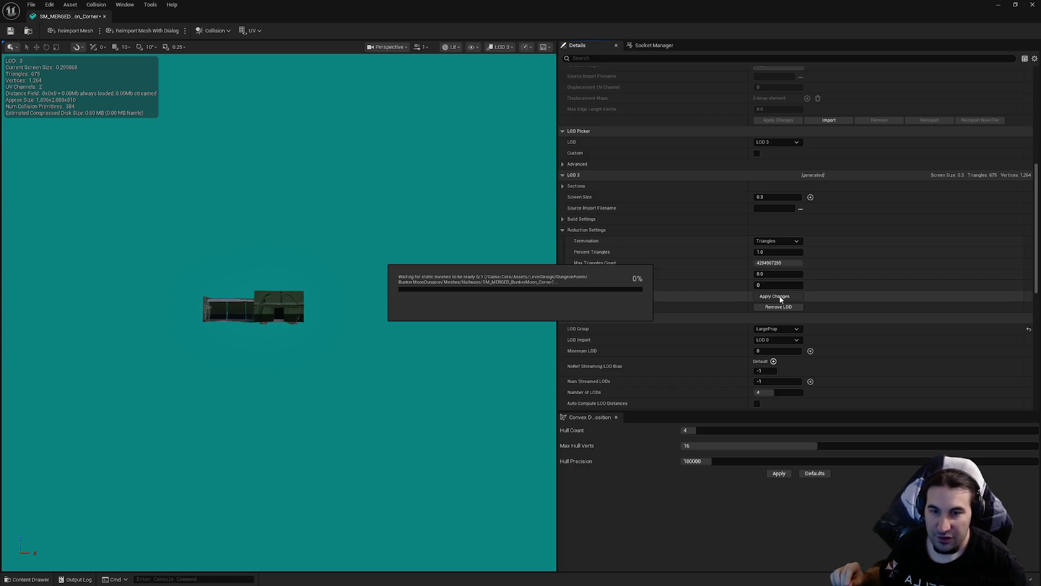
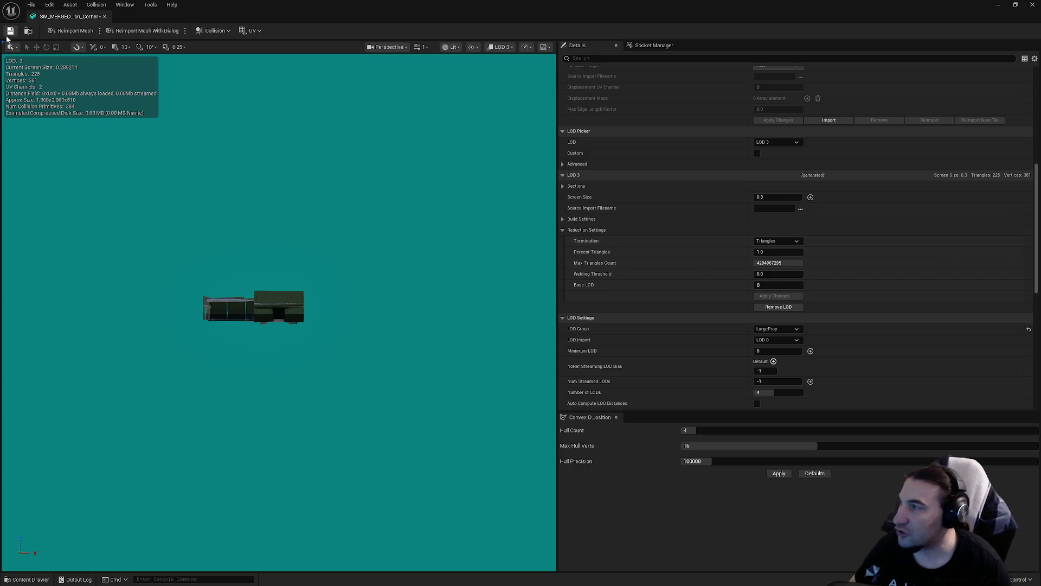
- Watch the Corner mesh switch LODs under LOD Auto while zooming in and out, then close its editor
{"action": "left_click_drag", "start_coordinate": [292, 295], "coordinate": [293, 296]}
{"action": "left_click", "coordinate": [795, 143]}
{"action": "left_click", "coordinate": [773, 150]}
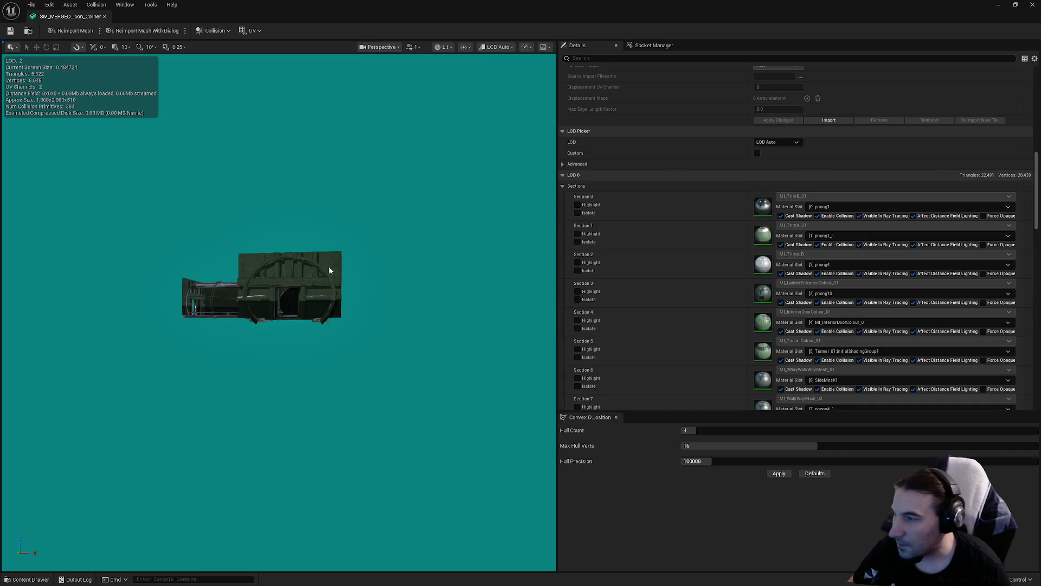
{"action": "scroll", "coordinate": [279, 255], "scroll_direction": "up", "scroll_amount": 3}
{"action": "scroll", "coordinate": [152, 341], "scroll_direction": "down", "scroll_amount": 5}
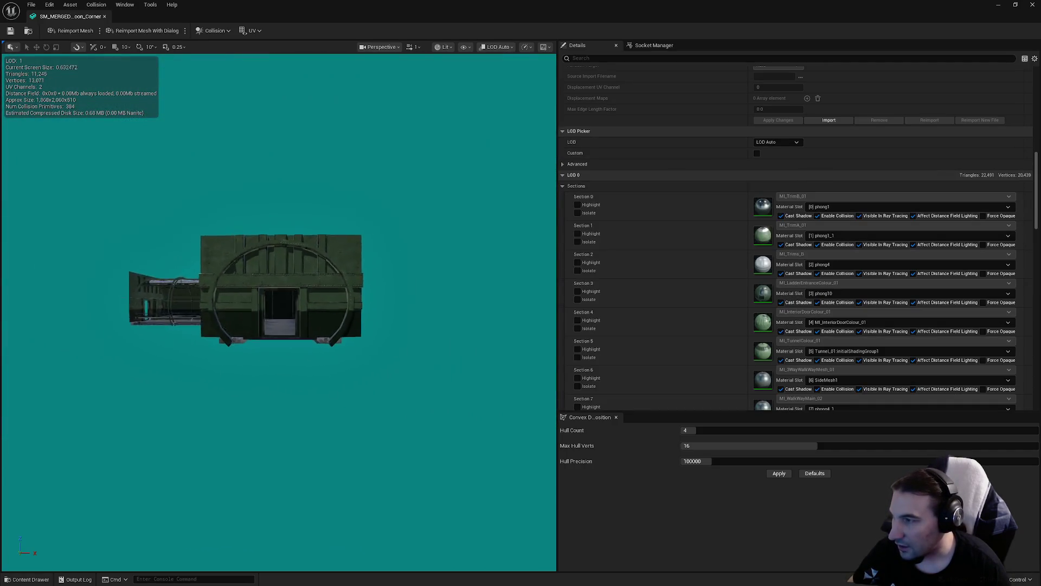
{"action": "scroll", "coordinate": [258, 309], "scroll_direction": "down", "scroll_amount": 2}
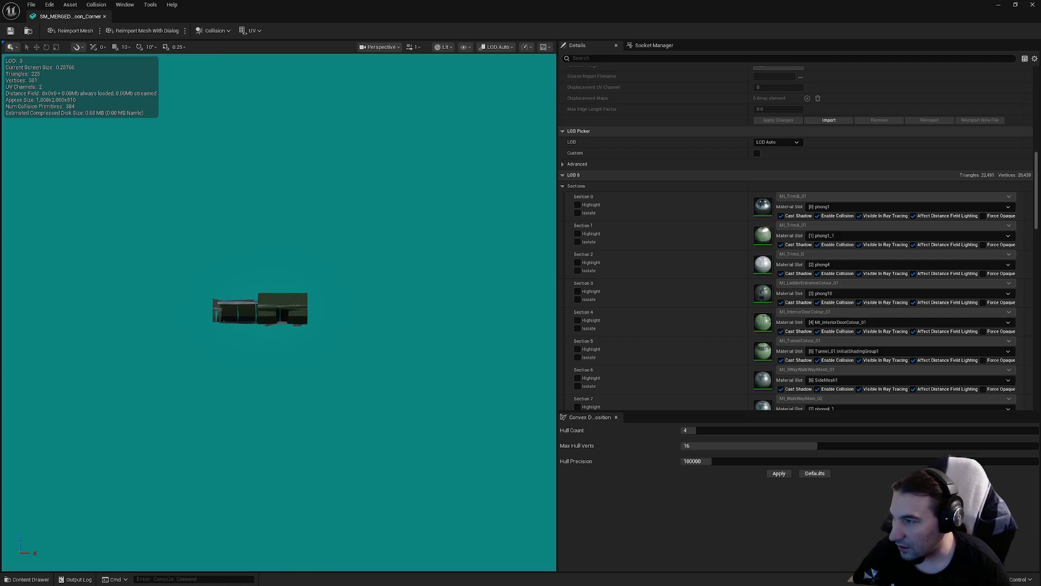
{"action": "scroll", "coordinate": [258, 309], "scroll_direction": "up", "scroll_amount": 1}
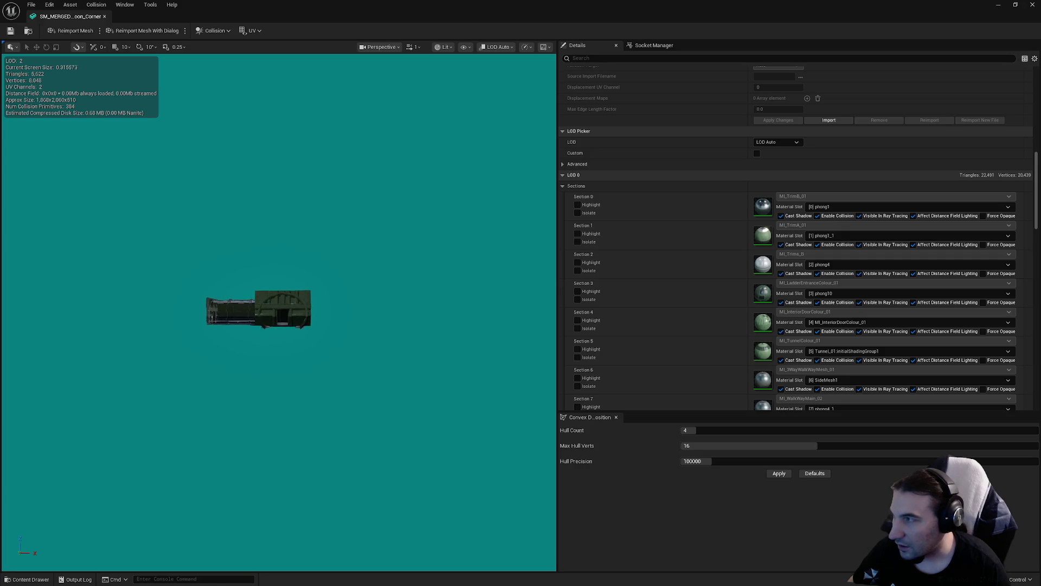
{"action": "scroll", "coordinate": [257, 309], "scroll_direction": "up", "scroll_amount": 1}
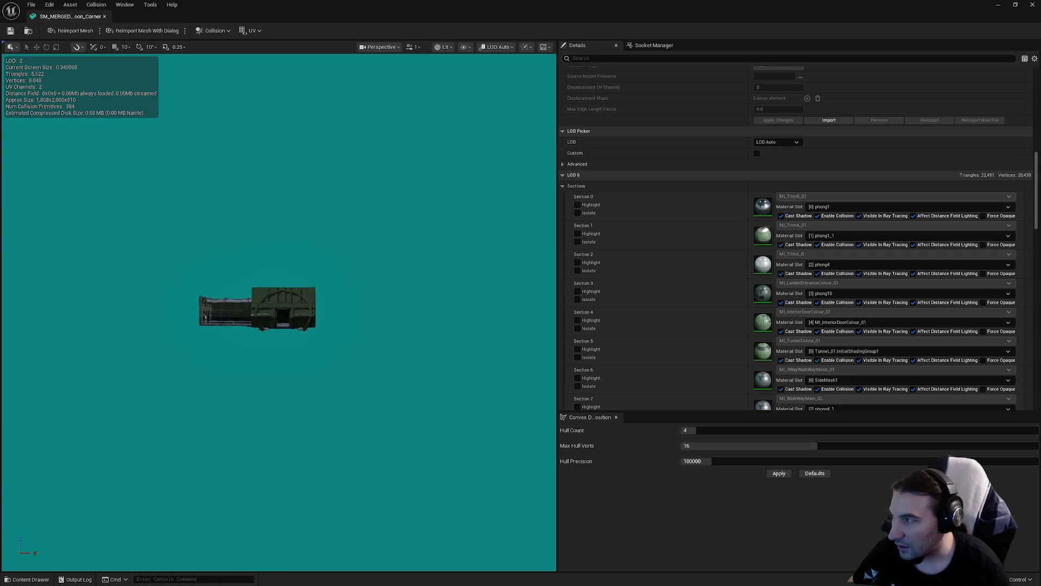
{"action": "scroll", "coordinate": [257, 309], "scroll_direction": "up", "scroll_amount": 10}
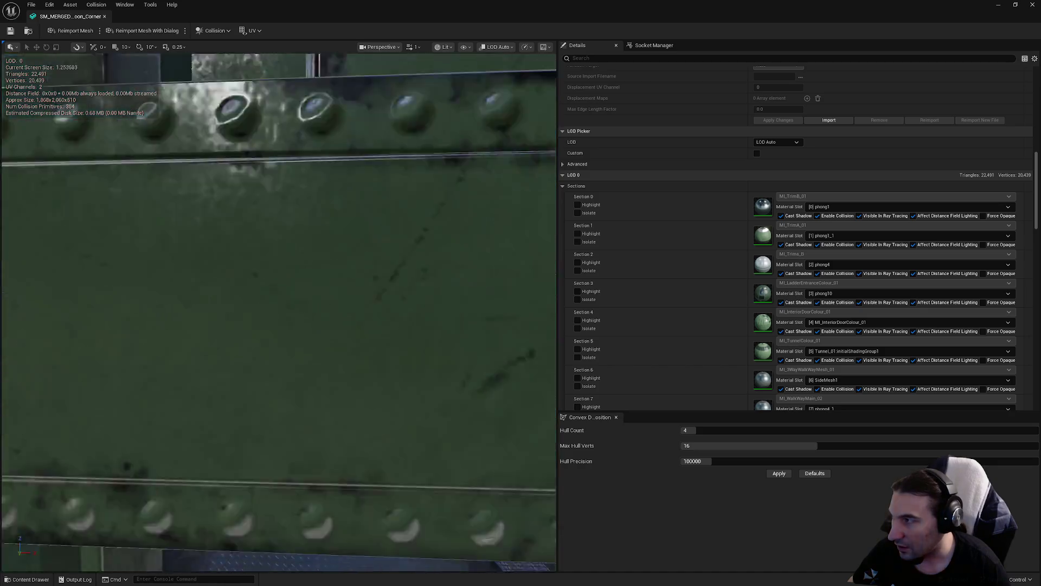
{"action": "left_click_drag", "start_coordinate": [93, 246], "coordinate": [92, 246]}
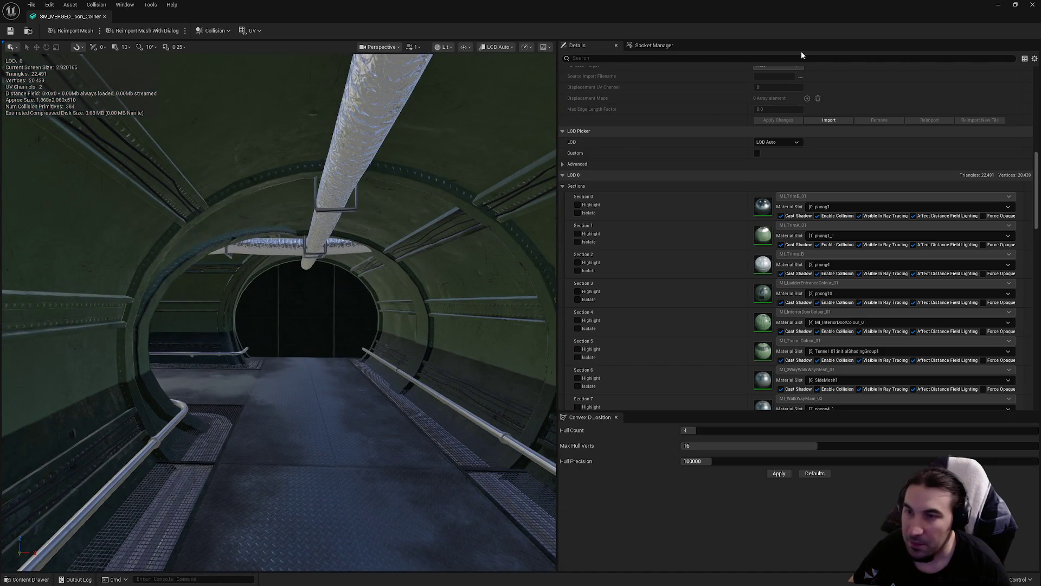
{"action": "left_click", "coordinate": [1032, 5]}
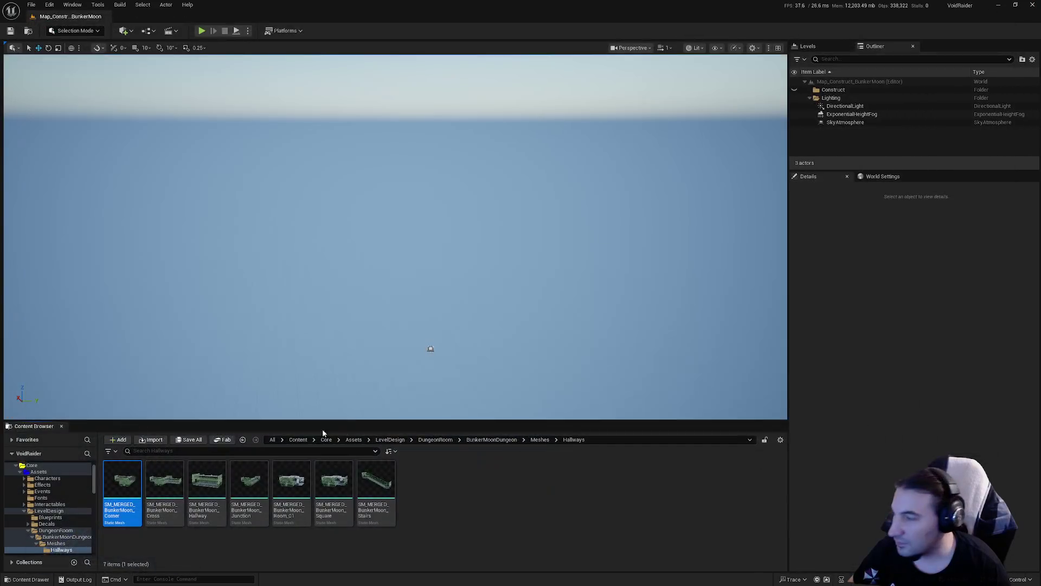
- Open the merged Cross hallway mesh in the static mesh editor
{"action": "double_click", "coordinate": [163, 481]}
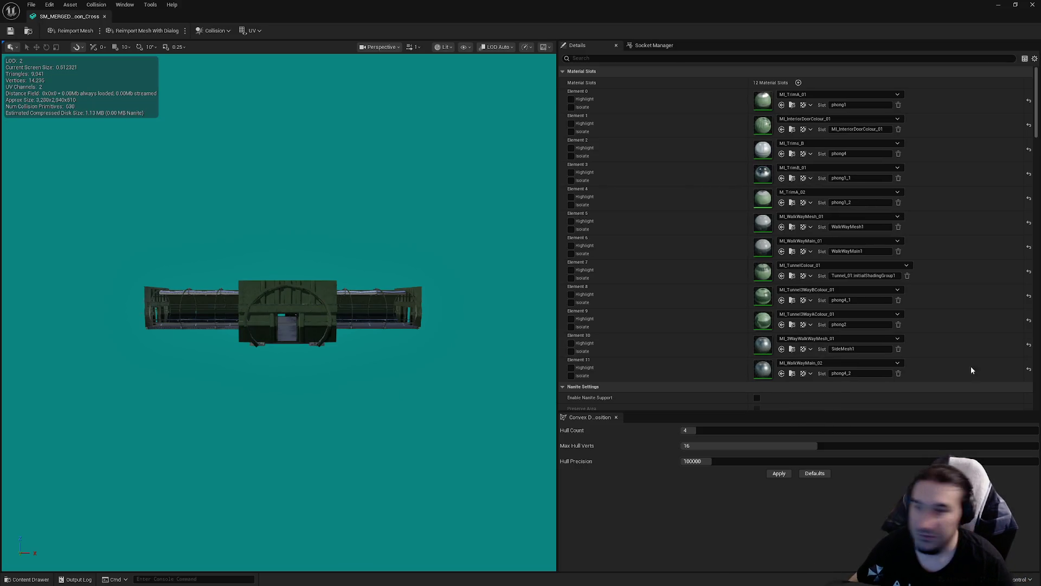
{"action": "left_click_drag", "start_coordinate": [214, 230], "coordinate": [213, 246]}
{"action": "scroll", "coordinate": [699, 223], "scroll_direction": "down", "scroll_amount": 10}
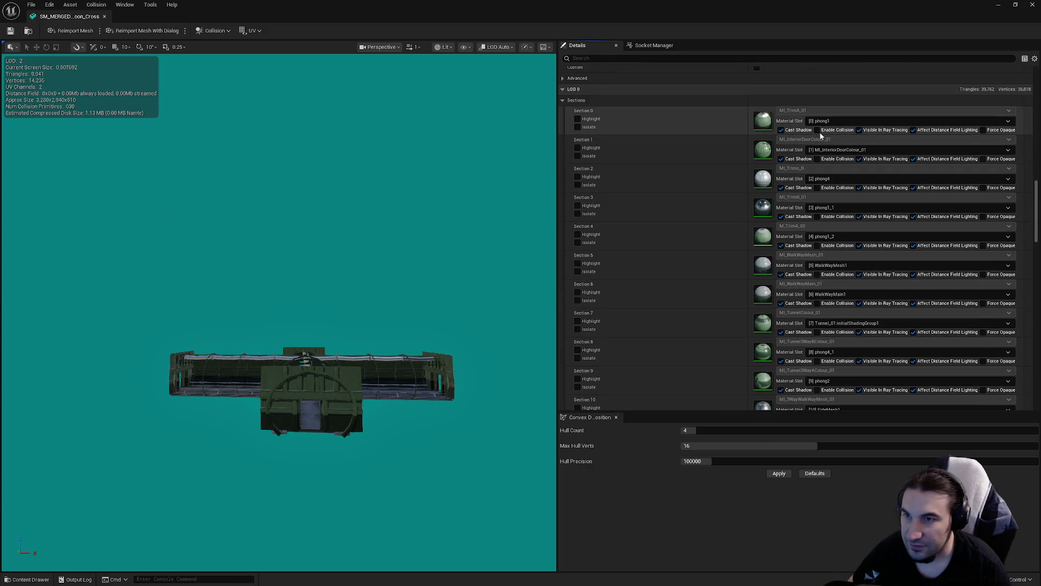
- Enable collision on all twelve Cross mesh sections, Section 0 through Section 11
{"action": "left_click", "coordinate": [817, 130]}
{"action": "left_click", "coordinate": [817, 158]}
{"action": "left_click", "coordinate": [817, 188]}
{"action": "left_click", "coordinate": [817, 217]}
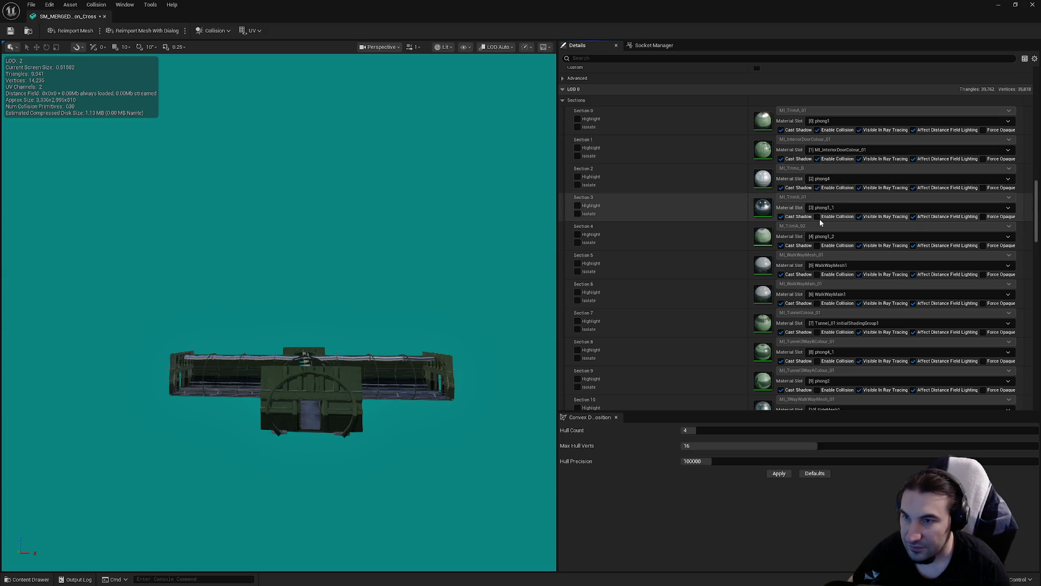
{"action": "left_click", "coordinate": [817, 245]}
{"action": "left_click", "coordinate": [817, 273]}
{"action": "left_click", "coordinate": [817, 303]}
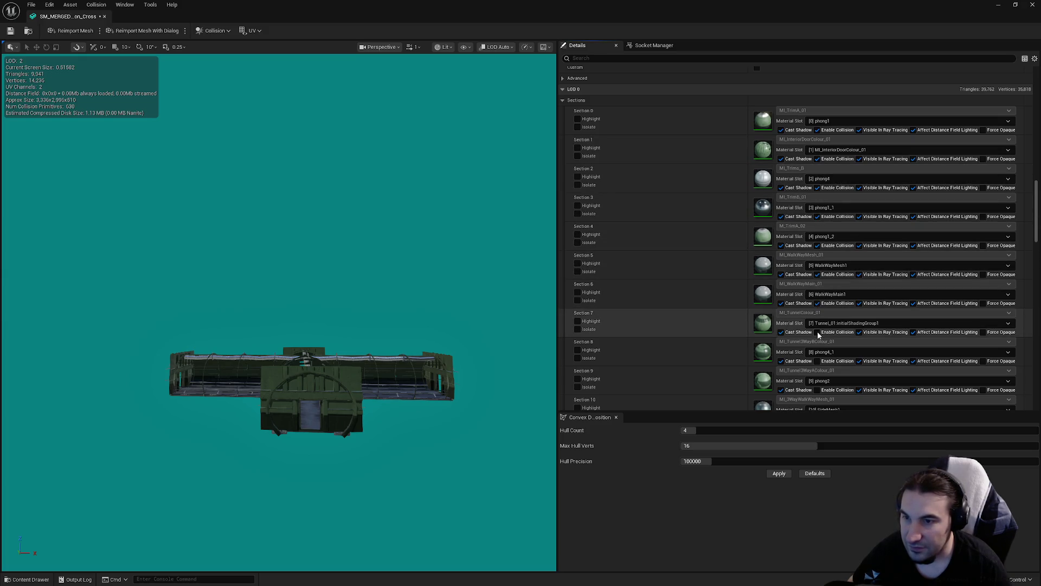
{"action": "left_click", "coordinate": [817, 332]}
{"action": "left_click", "coordinate": [817, 361]}
{"action": "left_click", "coordinate": [817, 389]}
{"action": "scroll", "coordinate": [818, 389], "scroll_direction": "down", "scroll_amount": 5}
{"action": "left_click", "coordinate": [817, 288]}
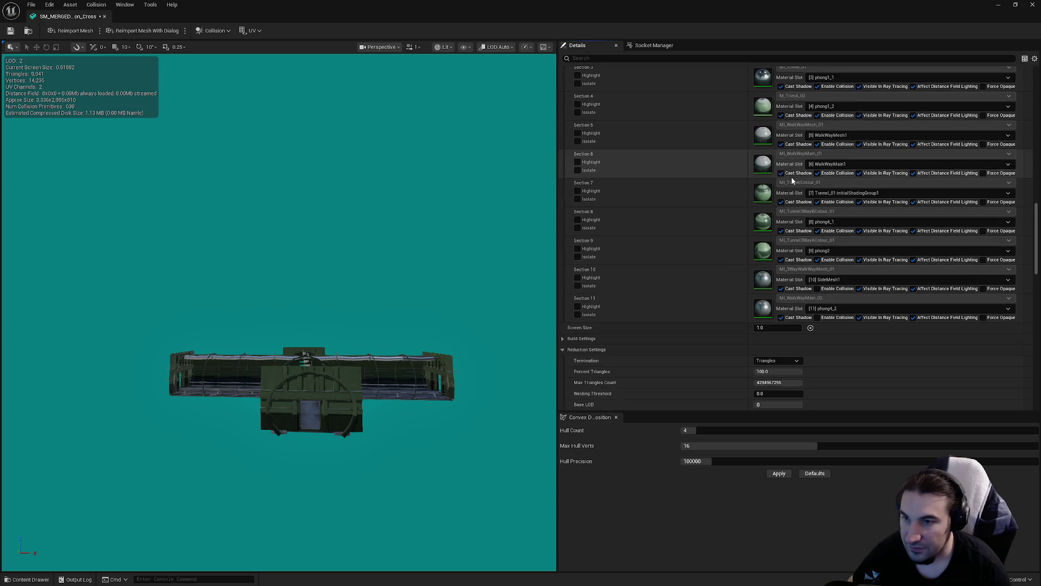
{"action": "left_click", "coordinate": [817, 289]}
{"action": "left_click", "coordinate": [818, 317]}
- Choose an option in the Cross mesh's Collision Complexity dropdown
{"action": "scroll", "coordinate": [740, 229], "scroll_direction": "down", "scroll_amount": 5}
{"action": "scroll", "coordinate": [741, 225], "scroll_direction": "down", "scroll_amount": 4}
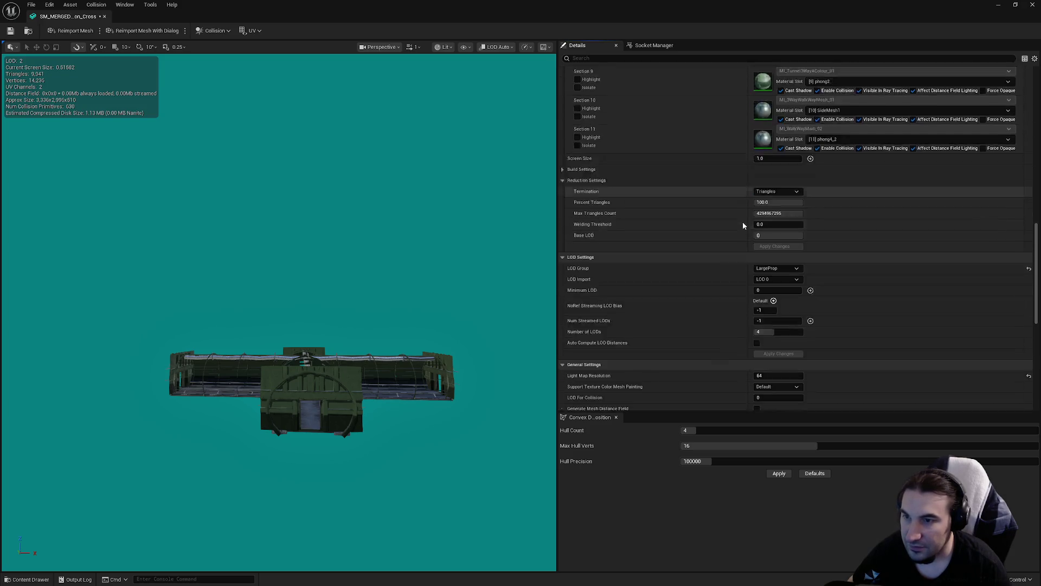
{"action": "scroll", "coordinate": [782, 110], "scroll_direction": "down", "scroll_amount": 1}
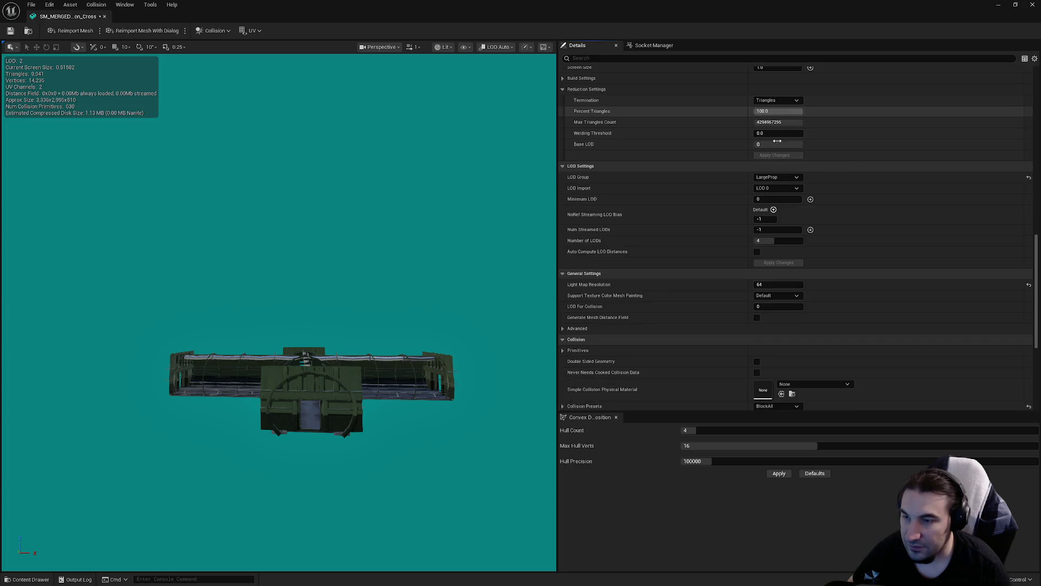
{"action": "scroll", "coordinate": [784, 242], "scroll_direction": "down", "scroll_amount": 3}
{"action": "left_click", "coordinate": [787, 326]}
{"action": "left_click", "coordinate": [790, 336]}
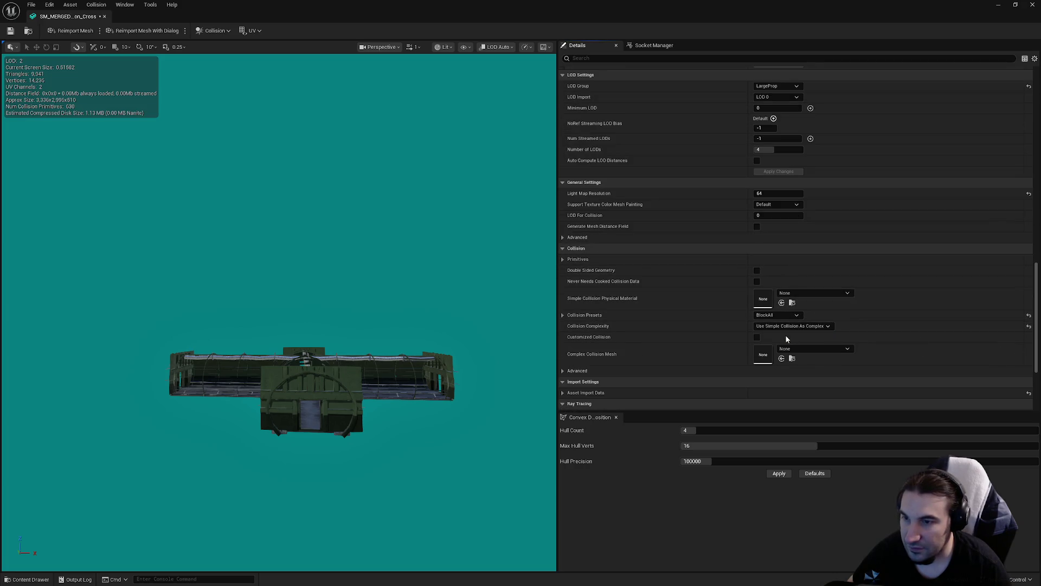
{"action": "scroll", "coordinate": [783, 163], "scroll_direction": "up", "scroll_amount": 4}
{"action": "scroll", "coordinate": [784, 173], "scroll_direction": "up", "scroll_amount": 10}
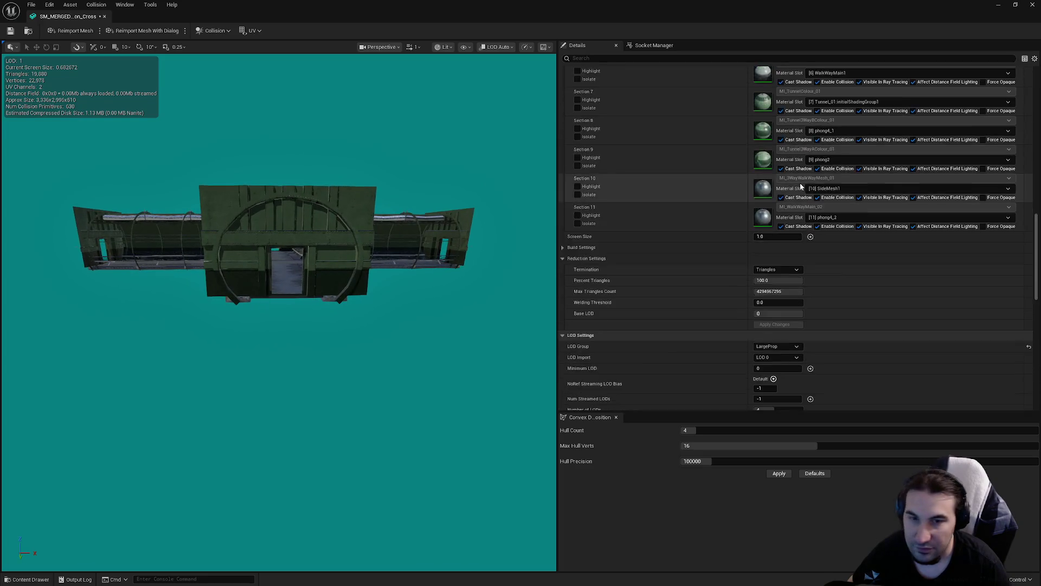
{"action": "scroll", "coordinate": [794, 196], "scroll_direction": "down", "scroll_amount": 3}
{"action": "scroll", "coordinate": [794, 197], "scroll_direction": "up", "scroll_amount": 6}
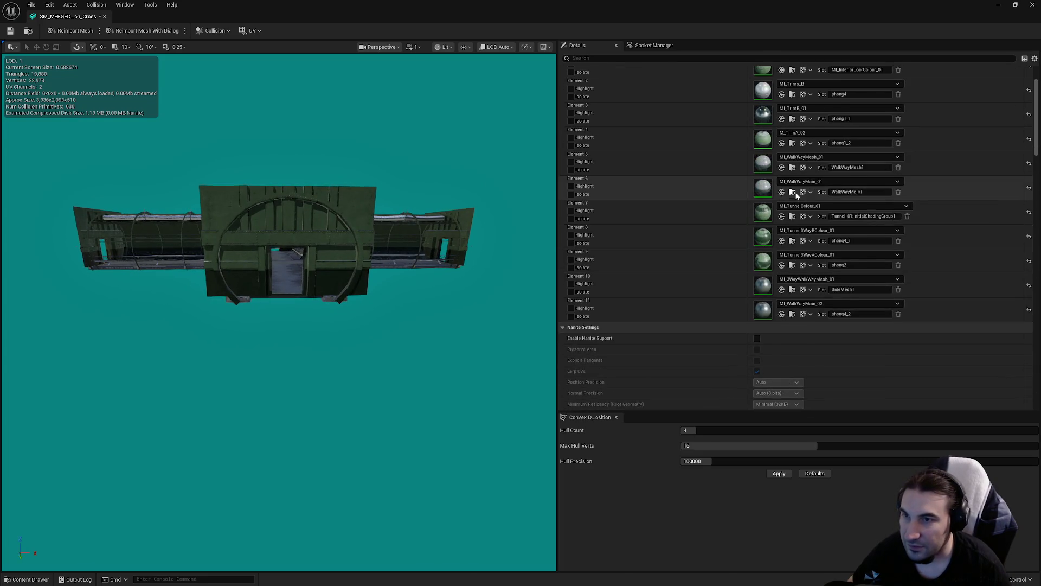
{"action": "scroll", "coordinate": [785, 179], "scroll_direction": "down", "scroll_amount": 11}
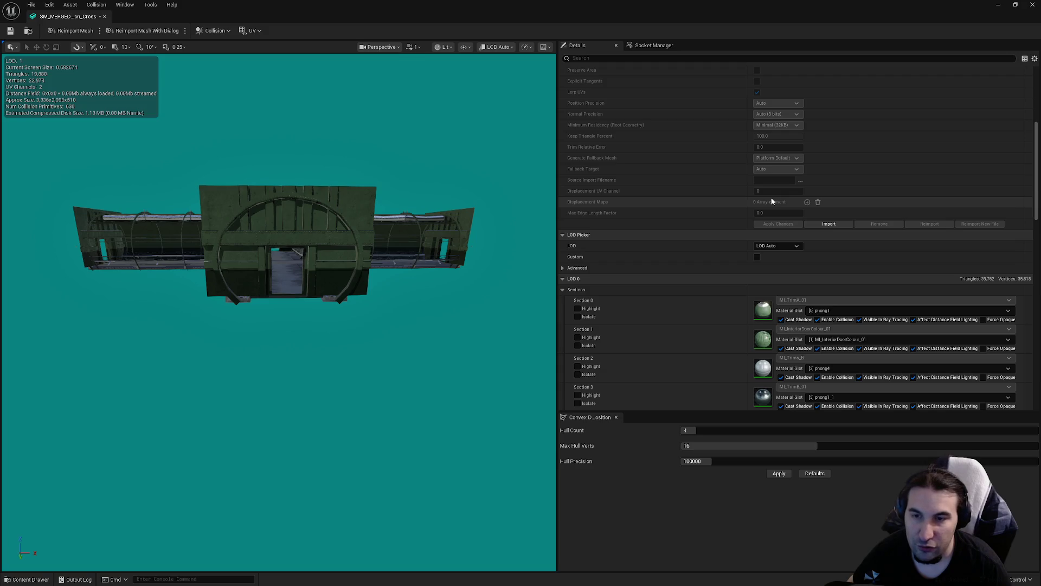
{"action": "scroll", "coordinate": [705, 188], "scroll_direction": "down", "scroll_amount": 1}
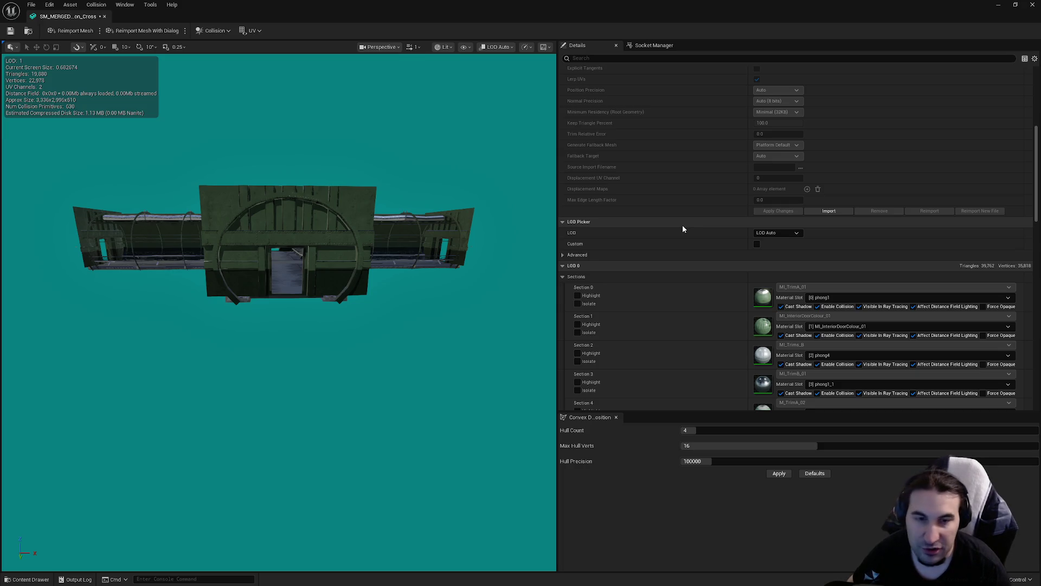
{"action": "scroll", "coordinate": [664, 236], "scroll_direction": "down", "scroll_amount": 5}
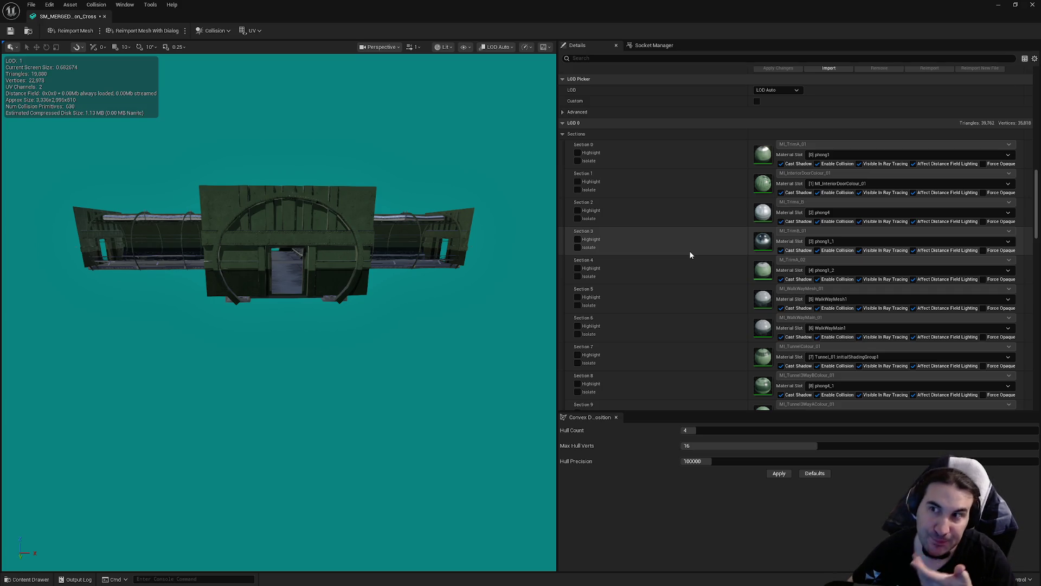
{"action": "scroll", "coordinate": [690, 244], "scroll_direction": "down", "scroll_amount": 5}
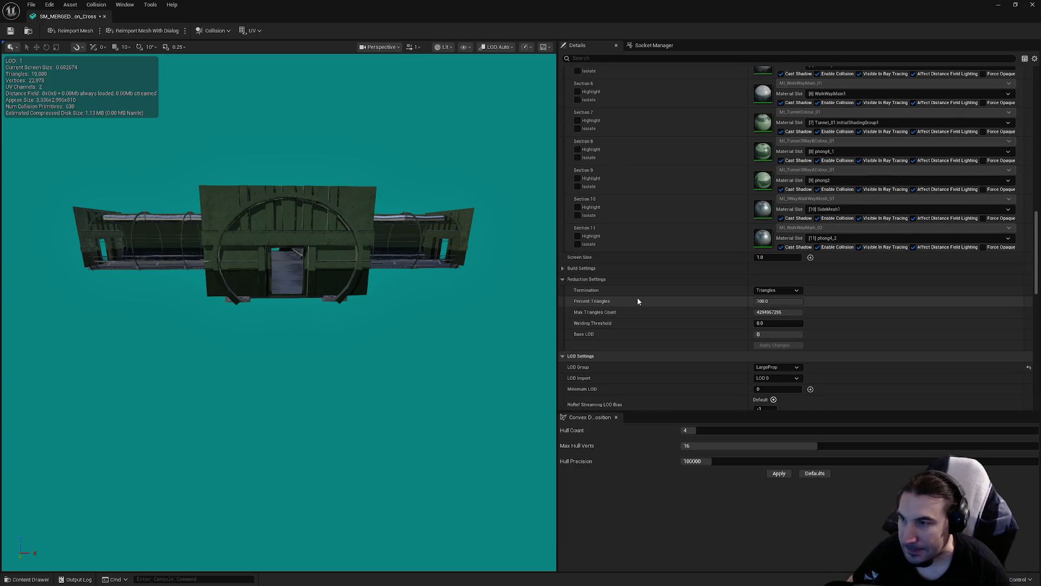
{"action": "scroll", "coordinate": [629, 288], "scroll_direction": "down", "scroll_amount": 4}
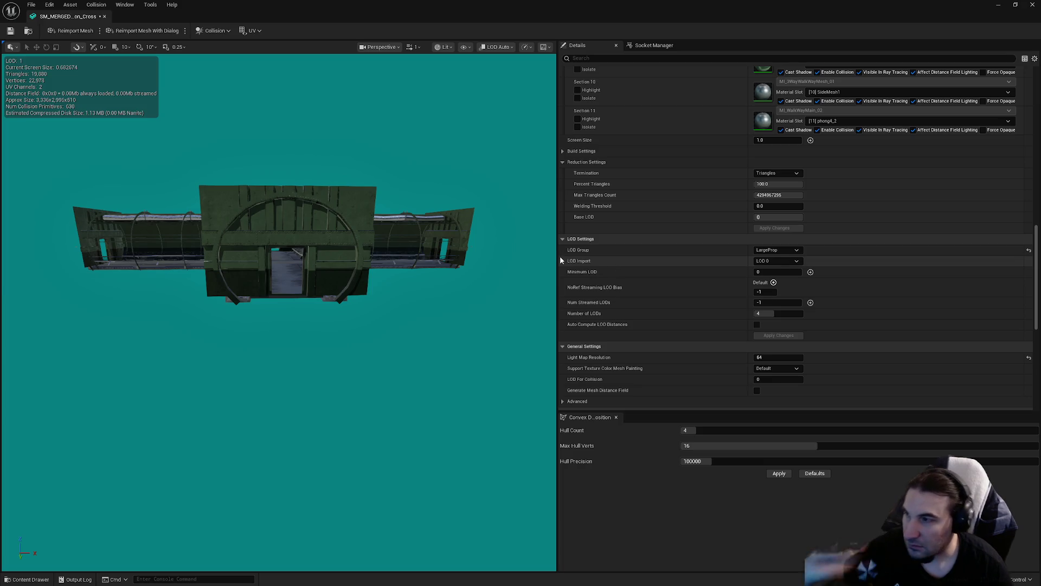
{"action": "scroll", "coordinate": [470, 254], "scroll_direction": "up", "scroll_amount": 5}
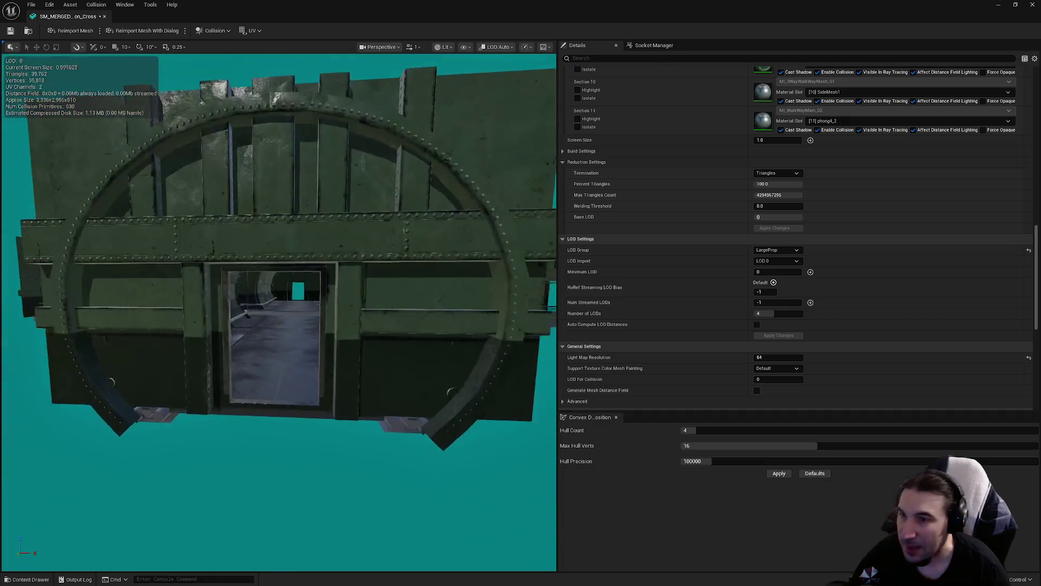
{"action": "scroll", "coordinate": [800, 259], "scroll_direction": "up", "scroll_amount": 3}
{"action": "scroll", "coordinate": [801, 260], "scroll_direction": "up", "scroll_amount": 10}
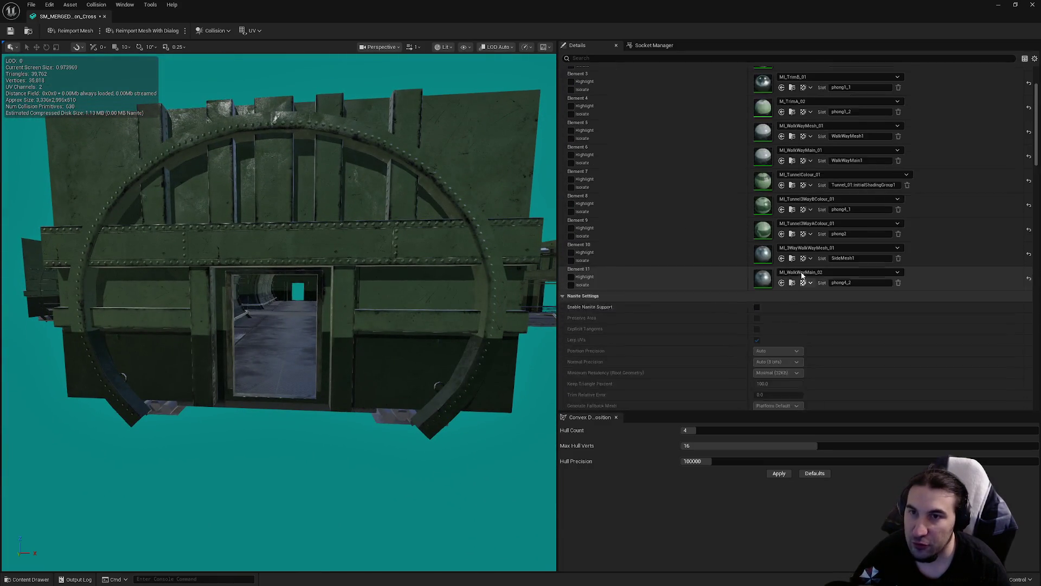
{"action": "scroll", "coordinate": [776, 272], "scroll_direction": "down", "scroll_amount": 10}
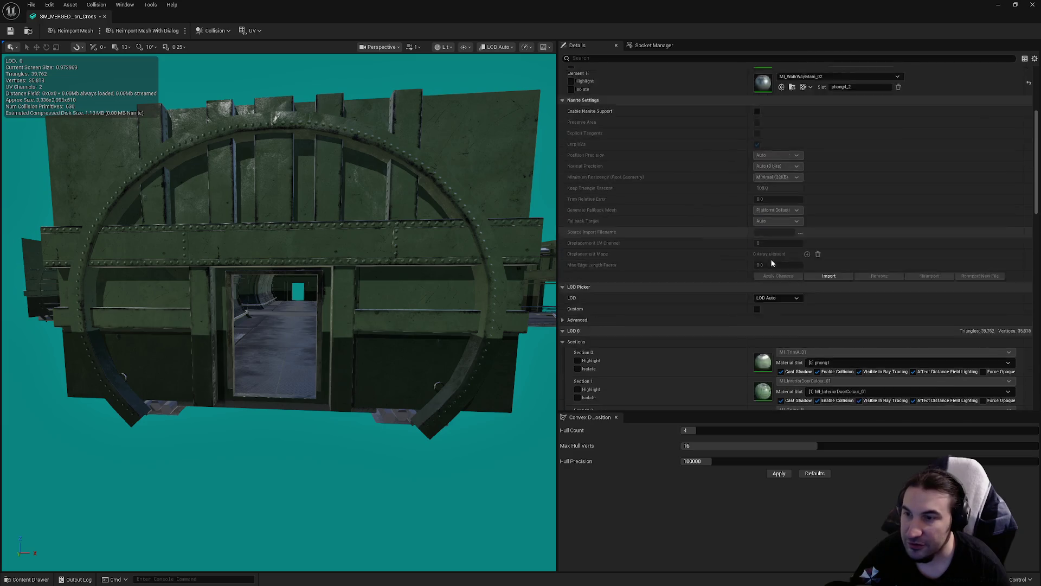
{"action": "scroll", "coordinate": [770, 301], "scroll_direction": "down", "scroll_amount": 10}
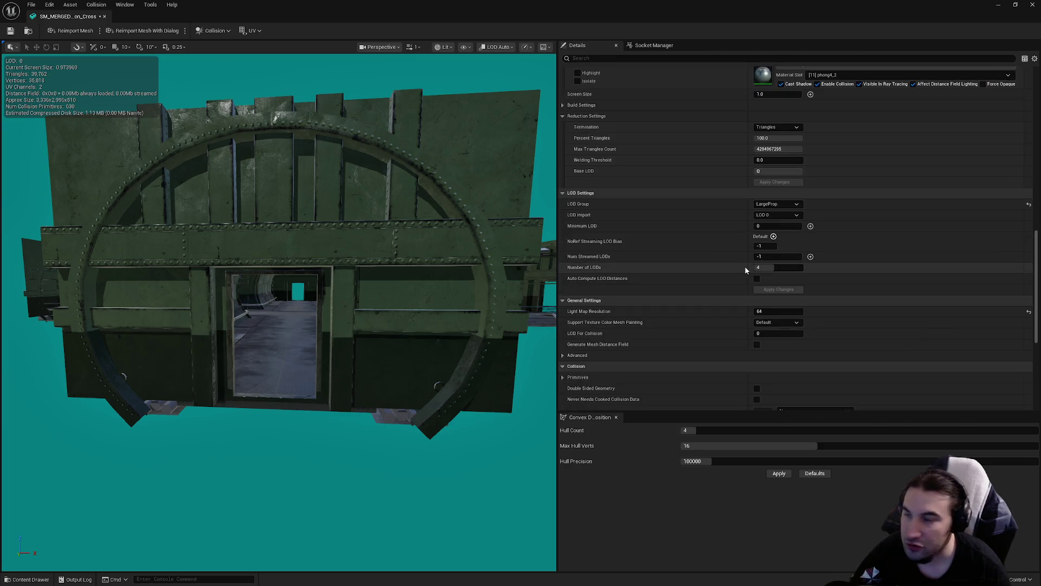
{"action": "scroll", "coordinate": [398, 203], "scroll_direction": "up", "scroll_amount": 5}
{"action": "scroll", "coordinate": [325, 206], "scroll_direction": "down", "scroll_amount": 3}
{"action": "key", "text": "ctrl+s"}
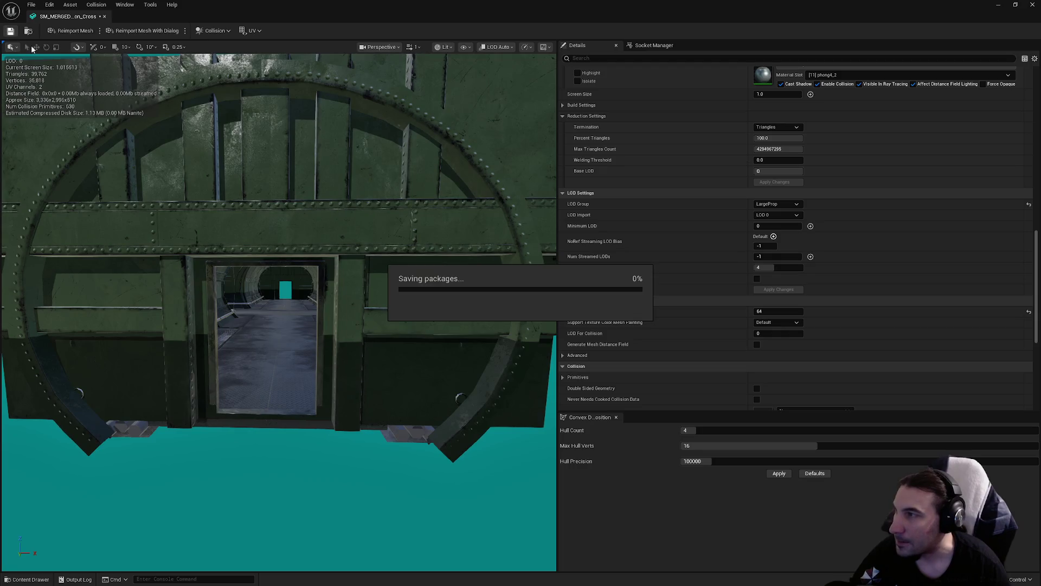
{"action": "scroll", "coordinate": [293, 207], "scroll_direction": "down", "scroll_amount": 5}
{"action": "scroll", "coordinate": [292, 208], "scroll_direction": "up", "scroll_amount": 6}
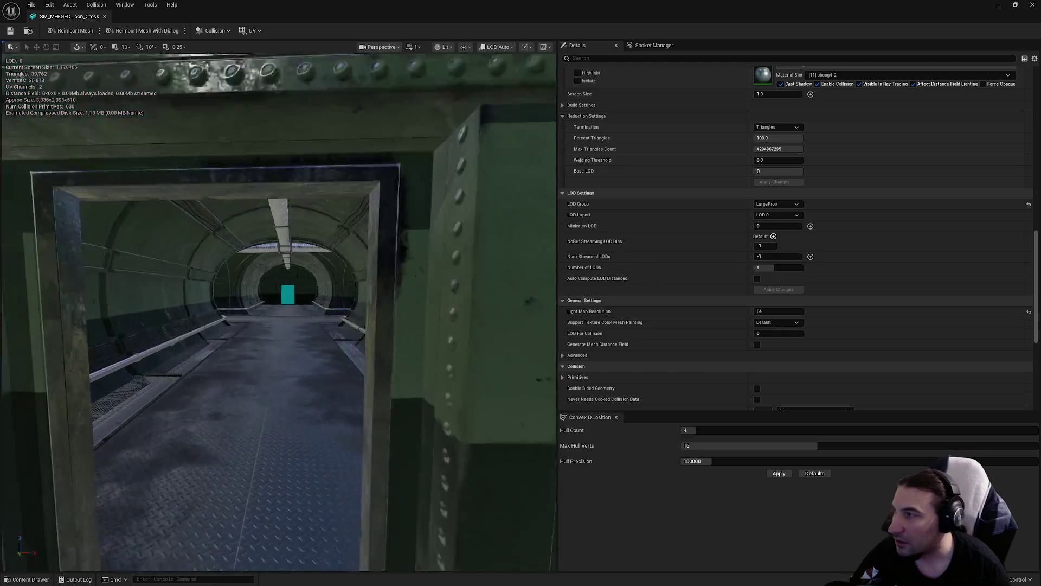
{"action": "scroll", "coordinate": [293, 208], "scroll_direction": "down", "scroll_amount": 3}
{"action": "scroll", "coordinate": [293, 217], "scroll_direction": "down", "scroll_amount": 3}
{"action": "scroll", "coordinate": [710, 324], "scroll_direction": "up", "scroll_amount": 10}
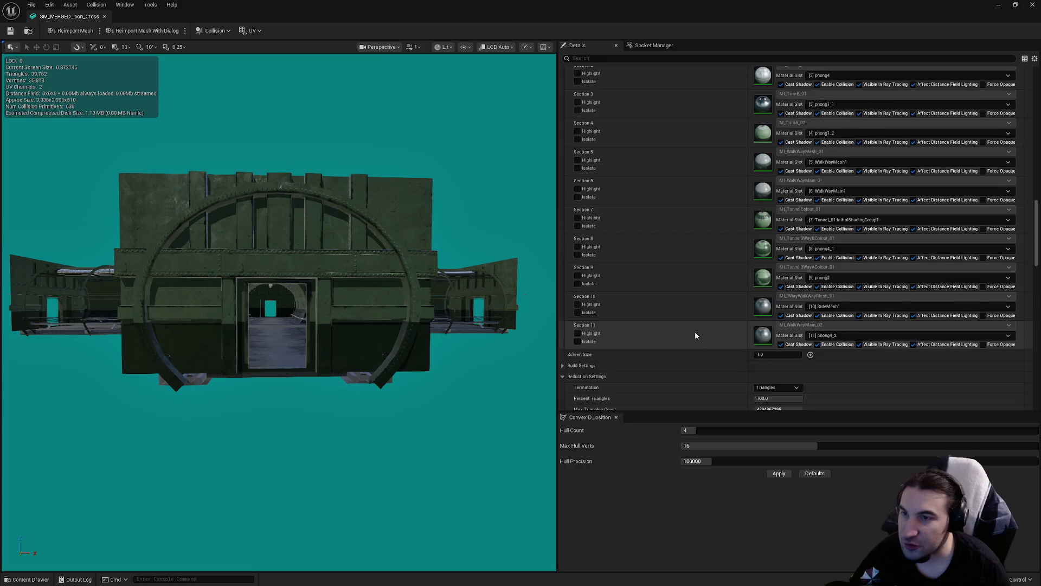
{"action": "scroll", "coordinate": [707, 362], "scroll_direction": "up", "scroll_amount": 10}
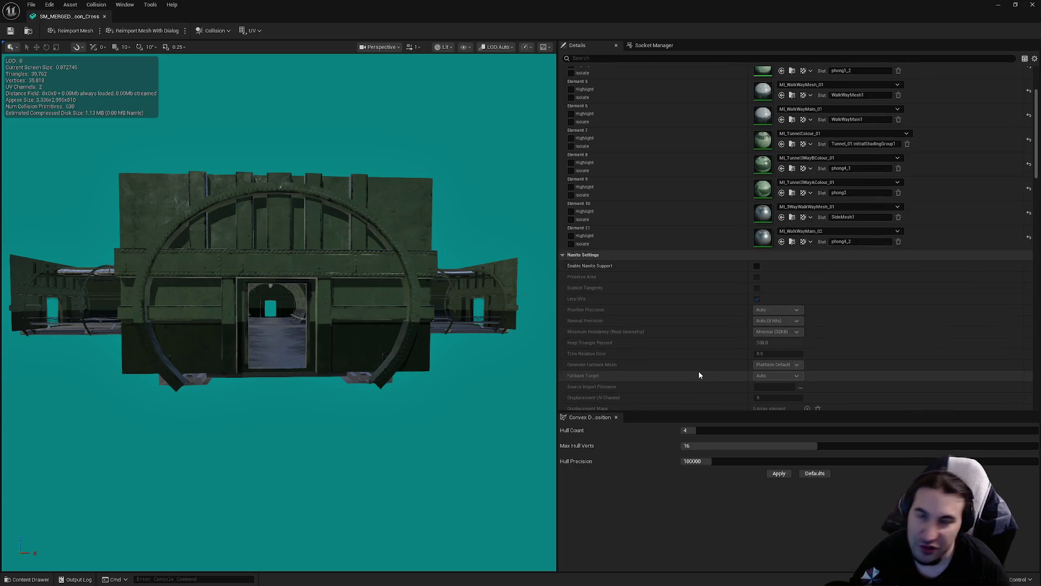
{"action": "scroll", "coordinate": [717, 351], "scroll_direction": "down", "scroll_amount": 10}
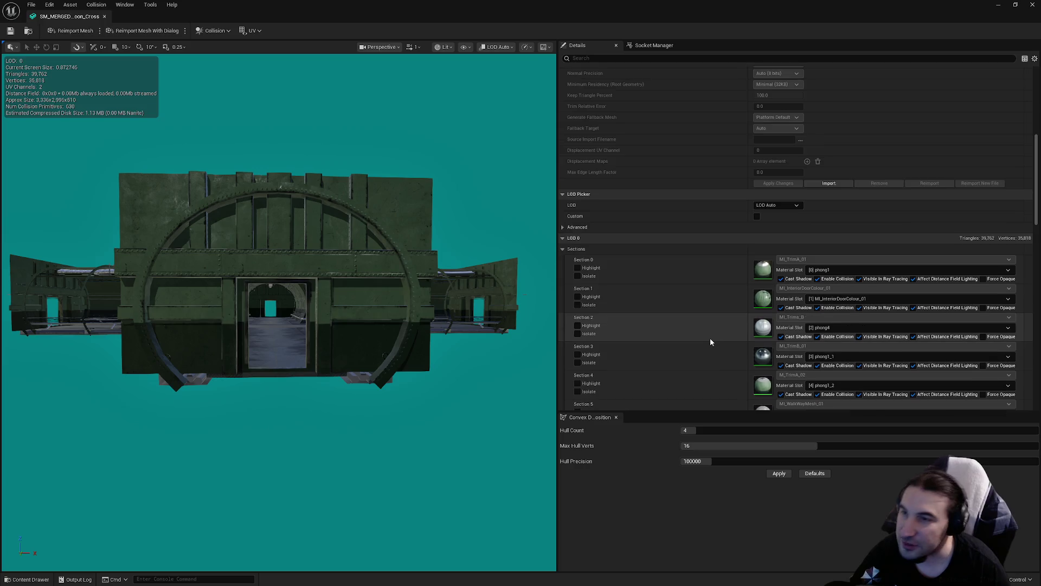
{"action": "scroll", "coordinate": [715, 255], "scroll_direction": "down", "scroll_amount": 10}
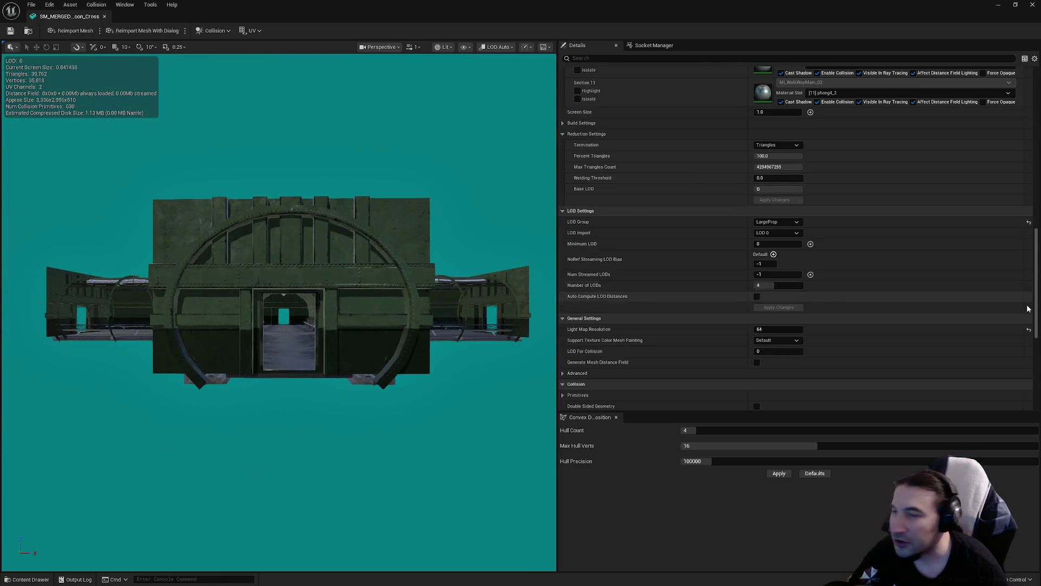
{"action": "scroll", "coordinate": [765, 273], "scroll_direction": "up", "scroll_amount": 4}
{"action": "scroll", "coordinate": [765, 273], "scroll_direction": "up", "scroll_amount": 20}
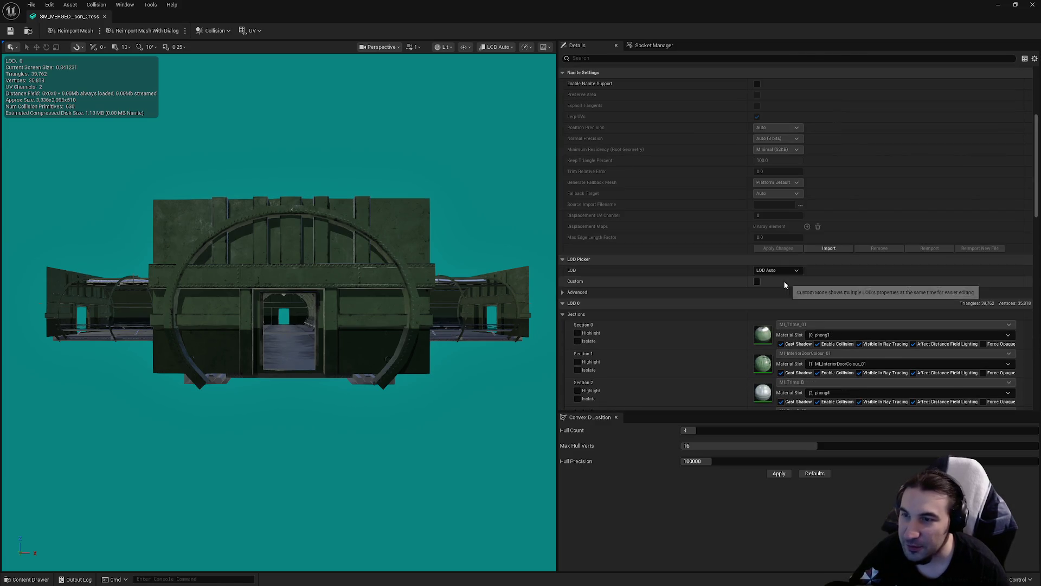
- Preview the Cross mesh at LOD 1
{"action": "left_click", "coordinate": [785, 270]}
{"action": "left_click", "coordinate": [777, 301]}
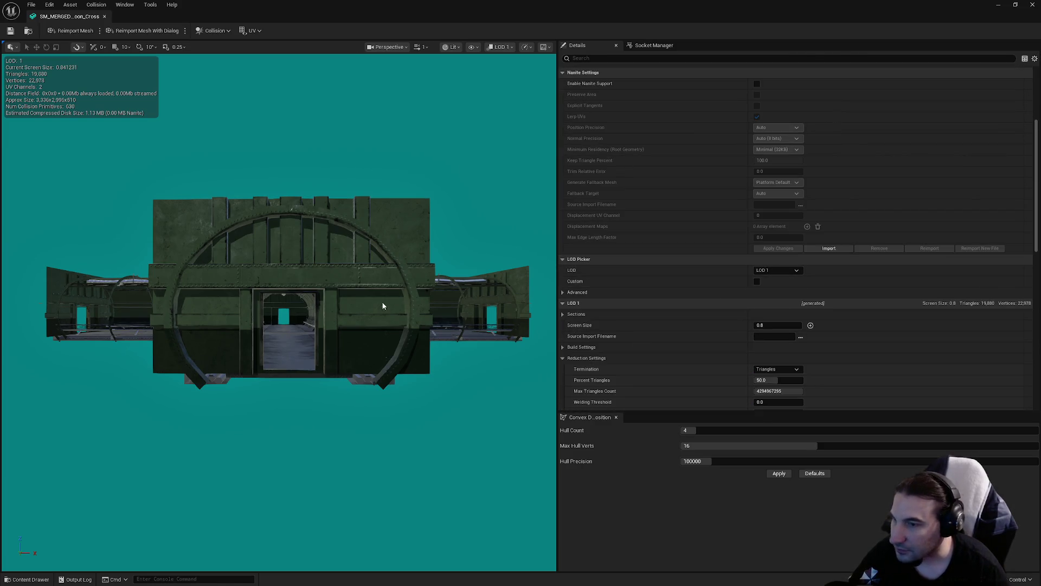
{"action": "scroll", "coordinate": [383, 307], "scroll_direction": "up", "scroll_amount": 3}
{"action": "scroll", "coordinate": [382, 306], "scroll_direction": "down", "scroll_amount": 3}
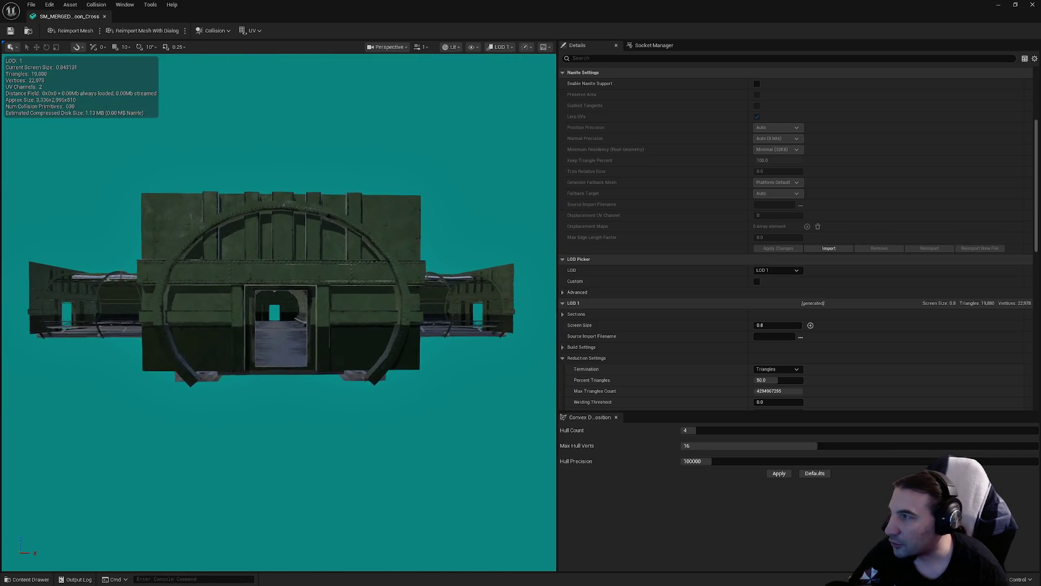
{"action": "scroll", "coordinate": [382, 306], "scroll_direction": "down", "scroll_amount": 1}
- Preview LOD 2 and set its screen size to 0.5
{"action": "left_click", "coordinate": [778, 271]}
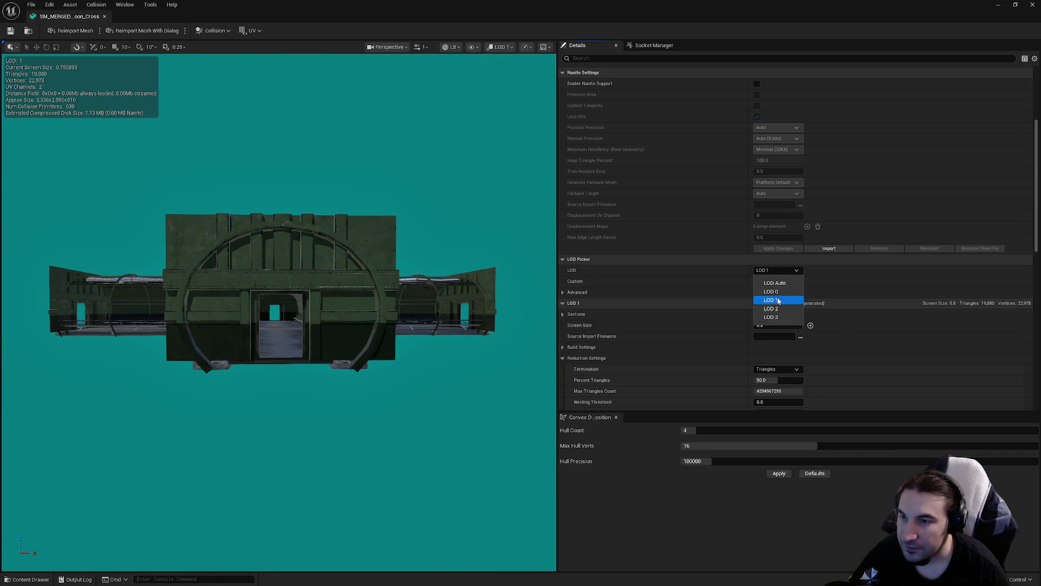
{"action": "left_click", "coordinate": [771, 308]}
{"action": "scroll", "coordinate": [282, 306], "scroll_direction": "down", "scroll_amount": 4}
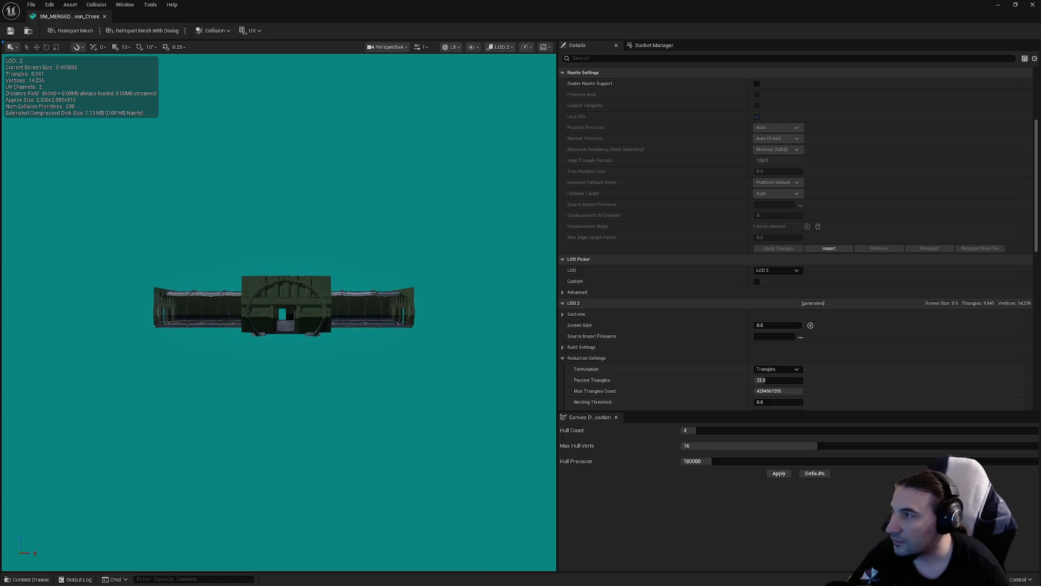
{"action": "scroll", "coordinate": [282, 306], "scroll_direction": "down", "scroll_amount": 1}
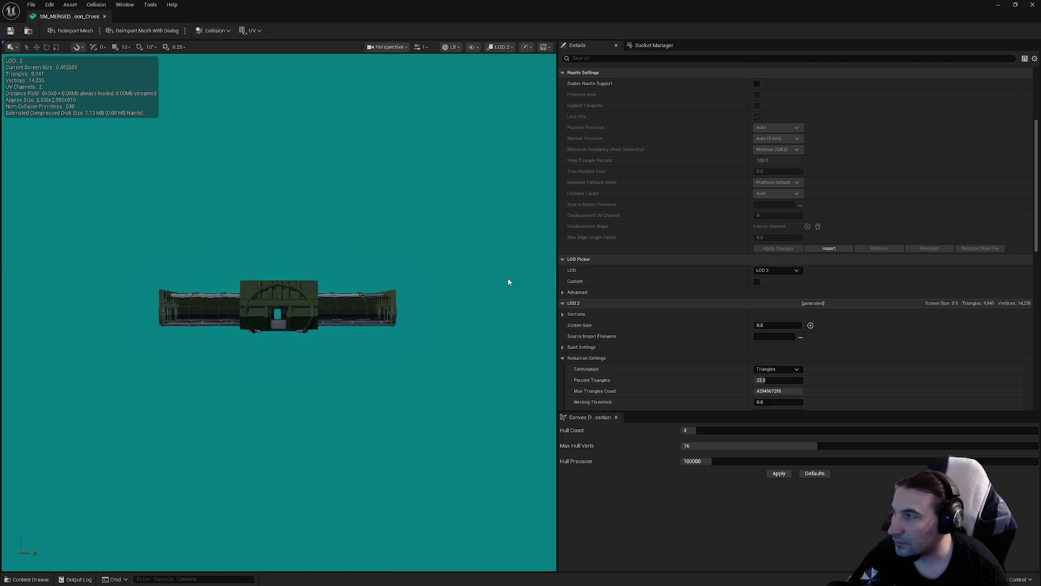
{"action": "left_click", "coordinate": [759, 325]}
{"action": "type", "text": "0.45"}
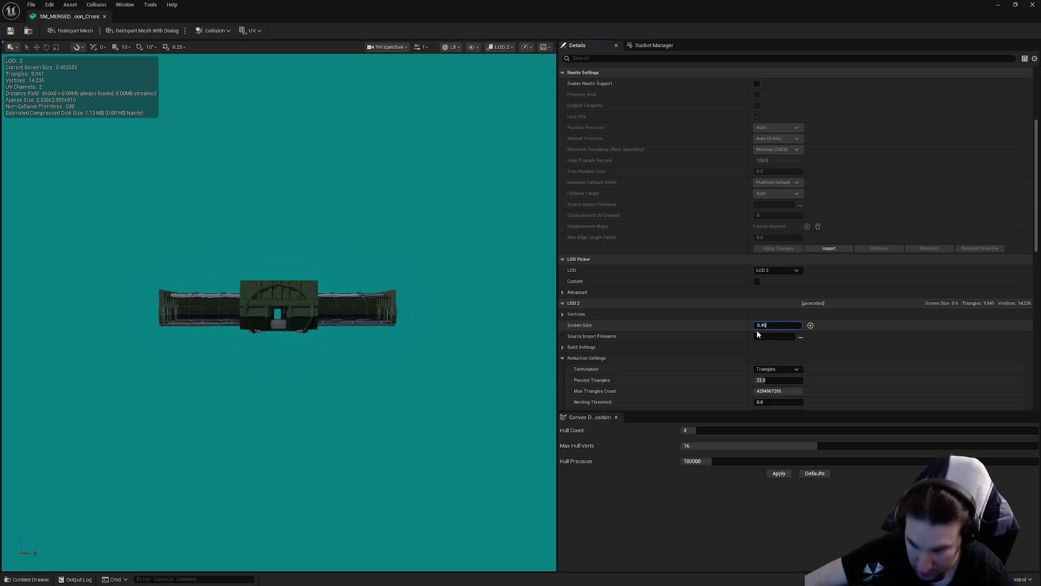
{"action": "key", "text": "Return"}
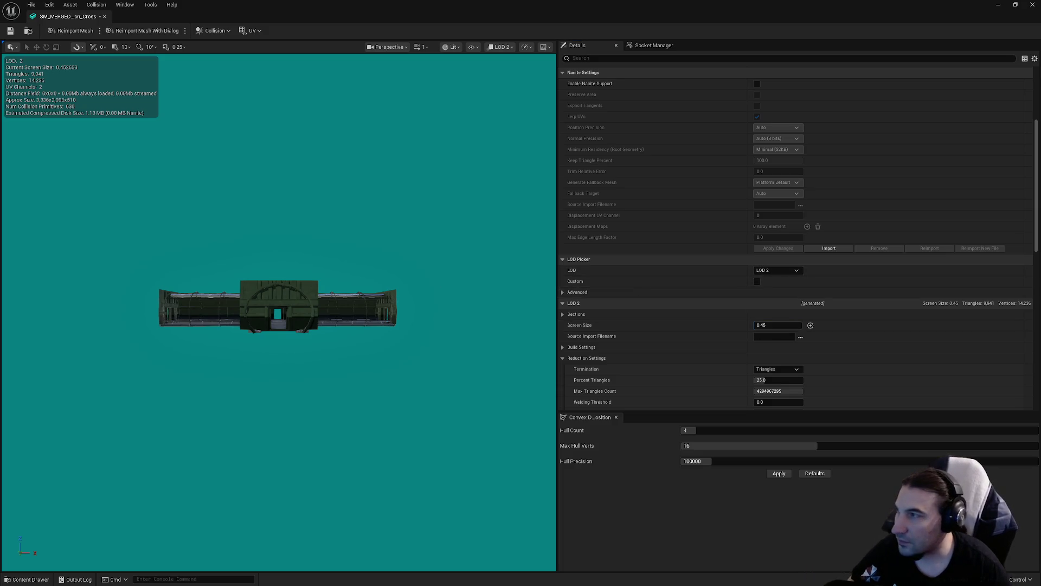
{"action": "scroll", "coordinate": [278, 306], "scroll_direction": "up", "scroll_amount": 1}
{"action": "left_click", "coordinate": [761, 326]}
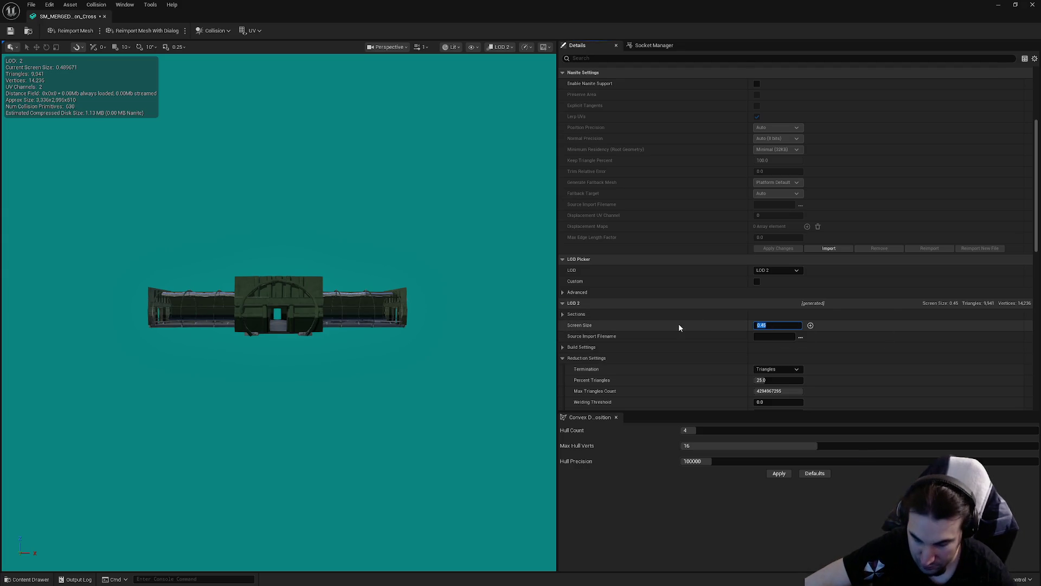
{"action": "type", "text": "0.8"}
{"action": "key", "text": "Return"}
{"action": "type", "text": "0.5"}
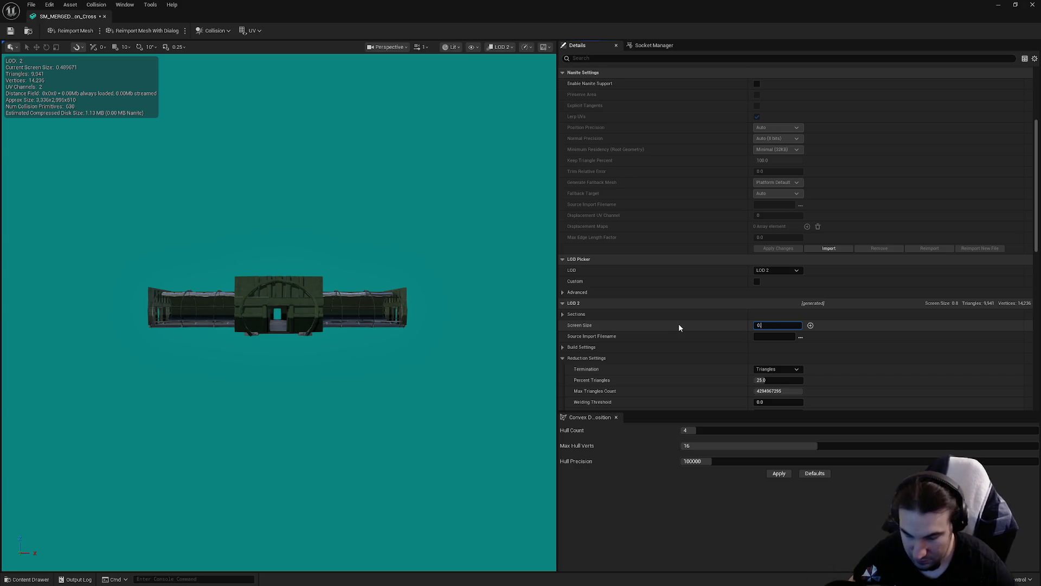
{"action": "key", "text": "Return"}
- Preview LOD 3, set its screen size to 0.3, and save the mesh
{"action": "left_click", "coordinate": [776, 270]}
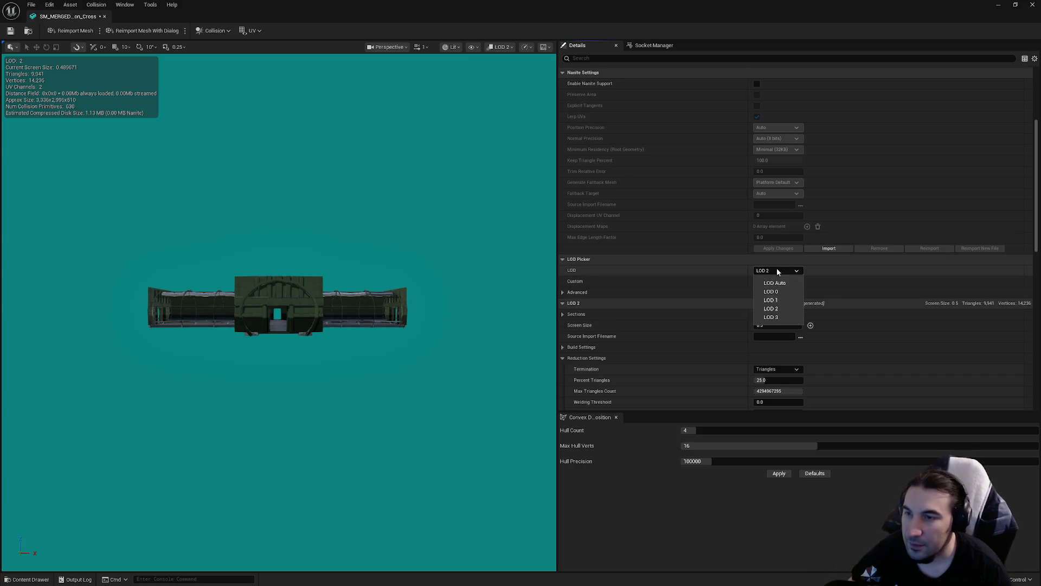
{"action": "left_click", "coordinate": [770, 316]}
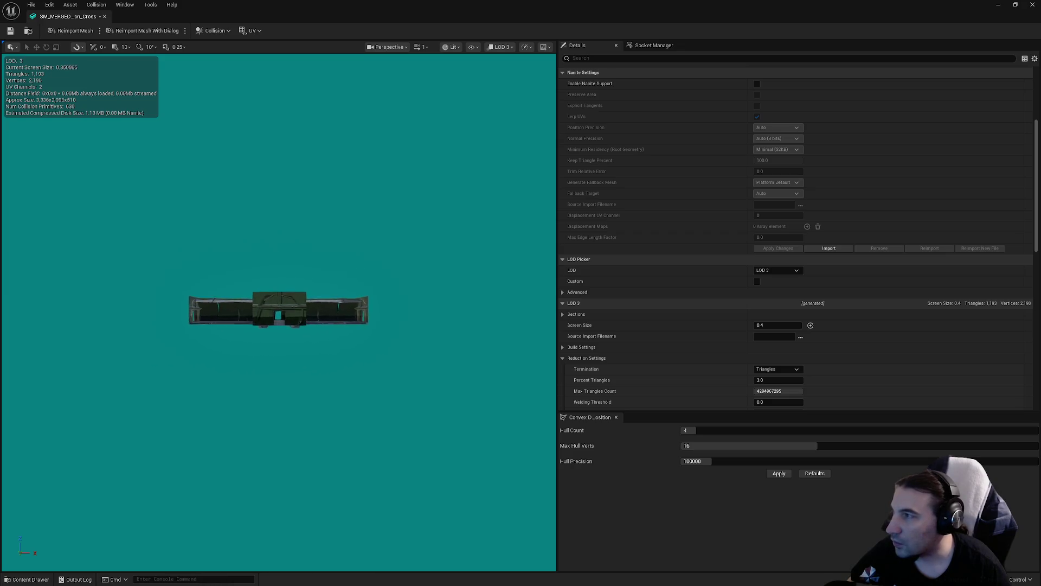
{"action": "left_click", "coordinate": [773, 325]}
{"action": "type", "text": "0.3"}
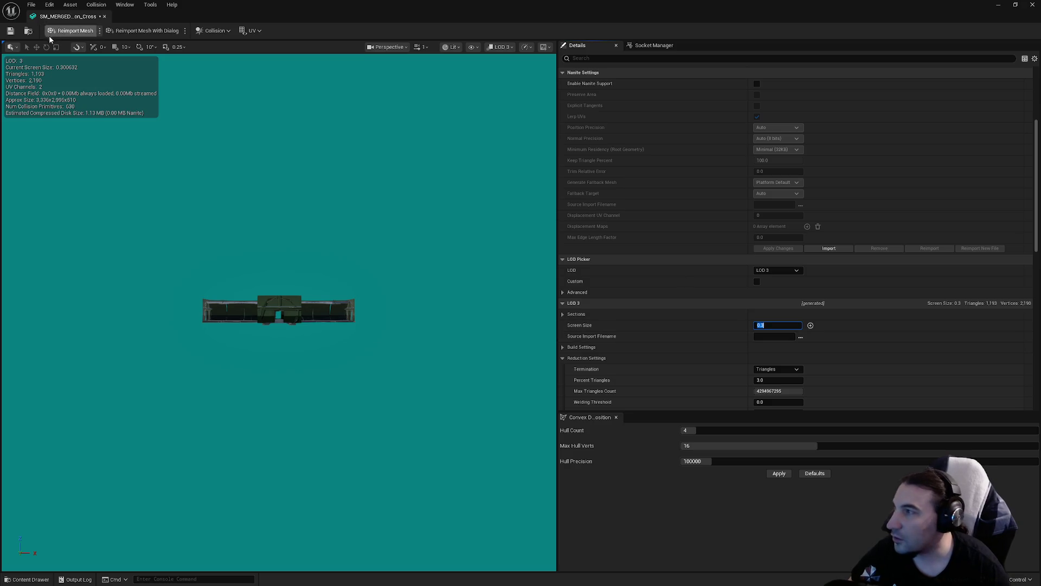
{"action": "left_click", "coordinate": [11, 30]}
{"action": "scroll", "coordinate": [749, 322], "scroll_direction": "down", "scroll_amount": 4}
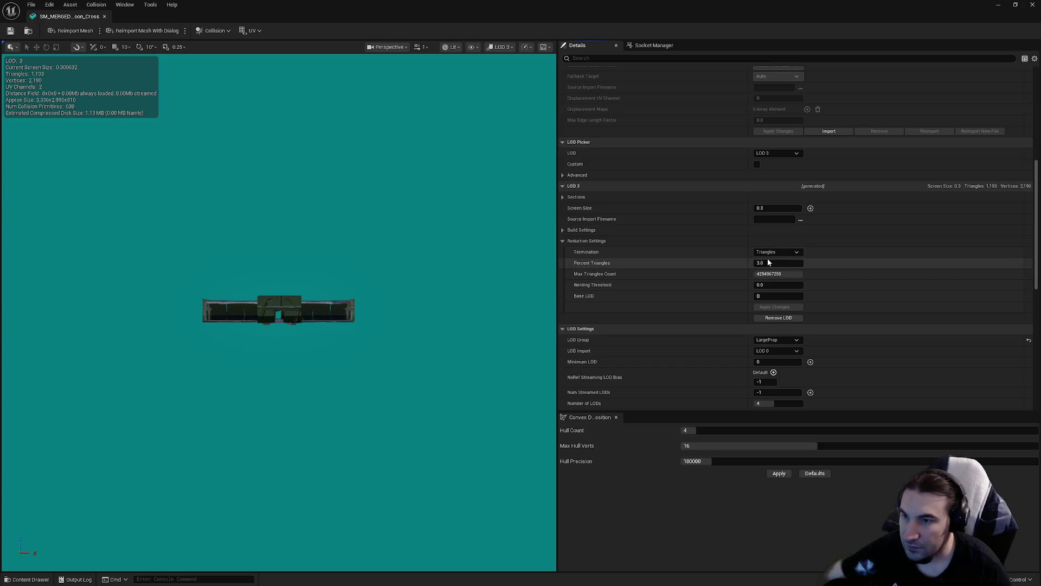
- Reduce LOD 3 to 1 percent triangles, apply the change, and save the Cross mesh
{"action": "left_click", "coordinate": [767, 262]}
{"action": "type", "text": "1"}
{"action": "key", "text": "Return"}
{"action": "left_click", "coordinate": [789, 307]}
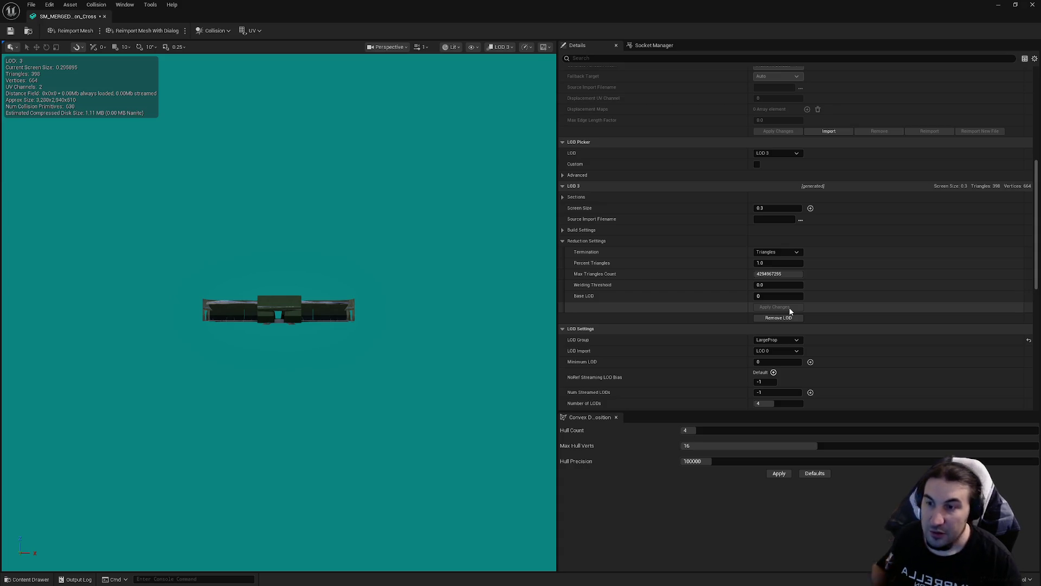
{"action": "left_click", "coordinate": [10, 31]}
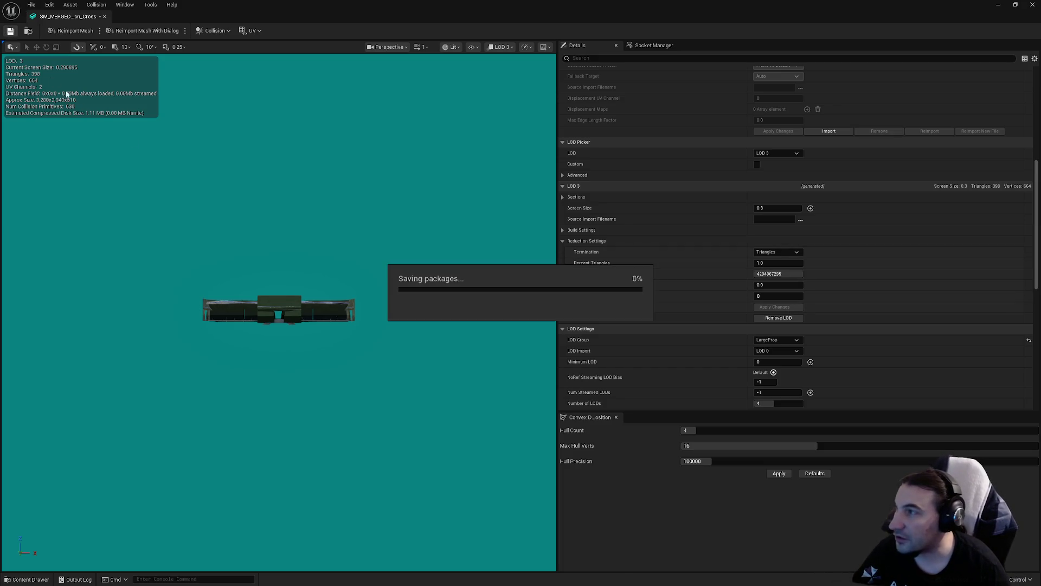
{"action": "left_click_drag", "start_coordinate": [314, 225], "coordinate": [317, 193]}
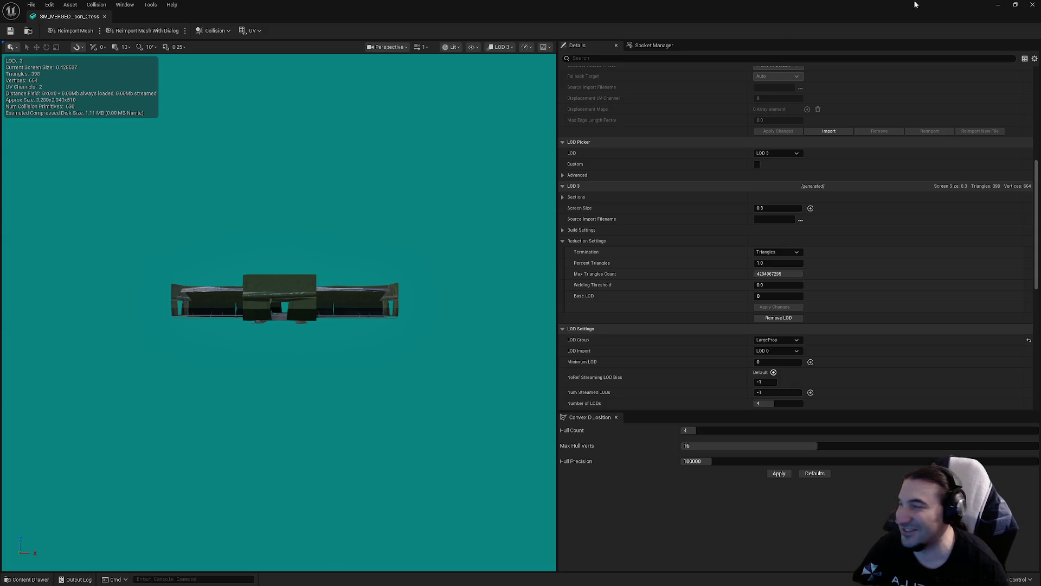
- Close the Cross mesh editor and save all changed content, including the Cross mesh
{"action": "left_click", "coordinate": [1032, 4]}
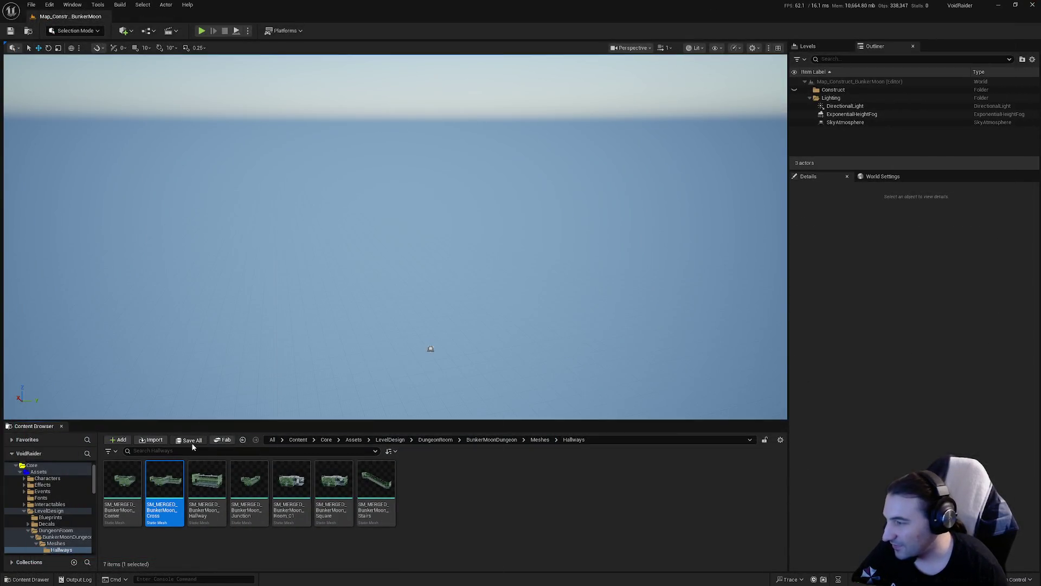
{"action": "left_click", "coordinate": [191, 441]}
{"action": "left_click", "coordinate": [586, 389]}
- Open SM_MERGED_BunkerMoon_Hallway in the mesh editor and move the camera down its tunnel
{"action": "double_click", "coordinate": [203, 493]}
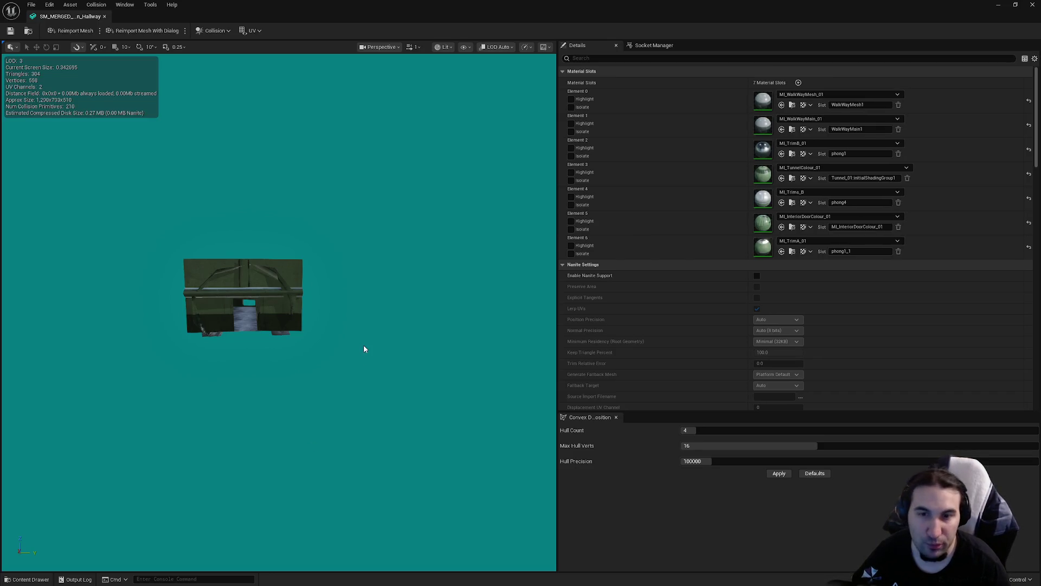
{"action": "mouse_move", "coordinate": [364, 345]}
{"action": "left_mouse_down"}
{"action": "mouse_move", "coordinate": [350, 255]}
{"action": "mouse_move", "coordinate": [359, 324]}
{"action": "left_mouse_up"}
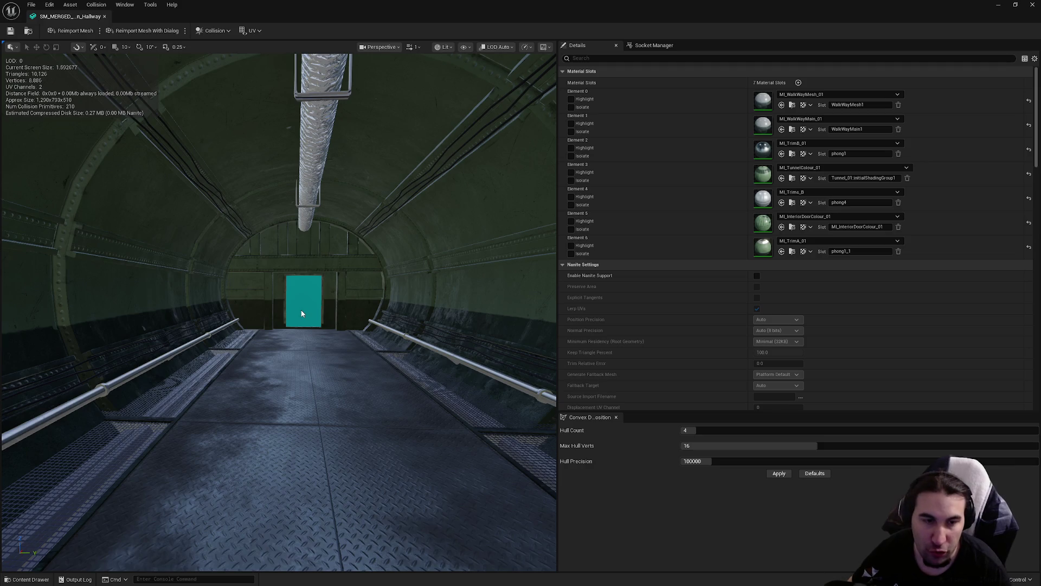
{"action": "mouse_move", "coordinate": [301, 308]}
{"action": "left_mouse_down"}
{"action": "mouse_move", "coordinate": [300, 282]}
{"action": "mouse_move", "coordinate": [301, 314]}
{"action": "left_mouse_up"}
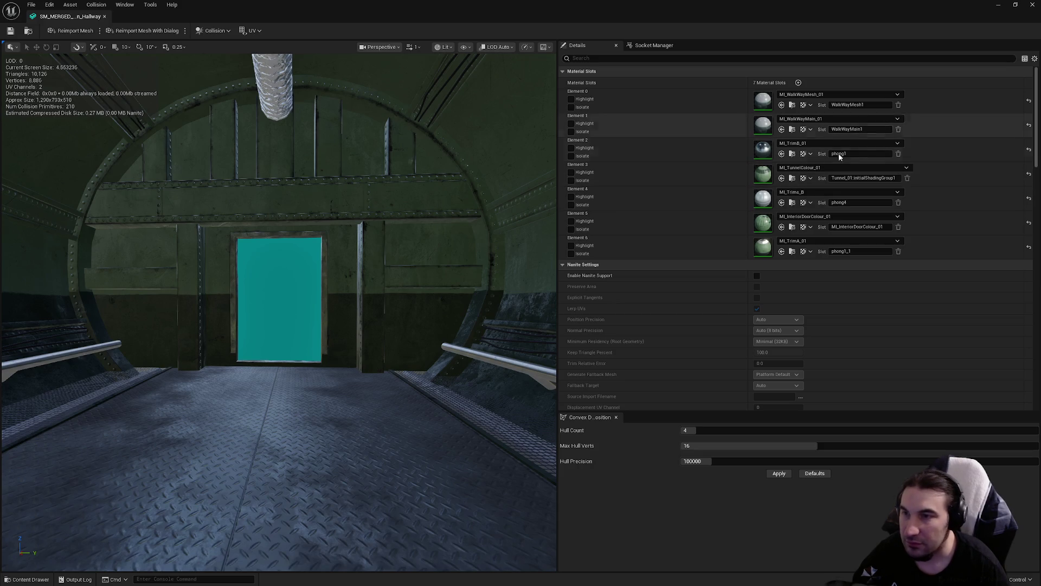
{"action": "scroll", "coordinate": [802, 218], "scroll_direction": "down", "scroll_amount": 5}
{"action": "scroll", "coordinate": [799, 220], "scroll_direction": "down", "scroll_amount": 8}
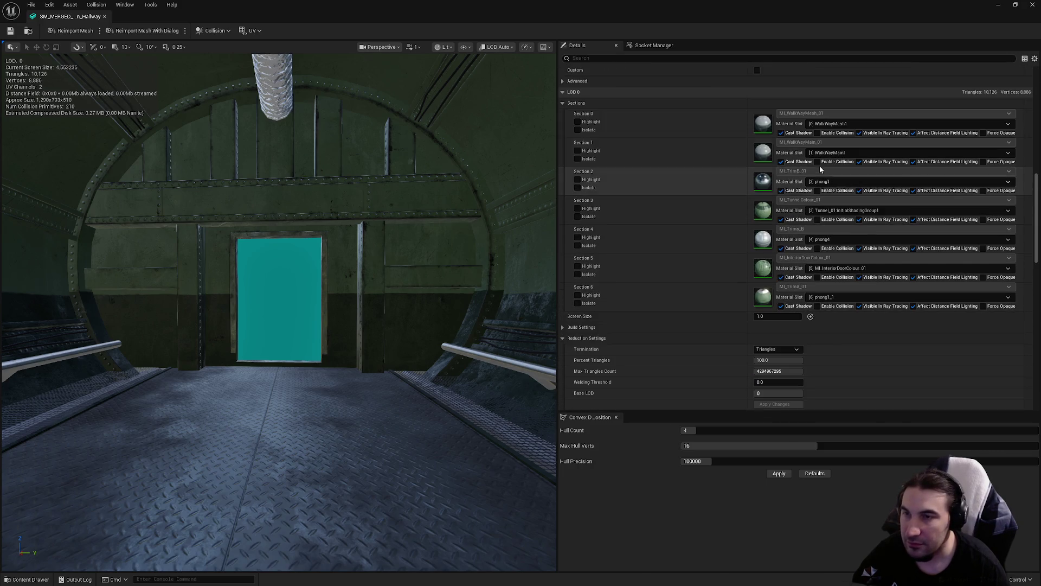
- Enable collision on the Hallway mesh's LOD 0 Sections 1 through 6
{"action": "left_click", "coordinate": [817, 162]}
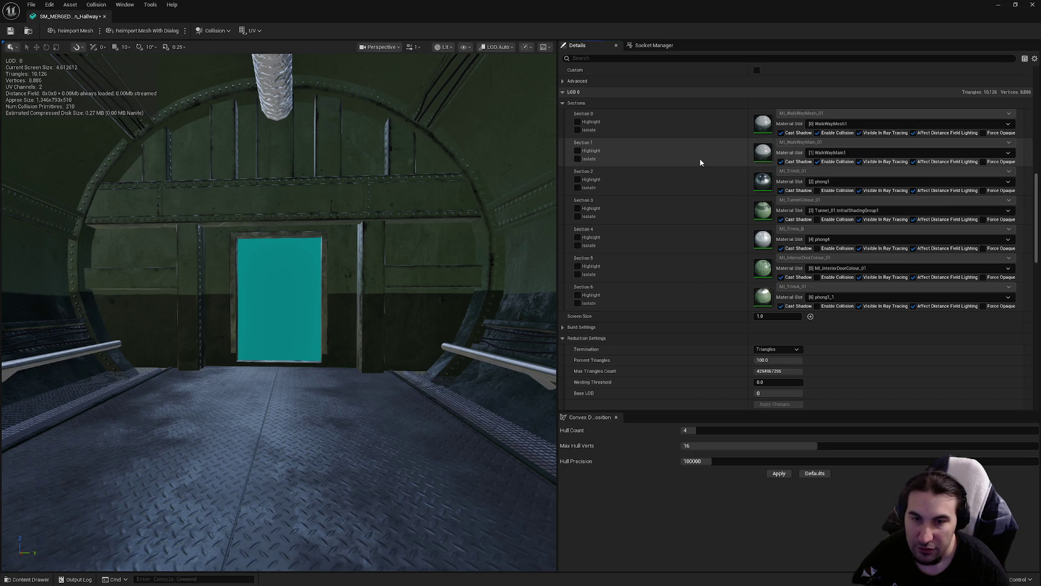
{"action": "left_click", "coordinate": [817, 190]}
{"action": "left_click", "coordinate": [817, 219]}
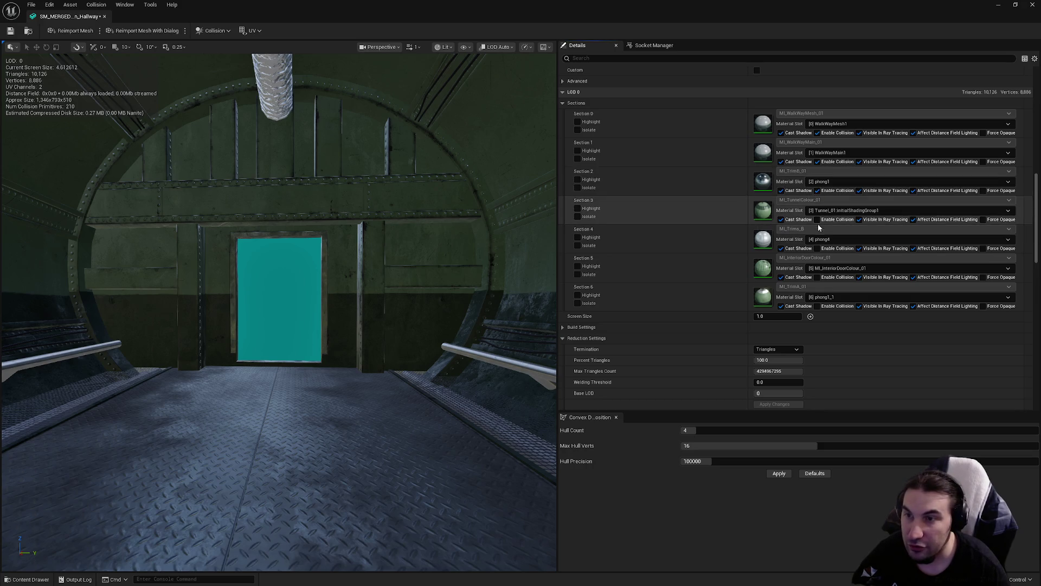
{"action": "left_click", "coordinate": [817, 249]}
{"action": "left_click", "coordinate": [817, 277]}
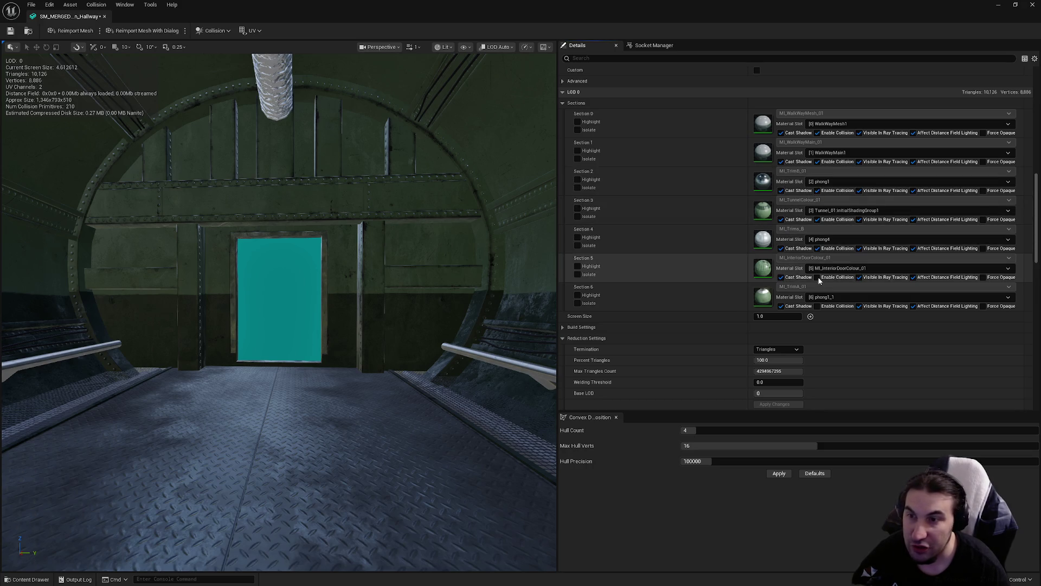
{"action": "left_click", "coordinate": [818, 305]}
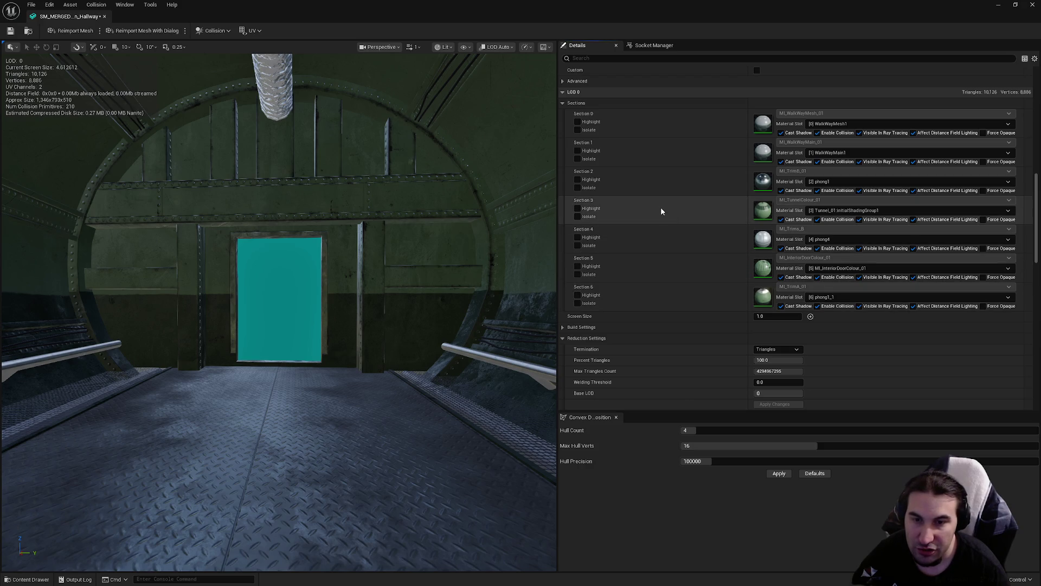
- Set the Hallway mesh's Collision Complexity to Project Default
{"action": "scroll", "coordinate": [764, 304], "scroll_direction": "down", "scroll_amount": 5}
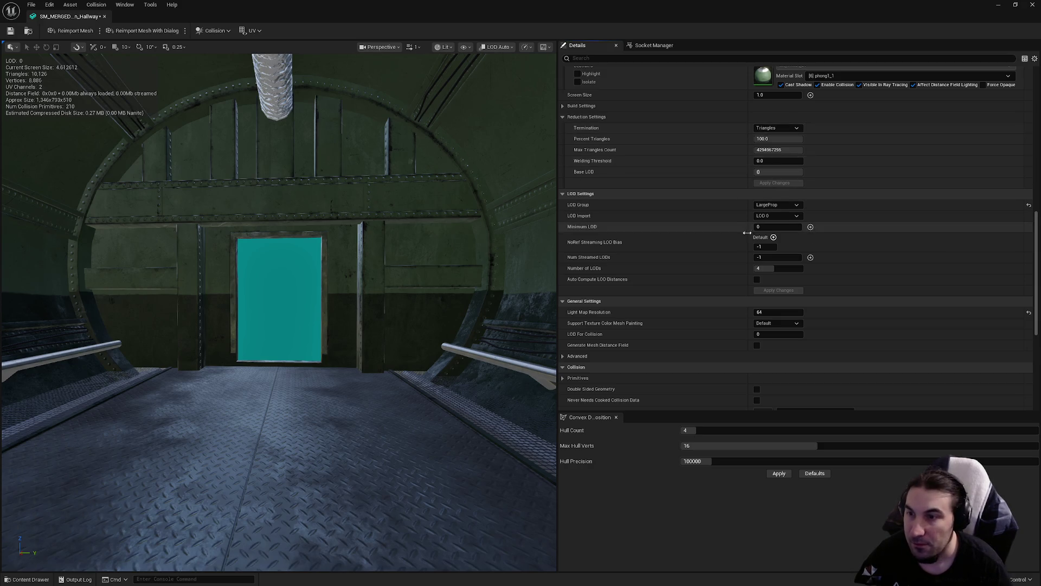
{"action": "scroll", "coordinate": [735, 241], "scroll_direction": "up", "scroll_amount": 7}
{"action": "scroll", "coordinate": [742, 266], "scroll_direction": "down", "scroll_amount": 8}
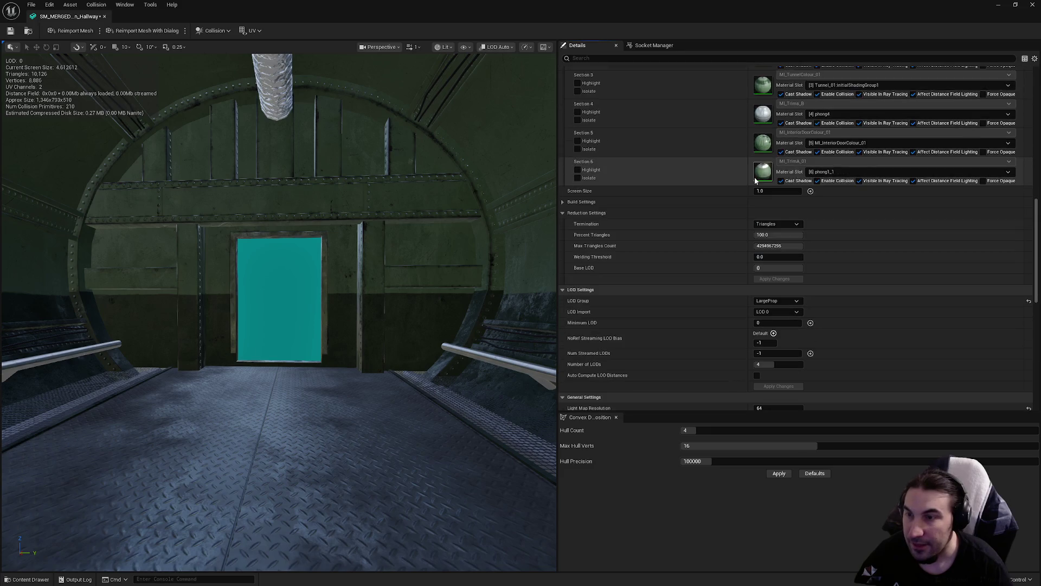
{"action": "scroll", "coordinate": [717, 172], "scroll_direction": "down", "scroll_amount": 3}
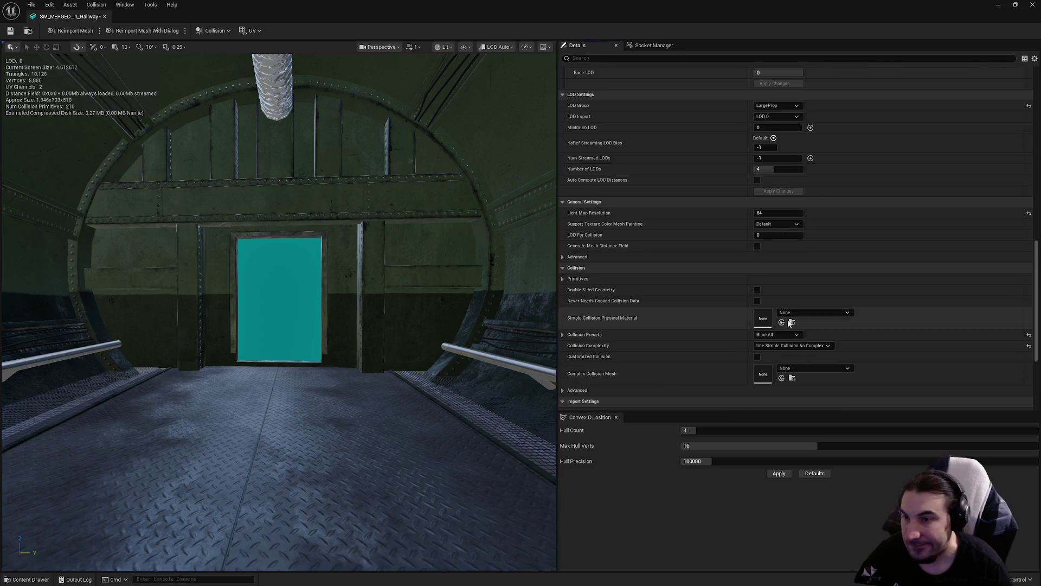
{"action": "left_click", "coordinate": [792, 346]}
{"action": "left_click", "coordinate": [795, 354]}
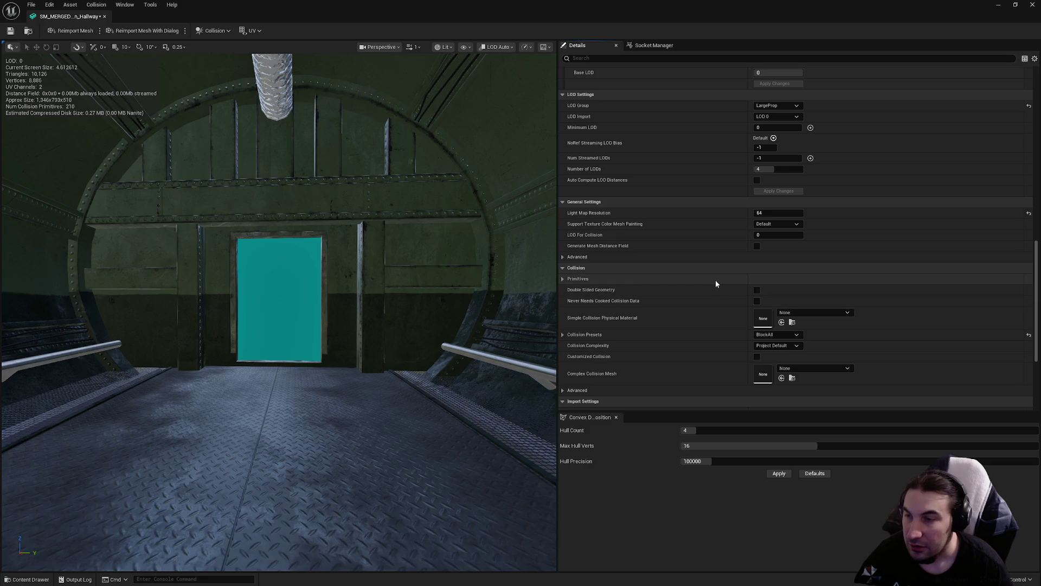
{"action": "scroll", "coordinate": [711, 293], "scroll_direction": "up", "scroll_amount": 3}
{"action": "scroll", "coordinate": [710, 293], "scroll_direction": "up", "scroll_amount": 5}
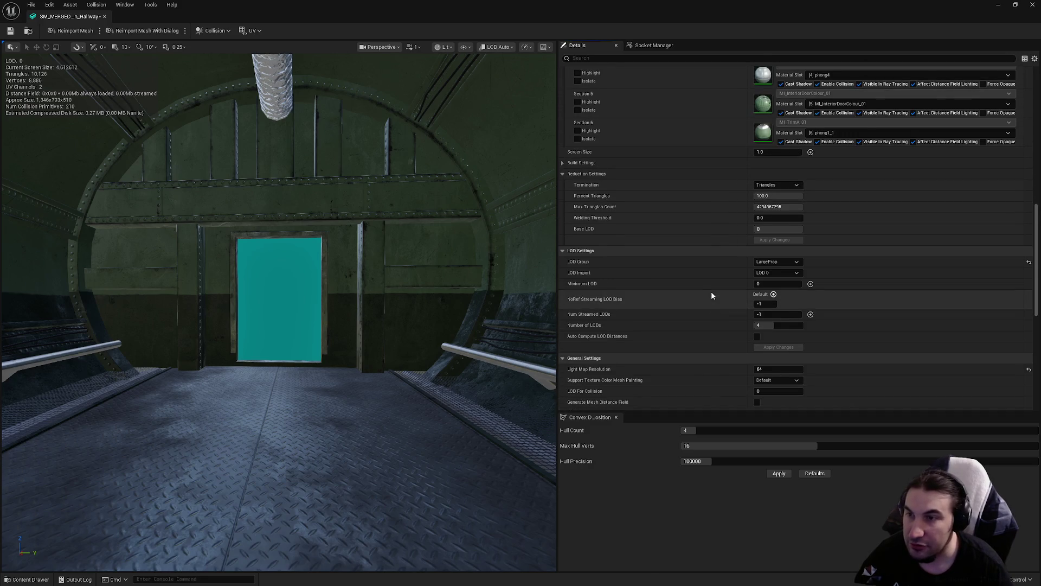
{"action": "scroll", "coordinate": [708, 290], "scroll_direction": "up", "scroll_amount": 10}
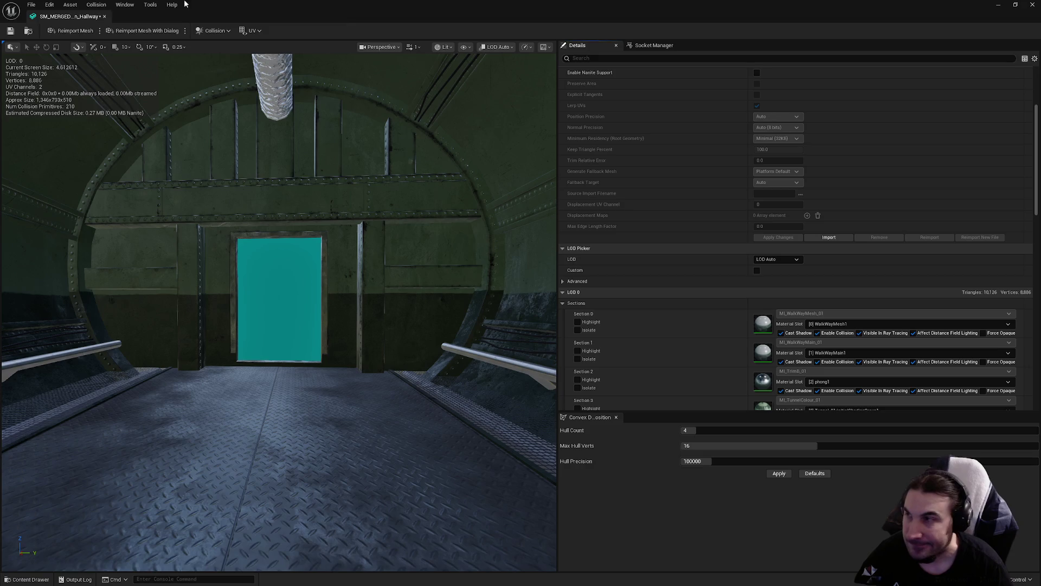
{"action": "scroll", "coordinate": [821, 262], "scroll_direction": "down", "scroll_amount": 10}
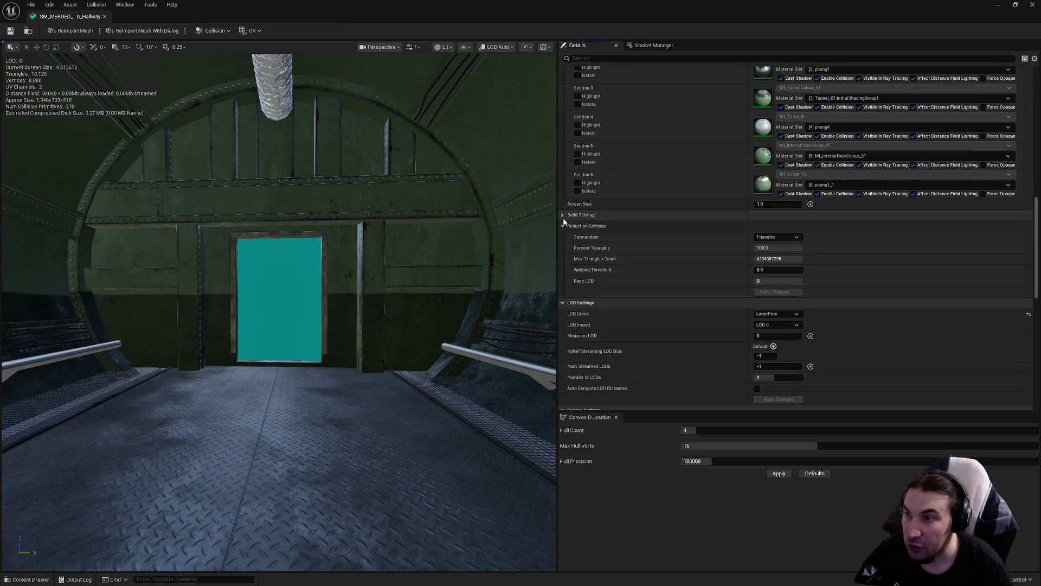
{"action": "left_click", "coordinate": [562, 215]}
{"action": "left_click", "coordinate": [562, 215]}
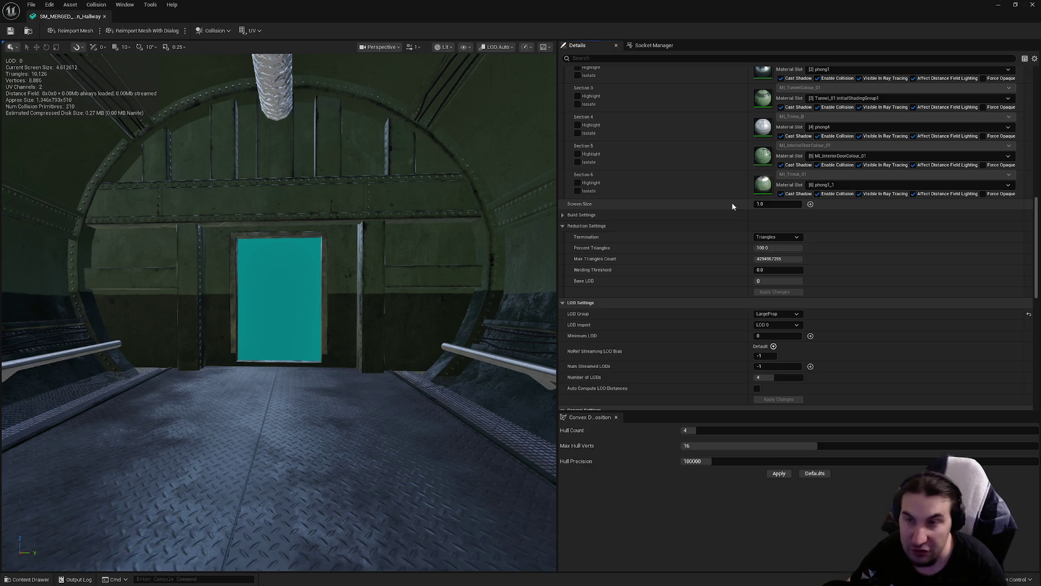
{"action": "scroll", "coordinate": [762, 288], "scroll_direction": "down", "scroll_amount": 3}
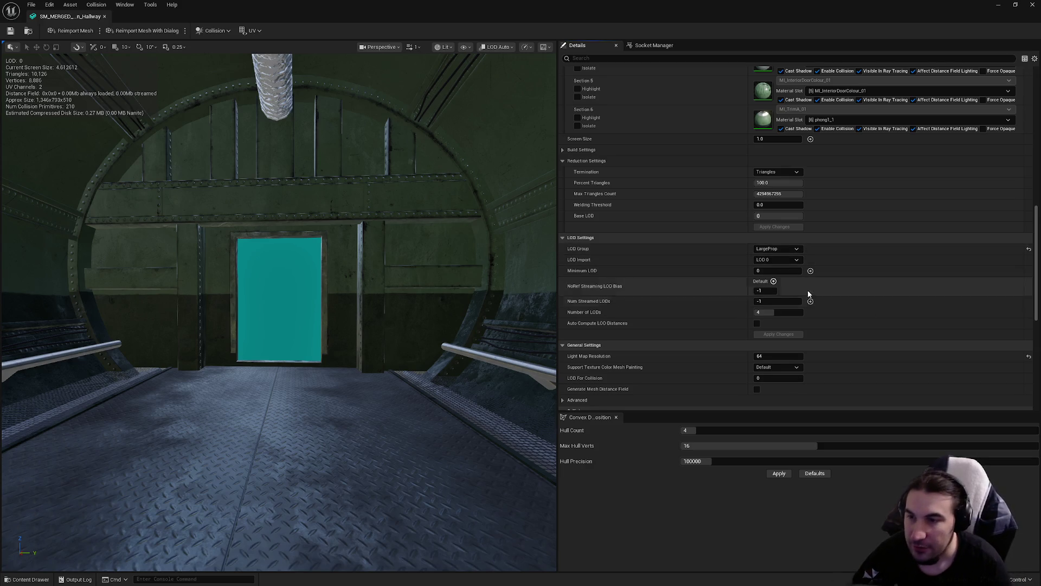
{"action": "scroll", "coordinate": [753, 255], "scroll_direction": "down", "scroll_amount": 8}
{"action": "scroll", "coordinate": [714, 248], "scroll_direction": "up", "scroll_amount": 20}
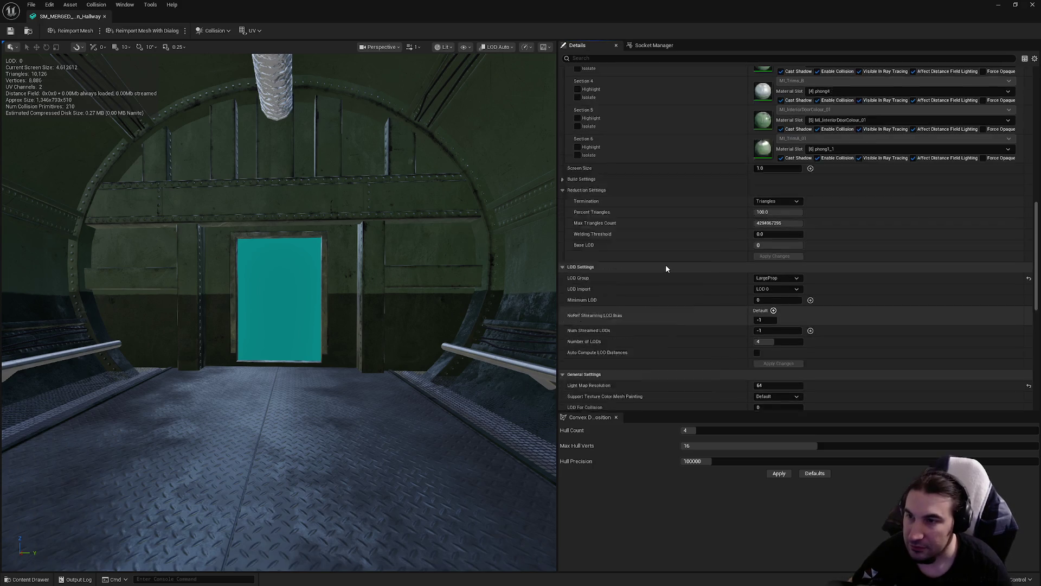
{"action": "scroll", "coordinate": [662, 279], "scroll_direction": "up", "scroll_amount": 5}
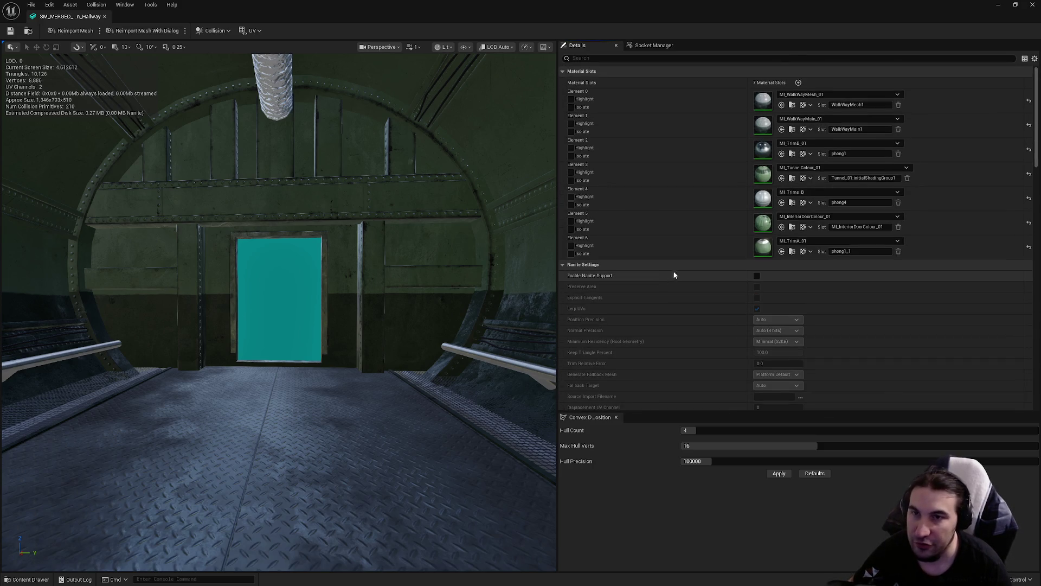
{"action": "scroll", "coordinate": [674, 274], "scroll_direction": "down", "scroll_amount": 15}
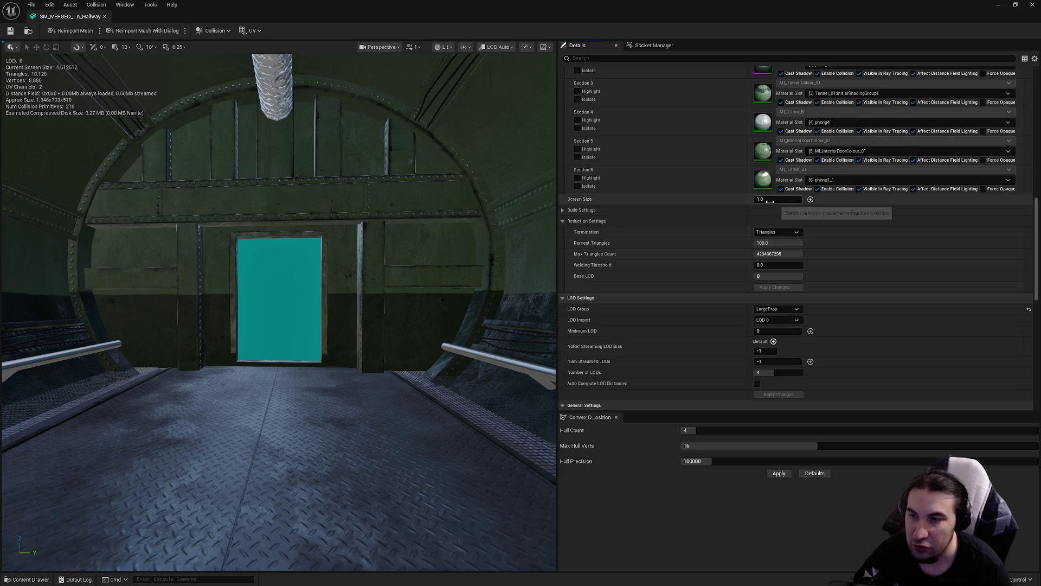
{"action": "scroll", "coordinate": [770, 209], "scroll_direction": "down", "scroll_amount": 10}
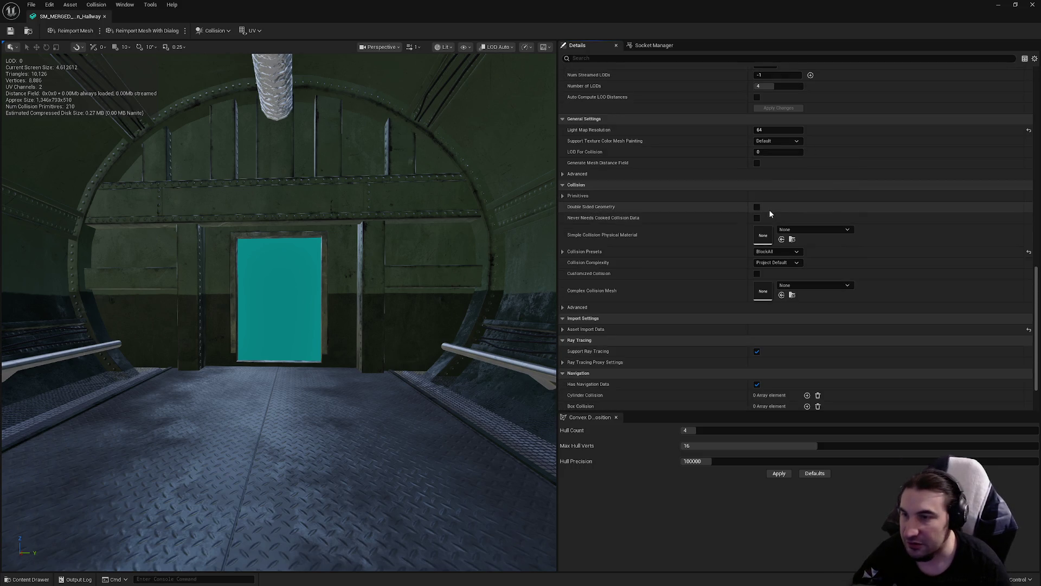
{"action": "scroll", "coordinate": [776, 208], "scroll_direction": "up", "scroll_amount": 10}
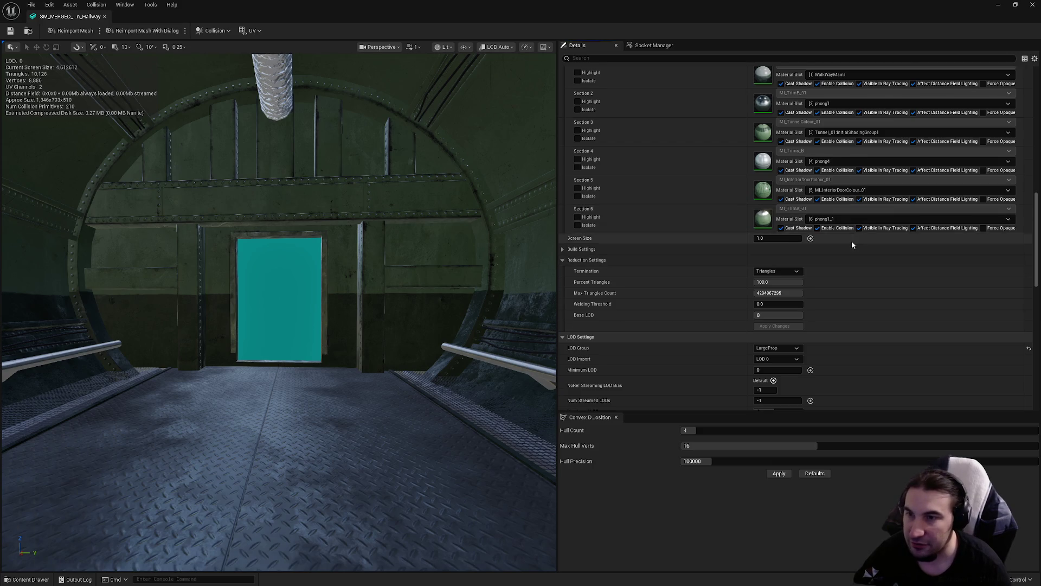
{"action": "scroll", "coordinate": [850, 244], "scroll_direction": "up", "scroll_amount": 5}
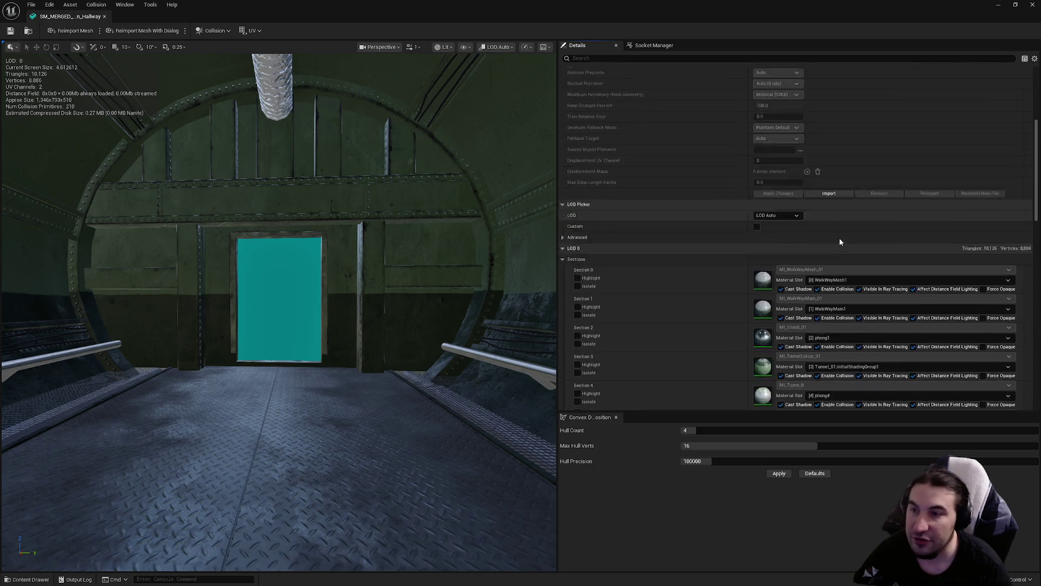
{"action": "scroll", "coordinate": [808, 258], "scroll_direction": "down", "scroll_amount": 5}
{"action": "scroll", "coordinate": [795, 255], "scroll_direction": "up", "scroll_amount": 4}
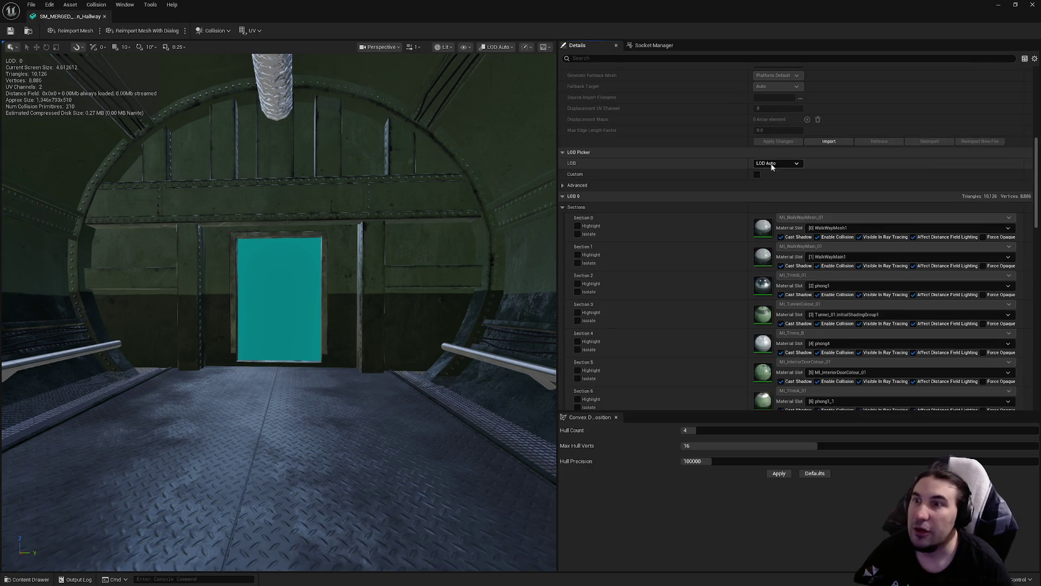
- Frame the Hallway mesh in the viewport and preview it at LOD 1 and LOD Auto
{"action": "left_click", "coordinate": [773, 166]}
{"action": "left_click", "coordinate": [770, 190]}
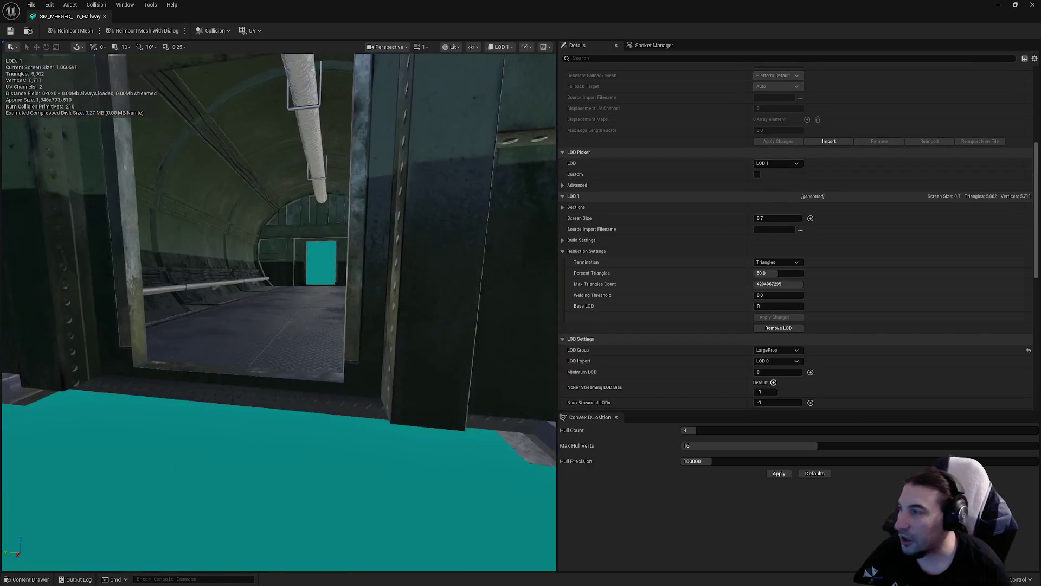
{"action": "key", "text": "f"}
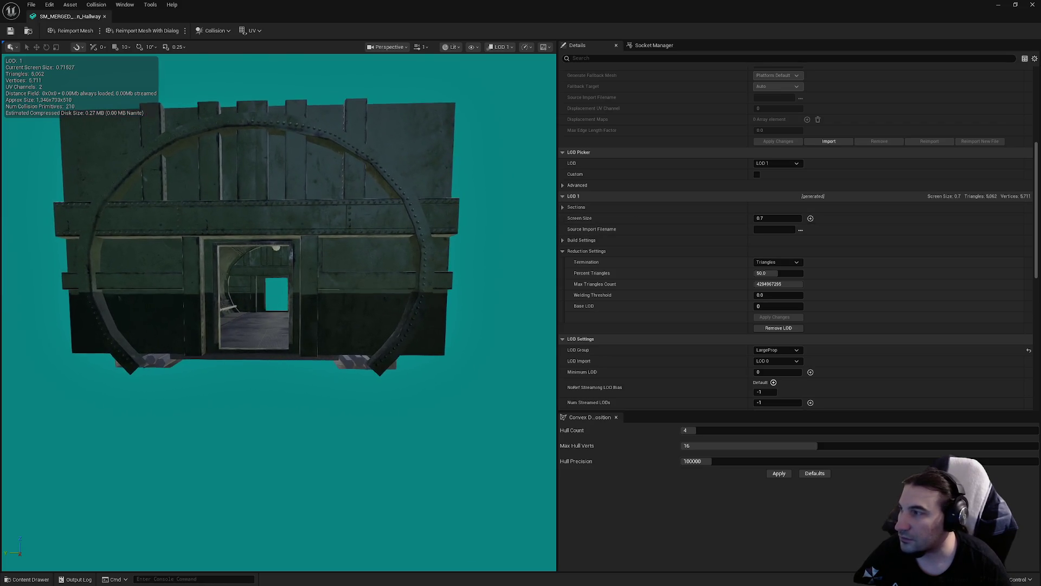
{"action": "scroll", "coordinate": [271, 293], "scroll_direction": "down", "scroll_amount": 5}
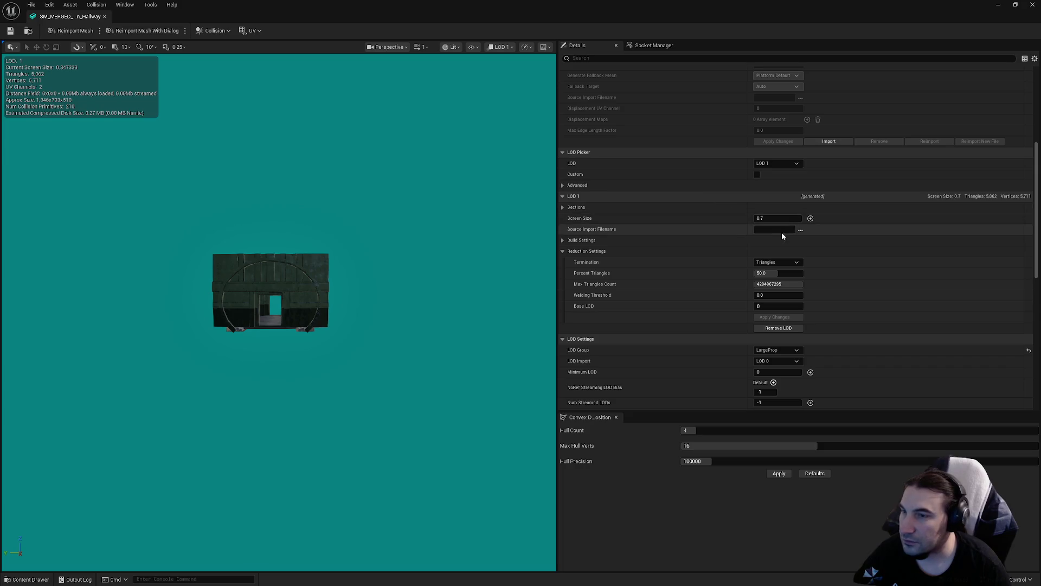
{"action": "left_click", "coordinate": [781, 163]}
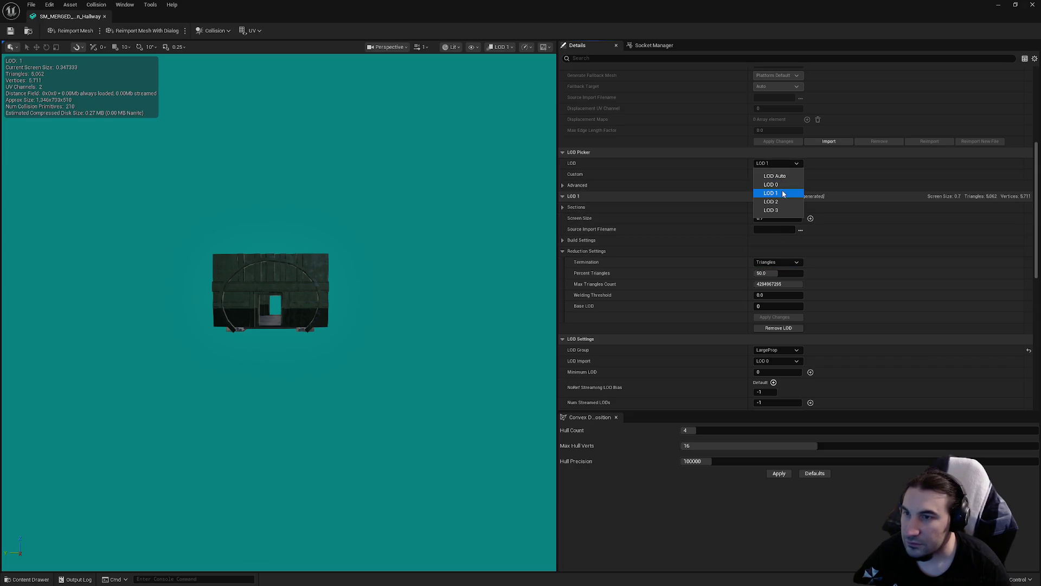
{"action": "left_click", "coordinate": [759, 176]}
{"action": "left_click", "coordinate": [758, 175]}
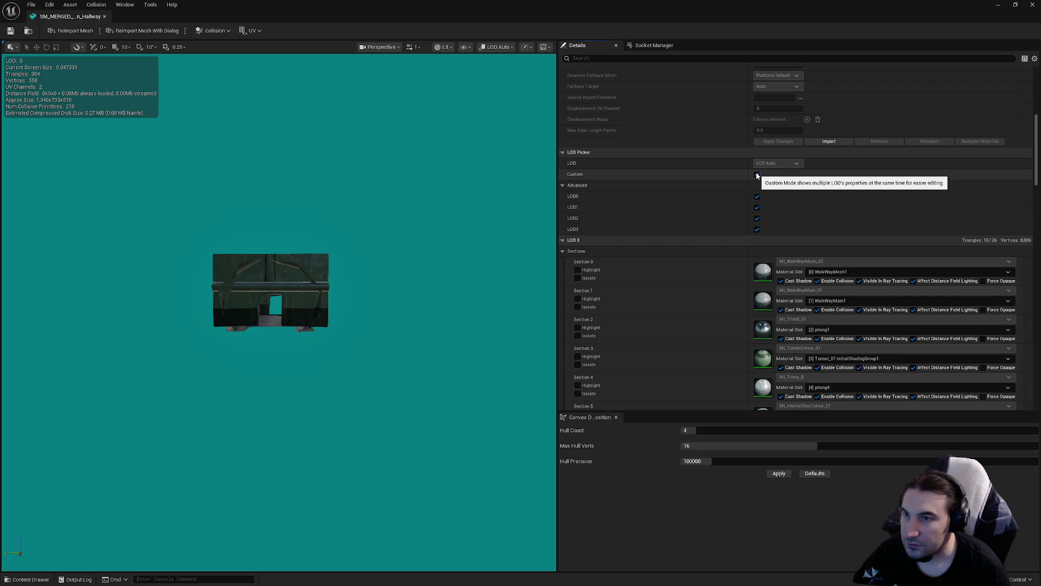
{"action": "left_click", "coordinate": [757, 175]}
{"action": "left_click", "coordinate": [777, 163]}
{"action": "left_click", "coordinate": [770, 191]}
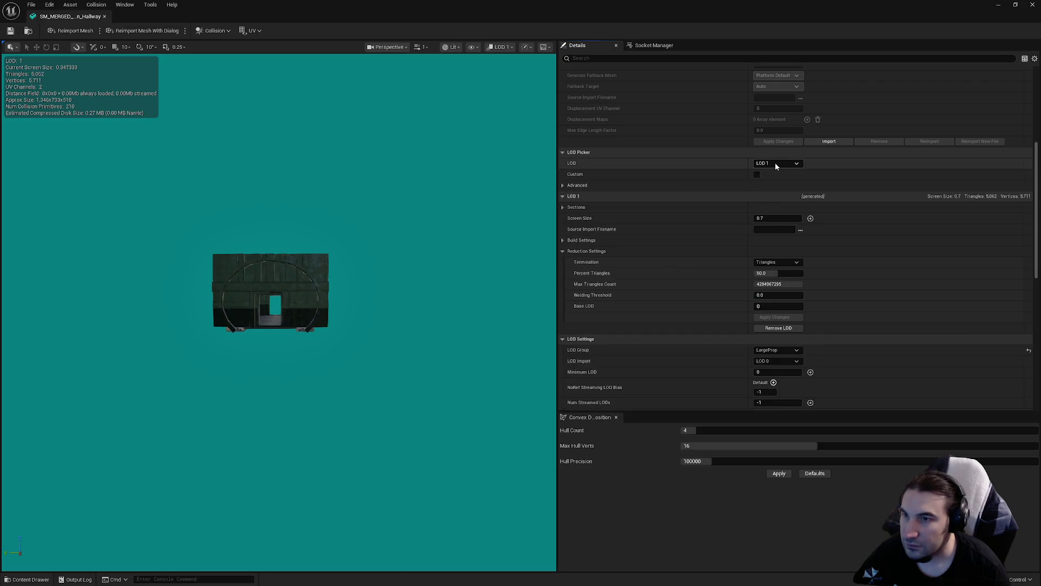
- Preview LOD 2, set its screen size to 0.3, then preview LOD 3
{"action": "left_click", "coordinate": [777, 164]}
{"action": "left_click", "coordinate": [779, 202]}
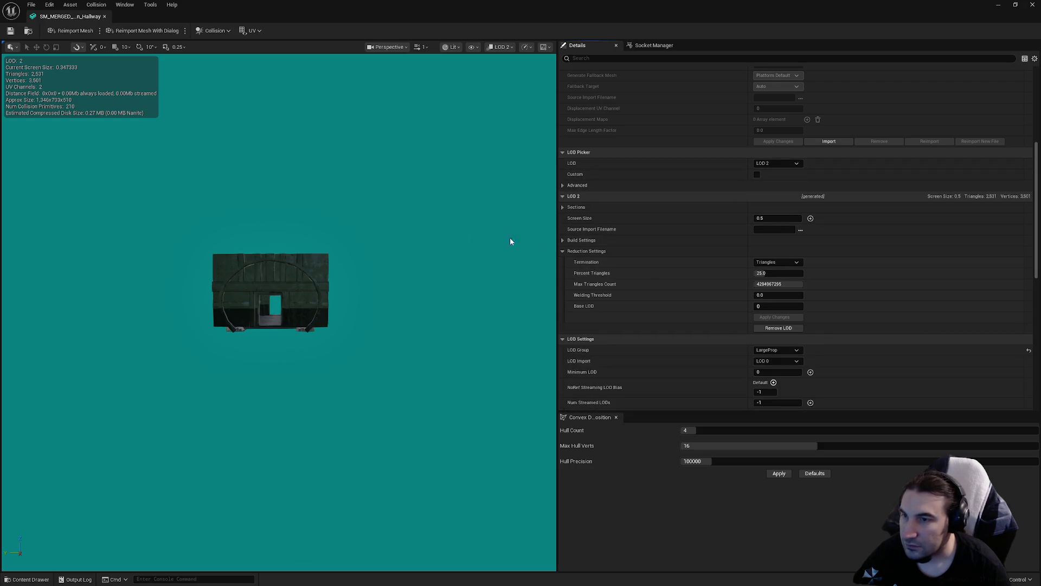
{"action": "left_click_drag", "start_coordinate": [511, 241], "coordinate": [483, 243]}
{"action": "left_click", "coordinate": [771, 218]}
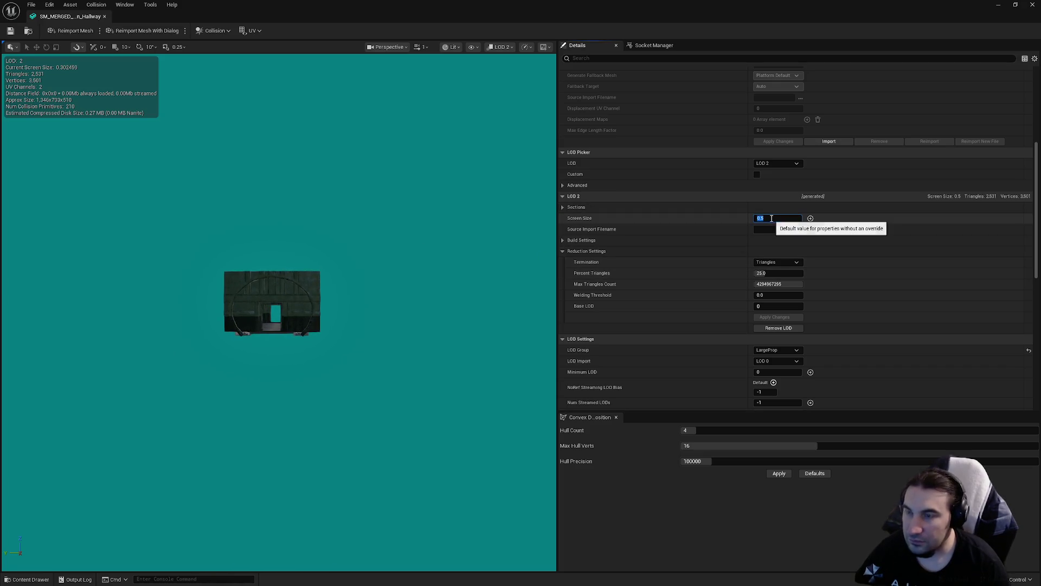
{"action": "type", "text": "0.3"}
{"action": "key", "text": "Return"}
{"action": "left_click", "coordinate": [789, 162]}
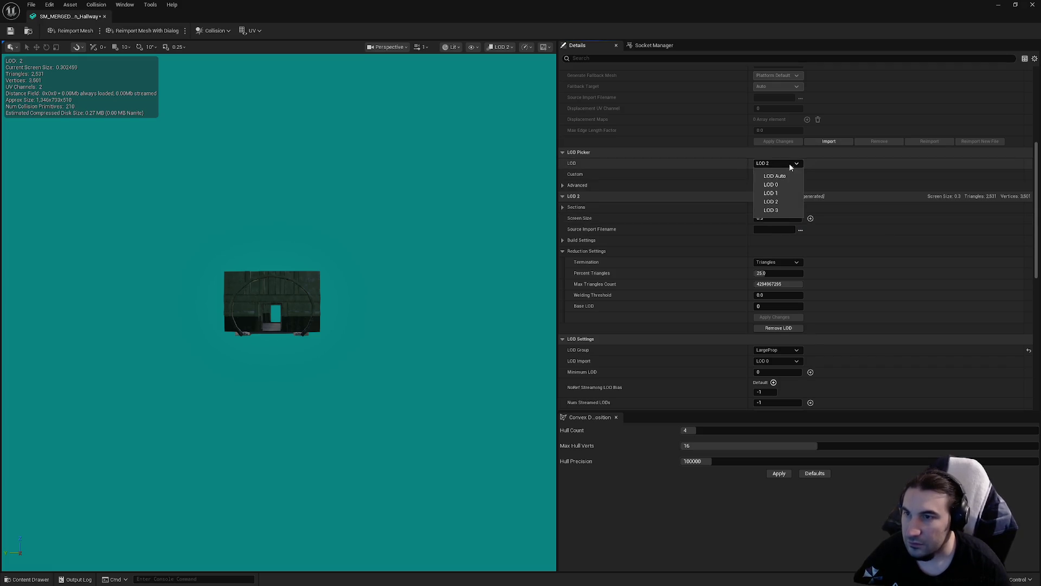
{"action": "left_click", "coordinate": [783, 210]}
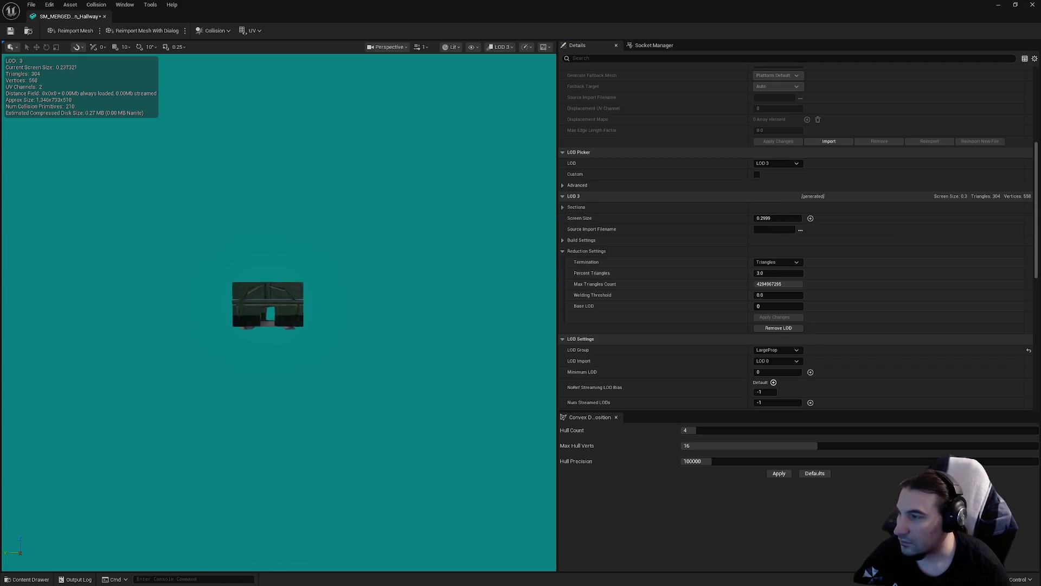
- Set the Hallway mesh's LOD 3 screen size to 0.15 and save the asset
{"action": "left_click_drag", "start_coordinate": [271, 303], "coordinate": [271, 330]}
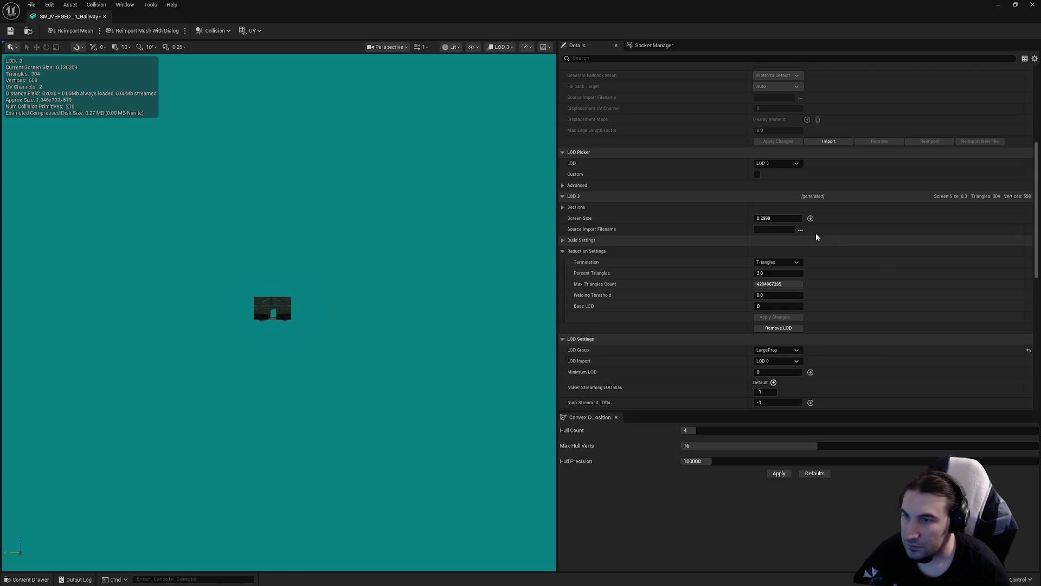
{"action": "left_click", "coordinate": [781, 218]}
{"action": "type", "text": "0"}
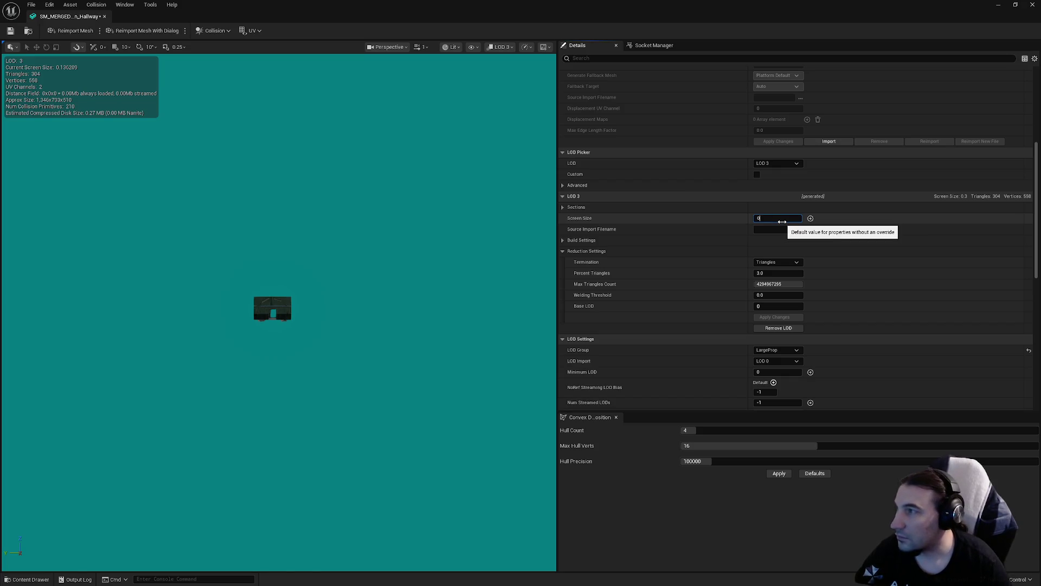
{"action": "type", "text": ".15"}
{"action": "key", "text": "Return"}
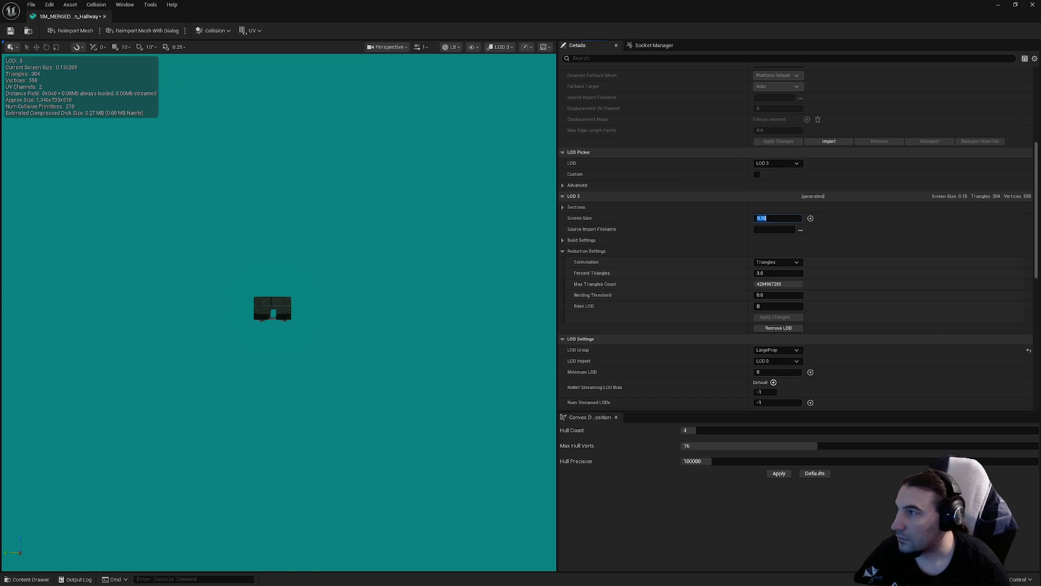
{"action": "left_click_drag", "start_coordinate": [271, 330], "coordinate": [271, 325]}
{"action": "left_click", "coordinate": [11, 31]}
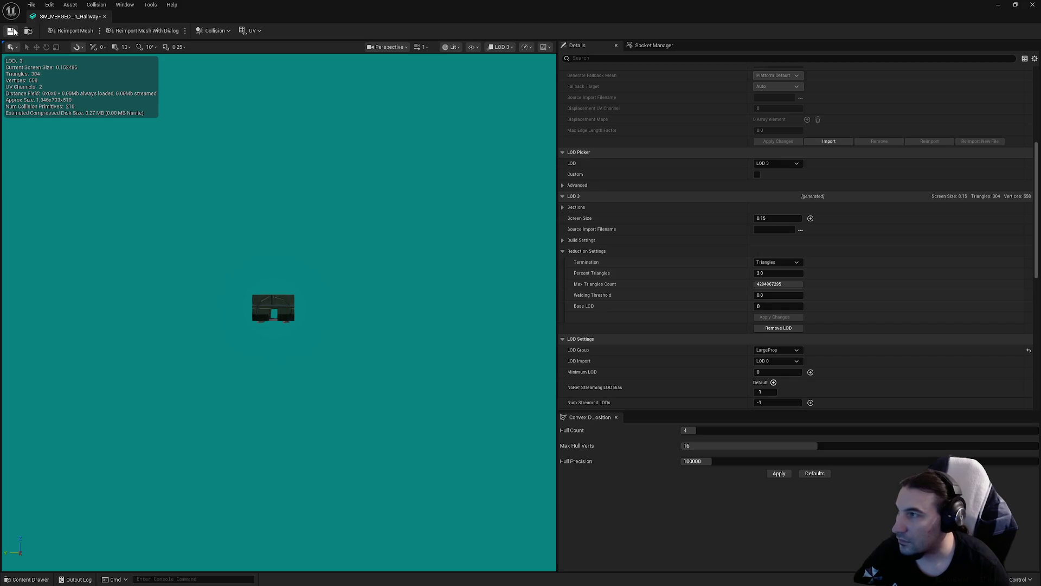
- Reduce LOD 3 to 1 percent triangles and apply the change
{"action": "left_click", "coordinate": [770, 273]}
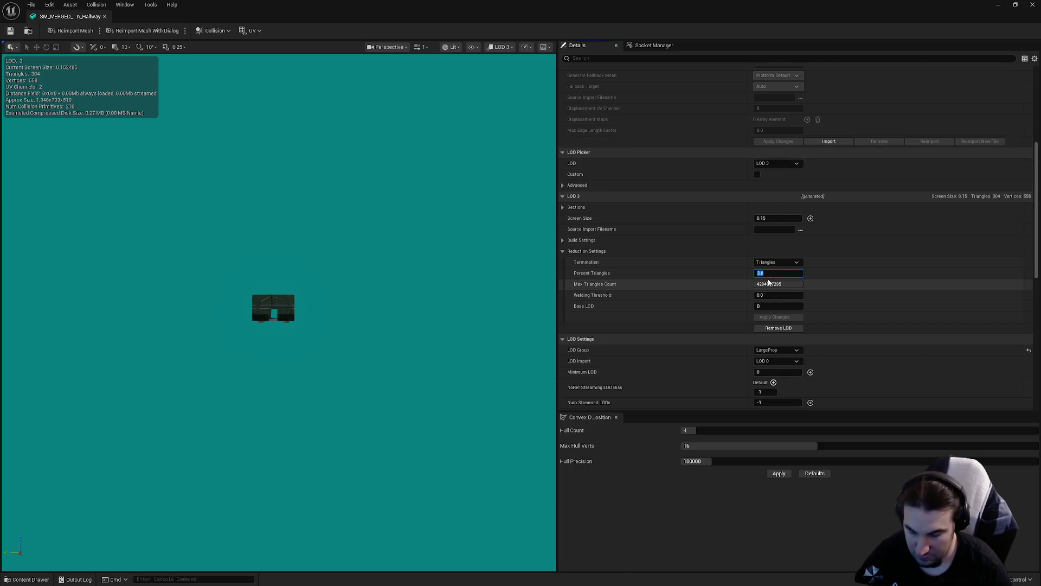
{"action": "type", "text": "1"}
{"action": "key", "text": "Return"}
{"action": "left_click", "coordinate": [775, 318]}
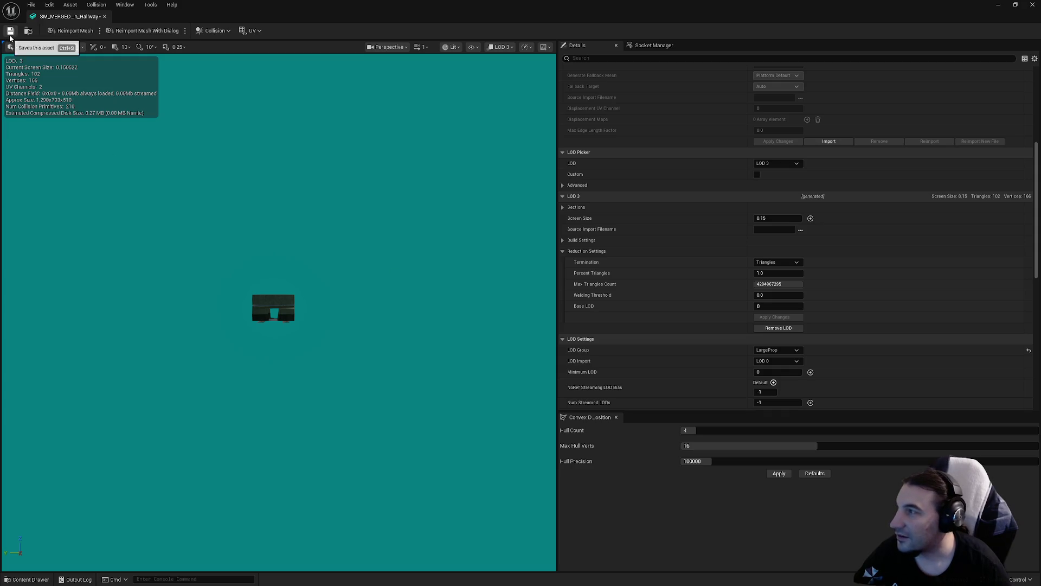
- Watch the Hallway mesh switch LODs under LOD Auto while zooming in and out, then close its editor
{"action": "left_click", "coordinate": [777, 163]}
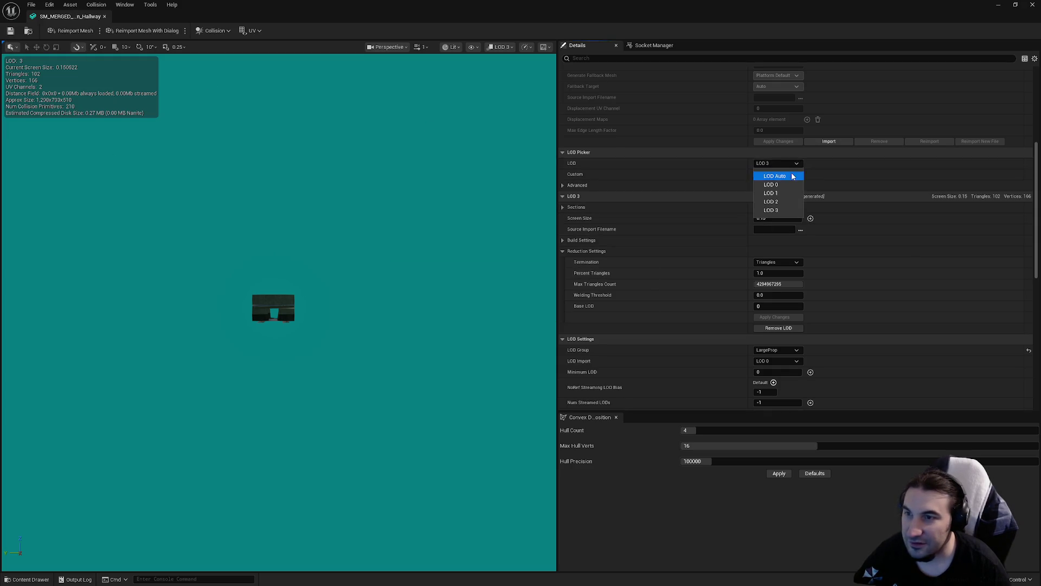
{"action": "left_click", "coordinate": [770, 173]}
{"action": "scroll", "coordinate": [362, 294], "scroll_direction": "up", "scroll_amount": 5}
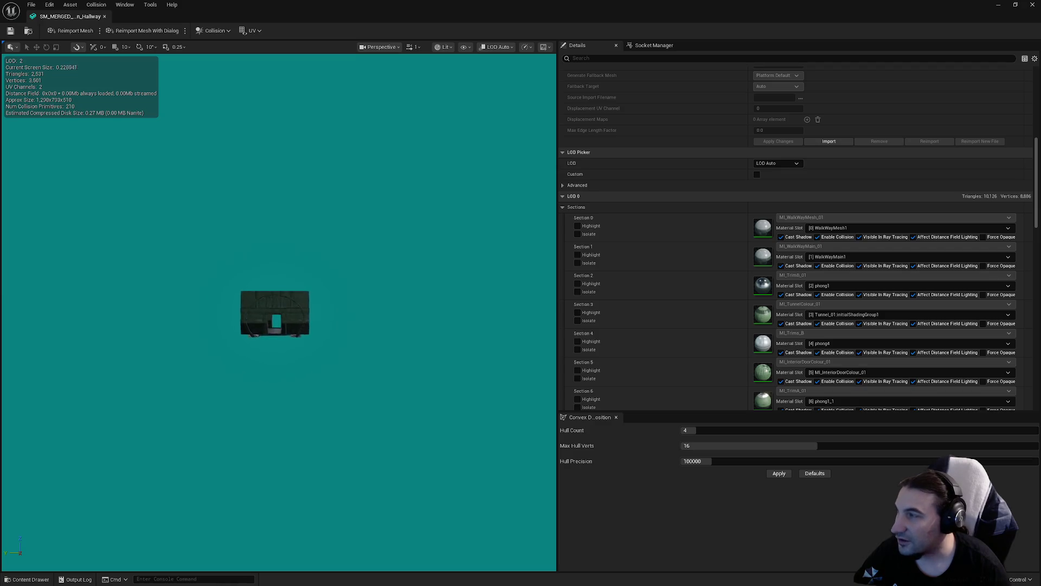
{"action": "scroll", "coordinate": [362, 294], "scroll_direction": "up", "scroll_amount": 10}
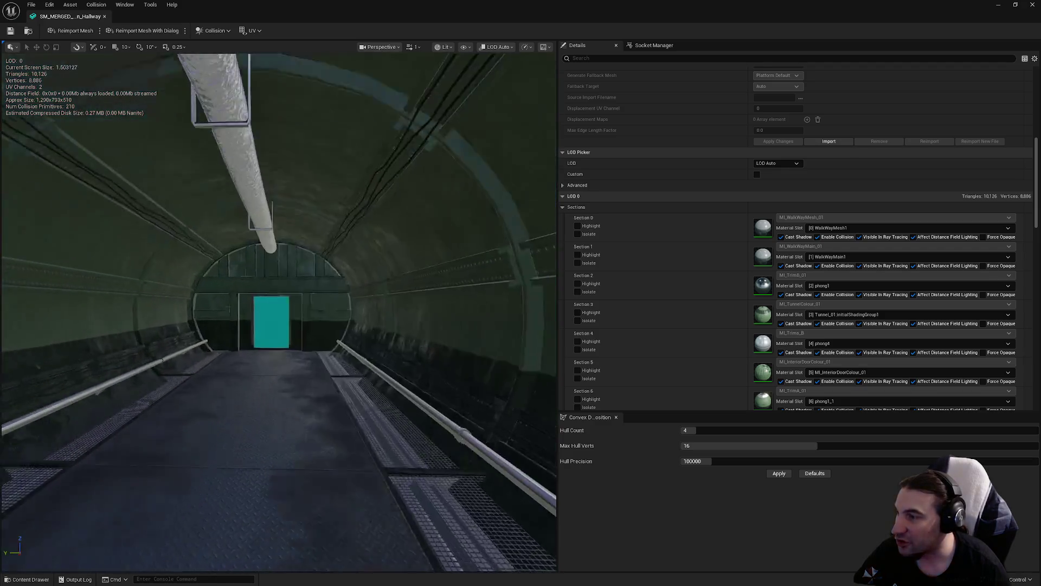
{"action": "scroll", "coordinate": [279, 312], "scroll_direction": "down", "scroll_amount": 15}
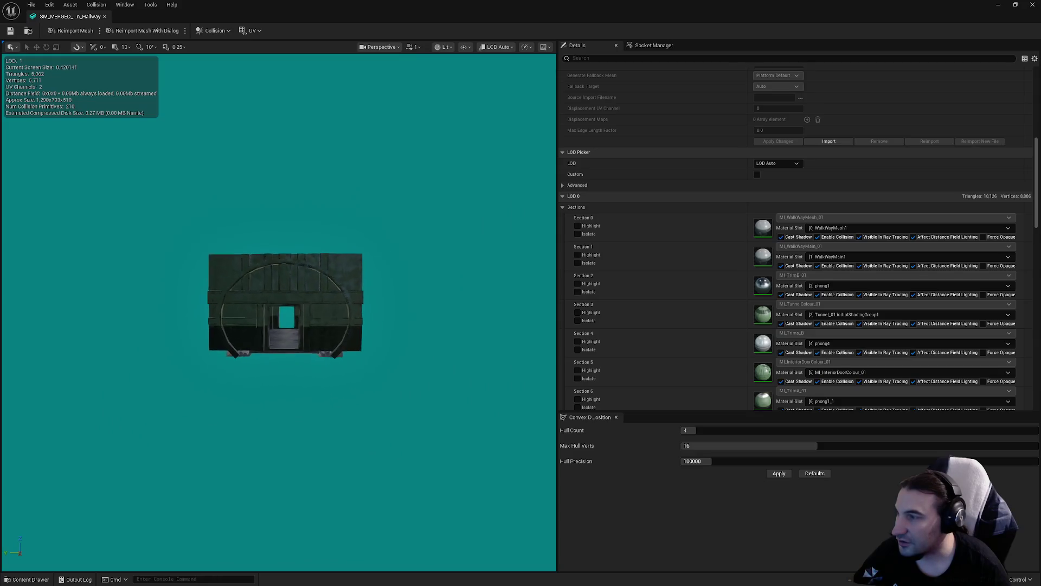
{"action": "scroll", "coordinate": [282, 309], "scroll_direction": "down", "scroll_amount": 10}
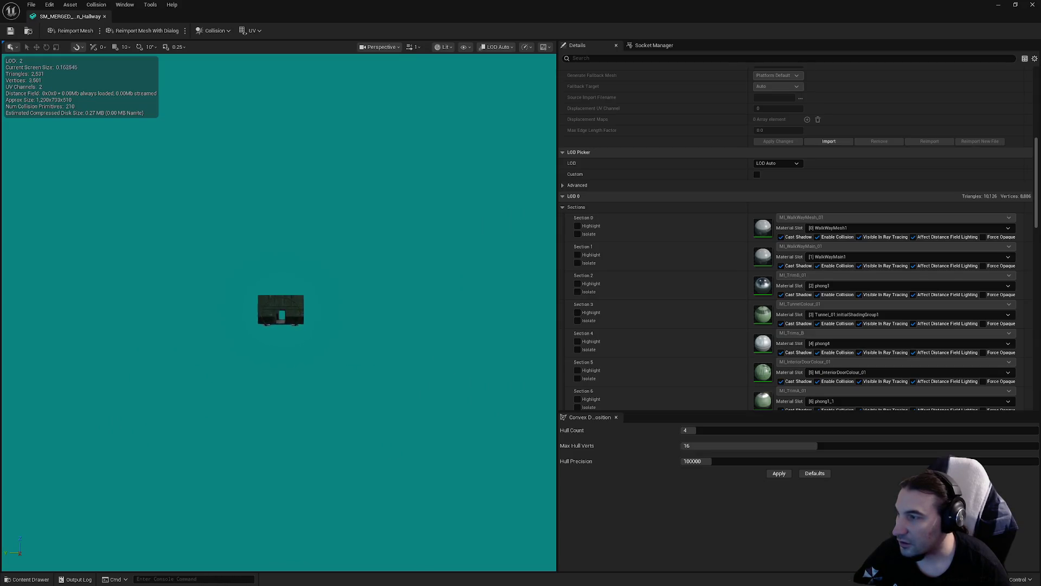
{"action": "scroll", "coordinate": [280, 309], "scroll_direction": "down", "scroll_amount": 1}
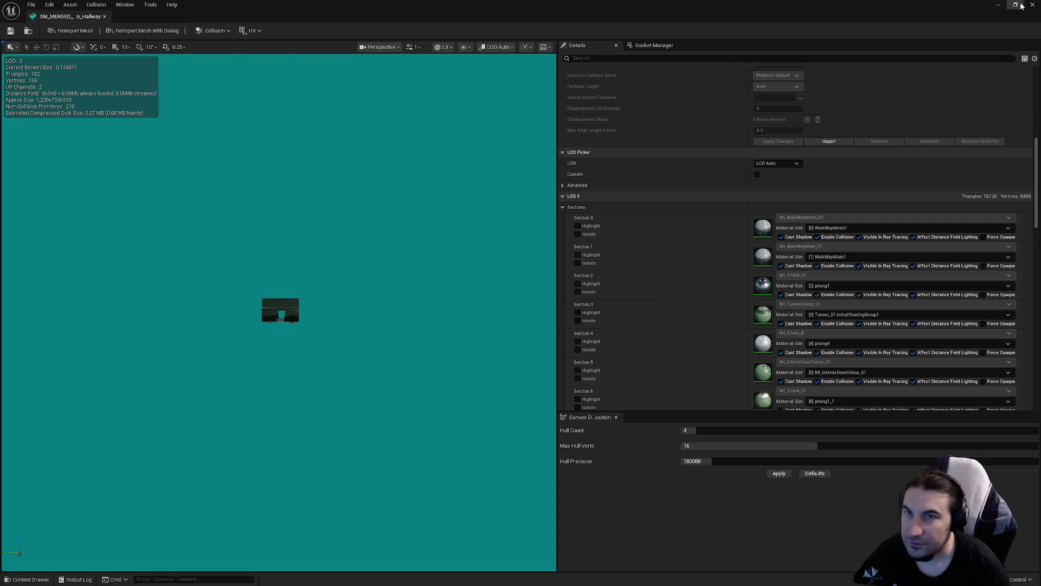
{"action": "left_click", "coordinate": [1032, 4]}
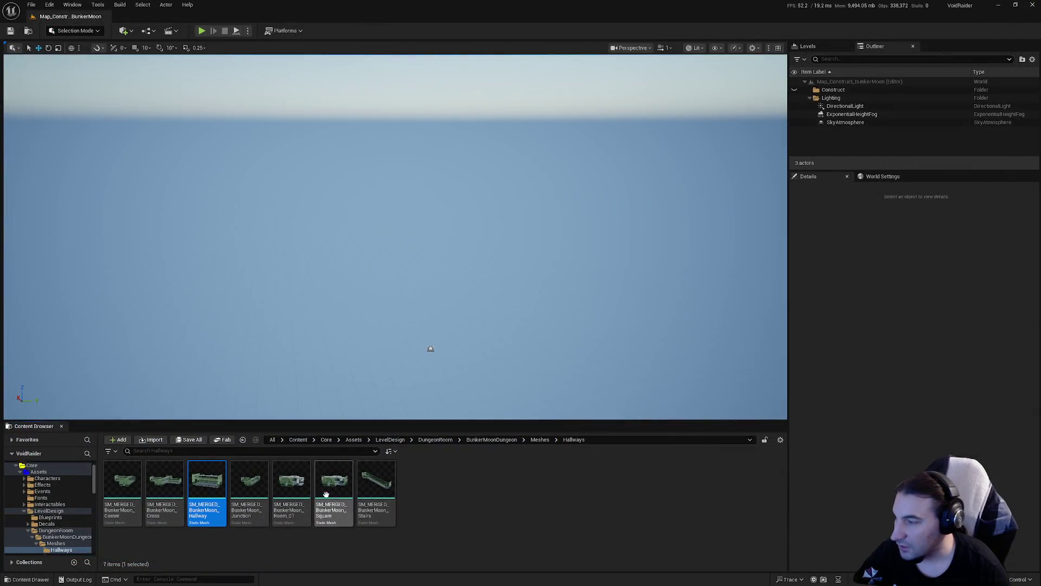
- Open the Junction mesh in the mesh editor and scroll to its LOD 0 sections
{"action": "double_click", "coordinate": [263, 496]}
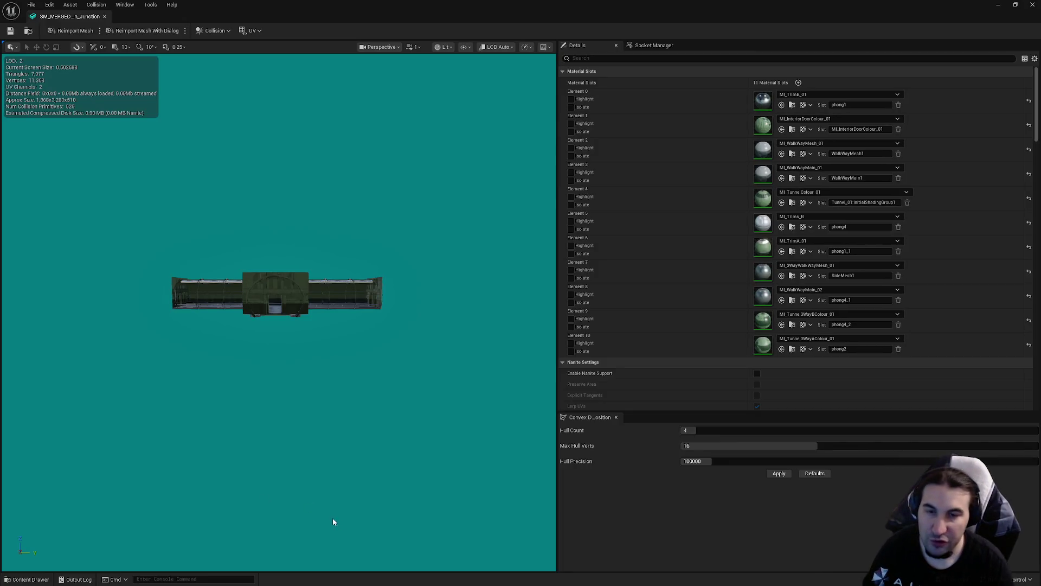
{"action": "scroll", "coordinate": [695, 248], "scroll_direction": "down", "scroll_amount": 2}
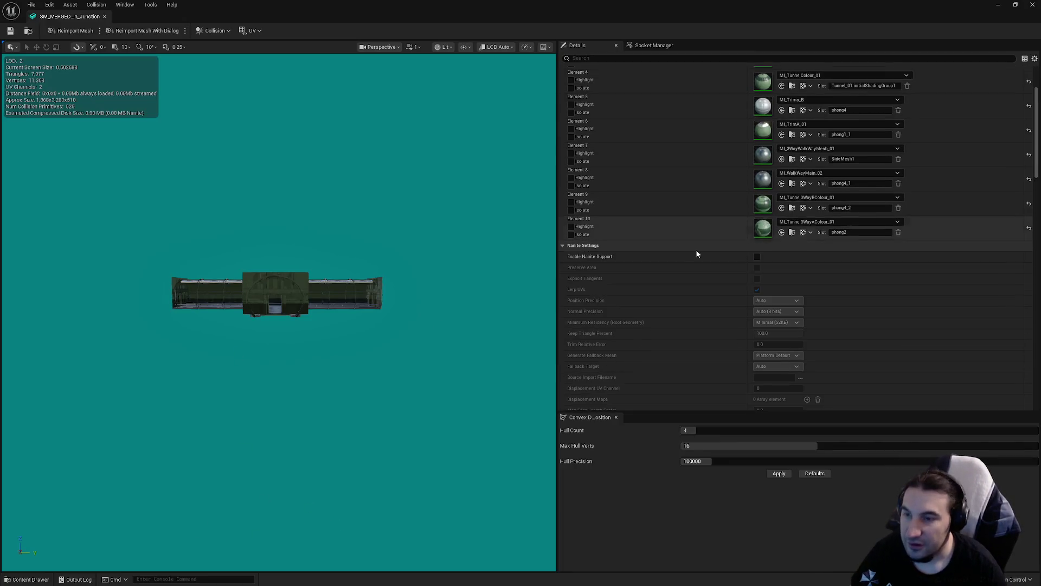
{"action": "scroll", "coordinate": [688, 270], "scroll_direction": "down", "scroll_amount": 5}
{"action": "scroll", "coordinate": [699, 287], "scroll_direction": "down", "scroll_amount": 2}
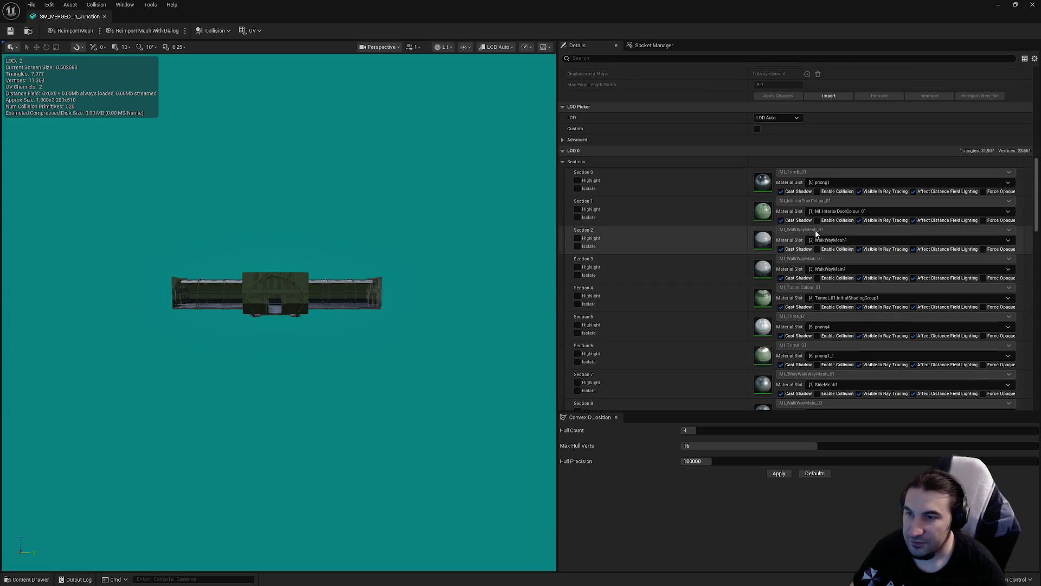
- Enable collision on every LOD 0 section of the Junction mesh
{"action": "left_click", "coordinate": [817, 192]}
{"action": "left_click", "coordinate": [817, 220]}
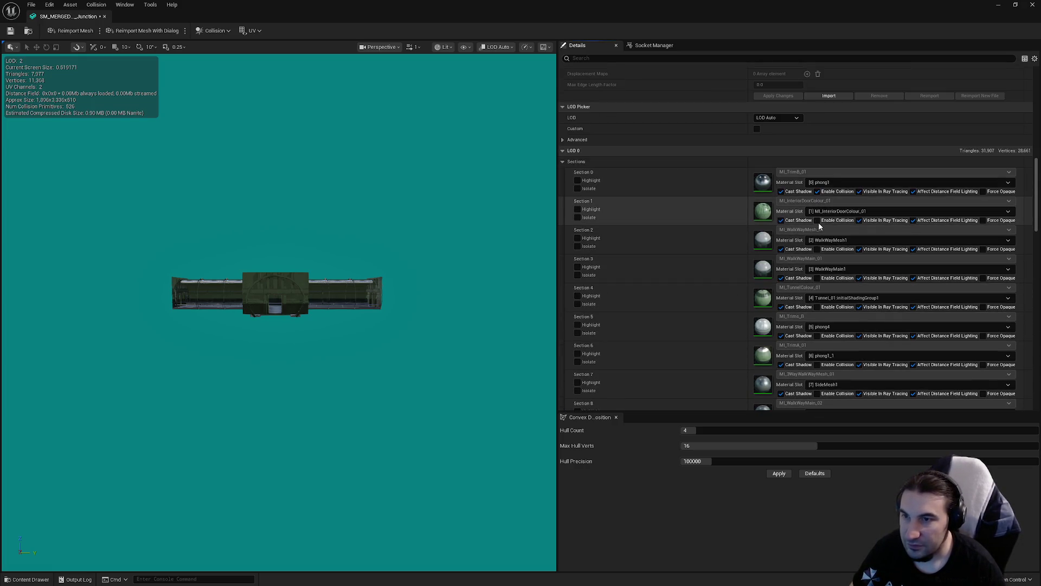
{"action": "left_click", "coordinate": [815, 249]}
{"action": "left_click", "coordinate": [818, 279]}
{"action": "left_click", "coordinate": [817, 307]}
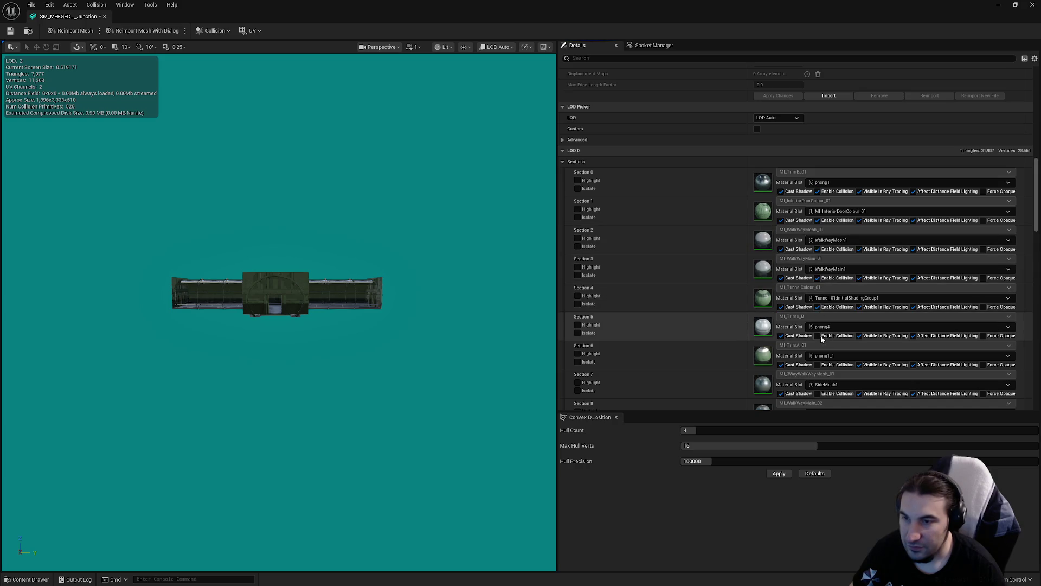
{"action": "left_click", "coordinate": [818, 336]}
{"action": "left_click", "coordinate": [817, 365]}
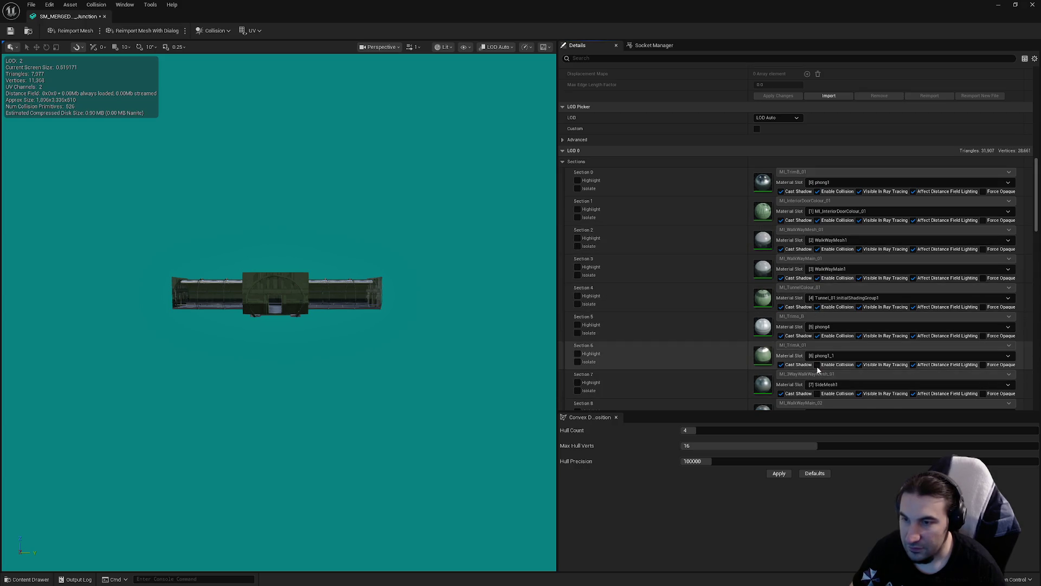
{"action": "left_click", "coordinate": [817, 393]}
{"action": "scroll", "coordinate": [818, 391], "scroll_direction": "down", "scroll_amount": 3}
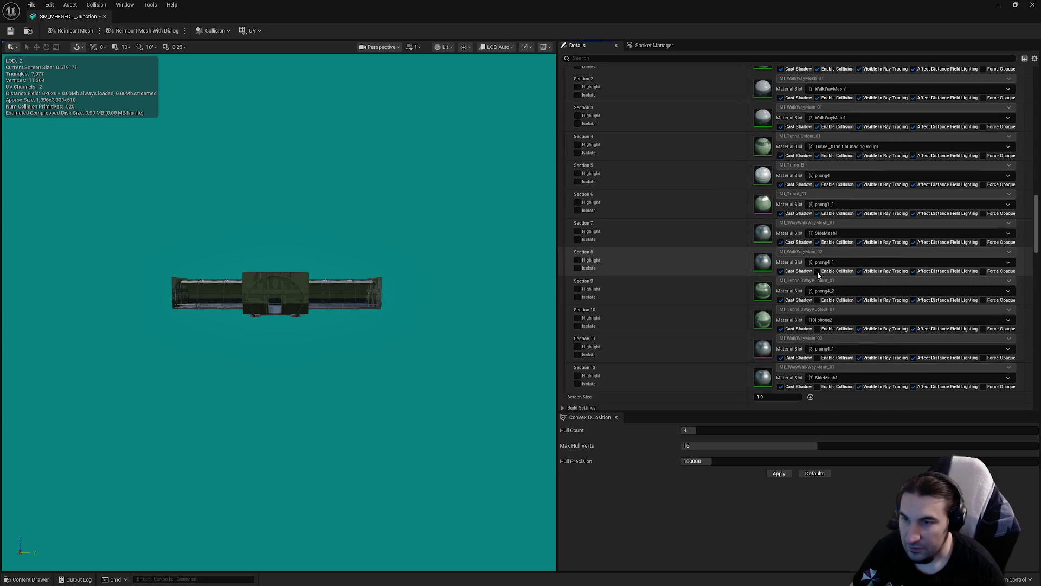
{"action": "left_click", "coordinate": [817, 328]}
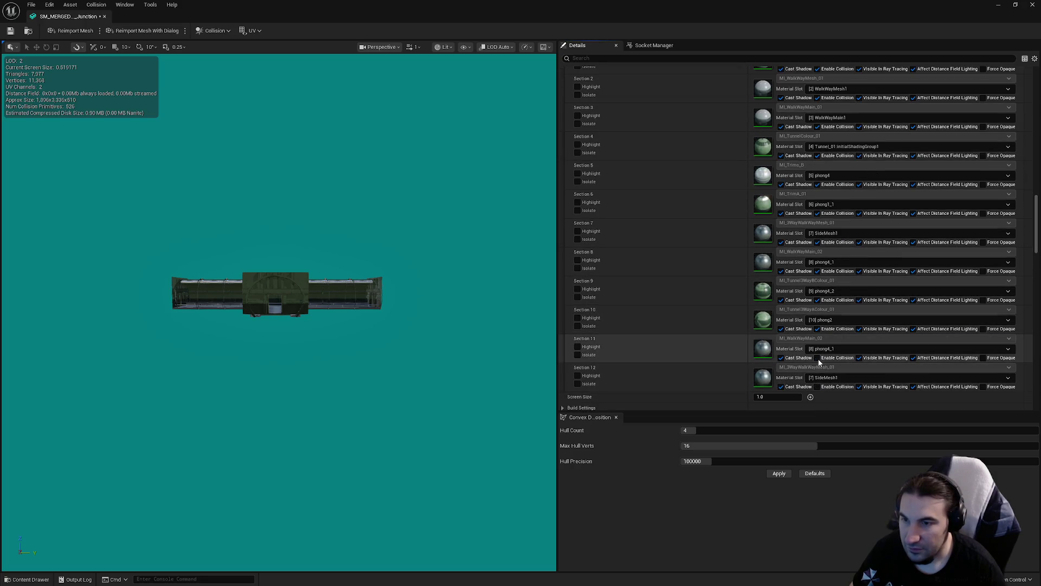
{"action": "left_click", "coordinate": [818, 357]}
{"action": "left_click", "coordinate": [817, 386]}
- Set the Junction mesh's Collision Complexity to Project Default
{"action": "scroll", "coordinate": [838, 369], "scroll_direction": "down", "scroll_amount": 3}
{"action": "scroll", "coordinate": [840, 311], "scroll_direction": "down", "scroll_amount": 3}
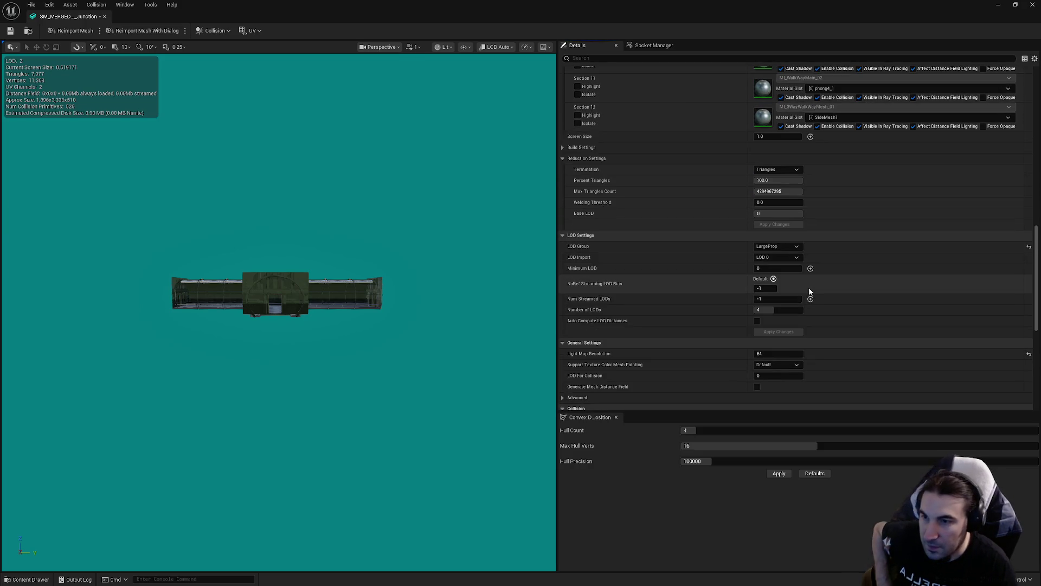
{"action": "scroll", "coordinate": [784, 253], "scroll_direction": "down", "scroll_amount": 2}
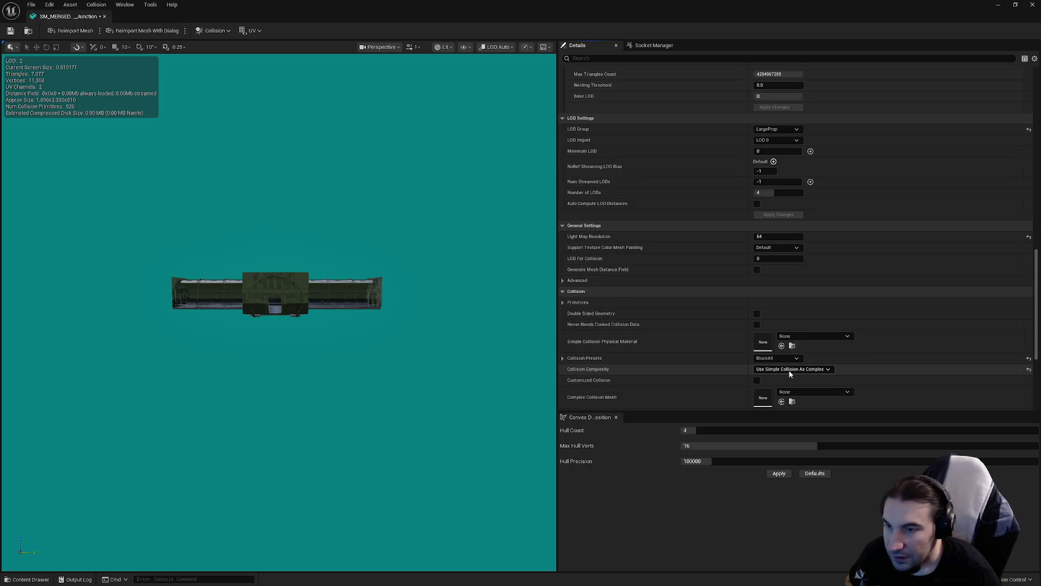
{"action": "left_click", "coordinate": [791, 368]}
{"action": "left_click", "coordinate": [775, 378]}
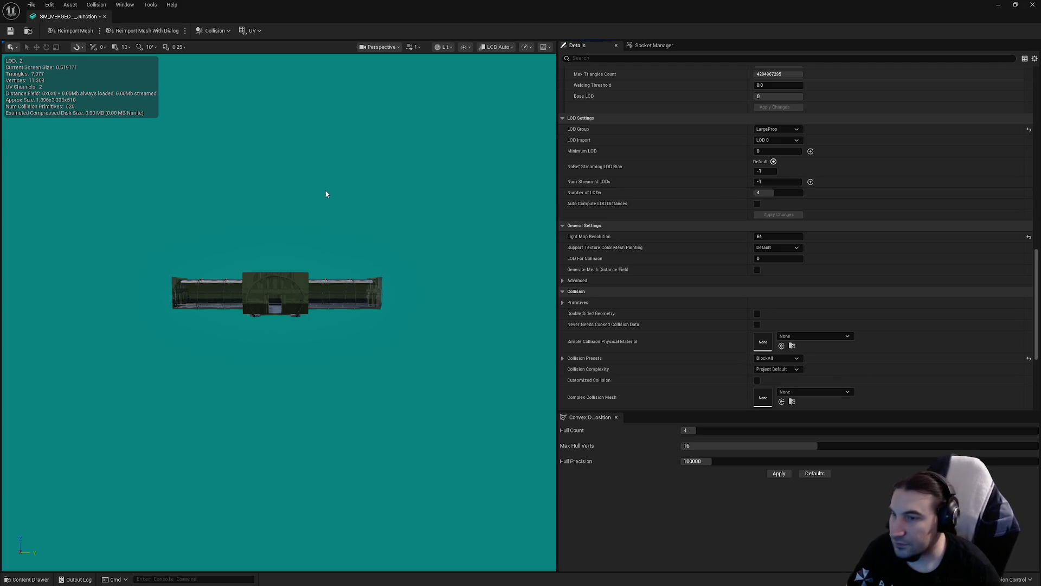
- Briefly bring up the Steam library window, then return to the Unreal editor
{"action": "scroll", "coordinate": [363, 212], "scroll_direction": "up", "scroll_amount": 10}
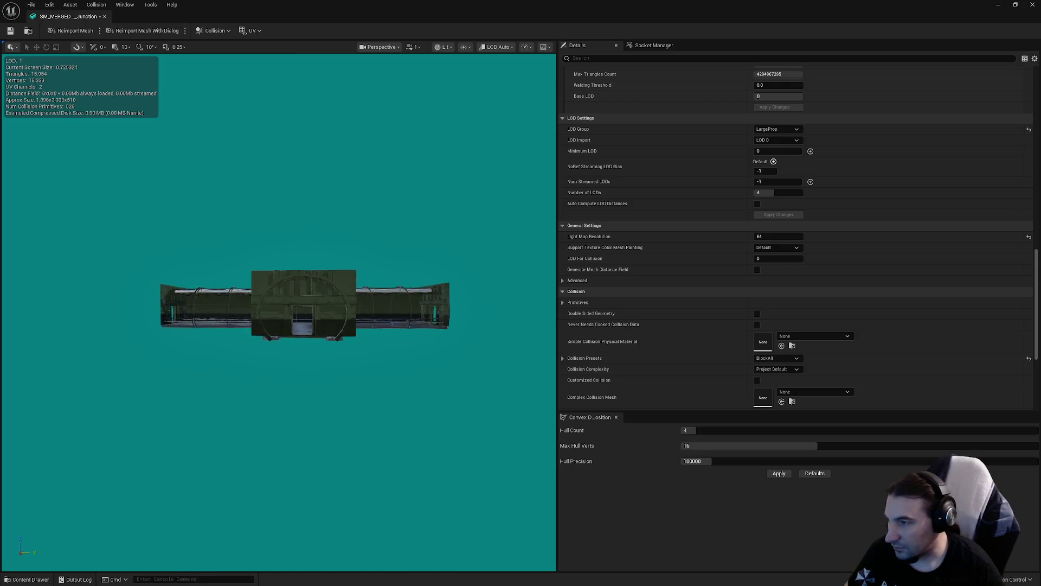
{"action": "scroll", "coordinate": [360, 213], "scroll_direction": "up", "scroll_amount": 5}
{"action": "scroll", "coordinate": [783, 244], "scroll_direction": "up", "scroll_amount": 10}
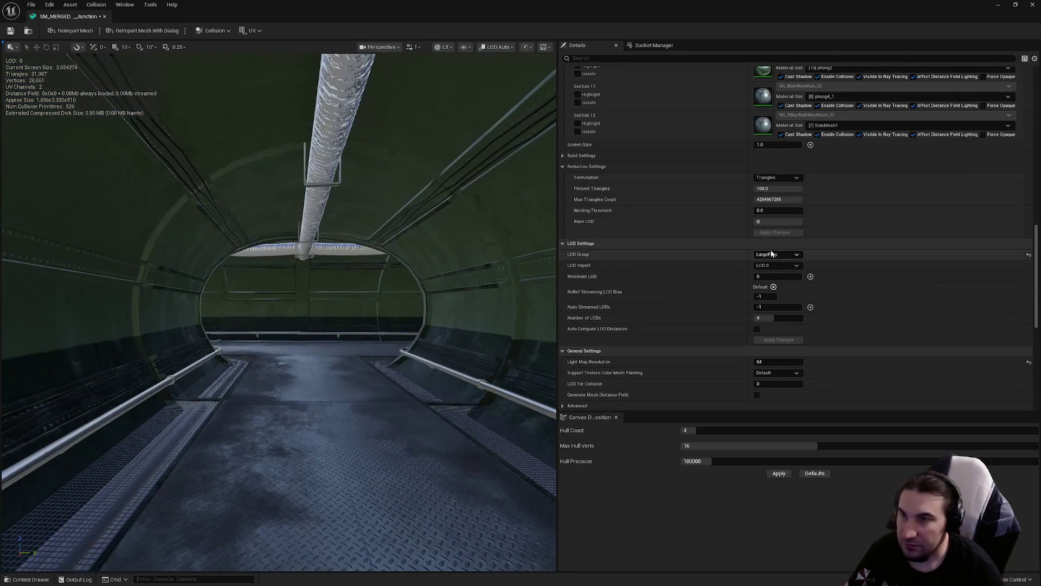
{"action": "scroll", "coordinate": [782, 244], "scroll_direction": "up", "scroll_amount": 5}
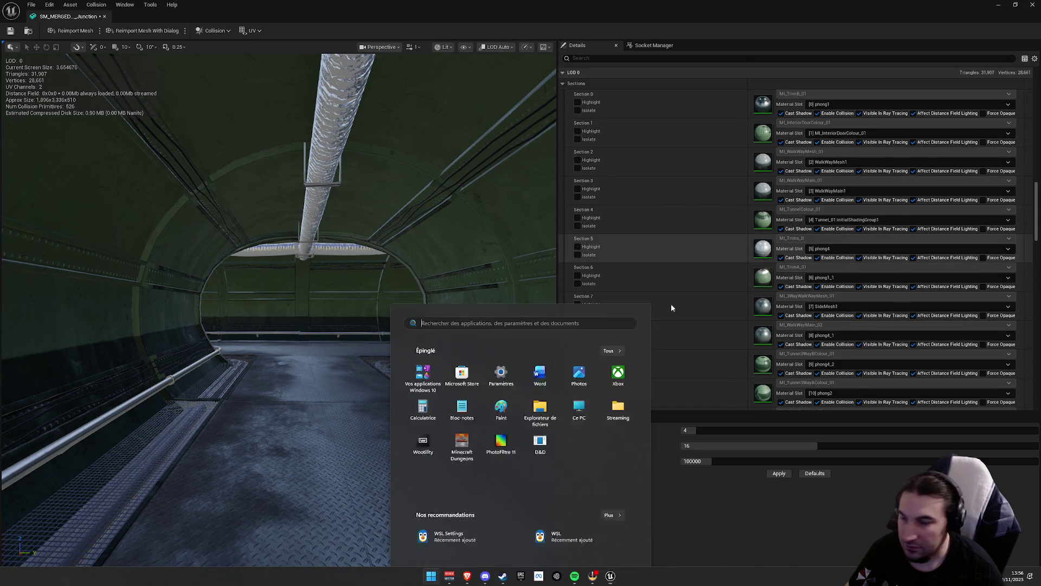
{"action": "key", "text": "super"}
{"action": "left_click", "coordinate": [503, 576]}
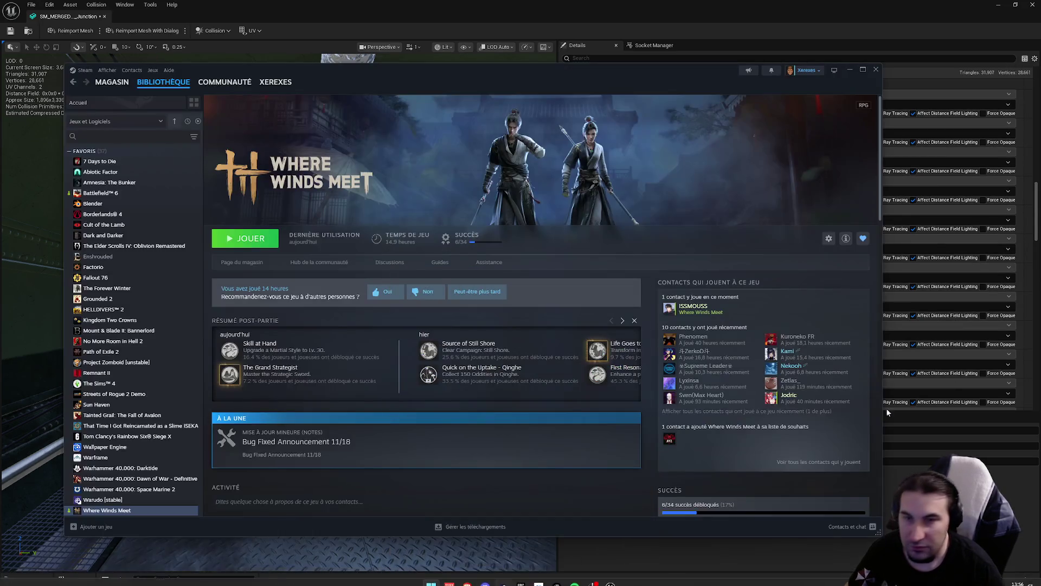
{"action": "left_click", "coordinate": [603, 4]}
- Move the camera out of the tunnel and preview the Junction mesh at LOD 1
{"action": "scroll", "coordinate": [851, 205], "scroll_direction": "up", "scroll_amount": 5}
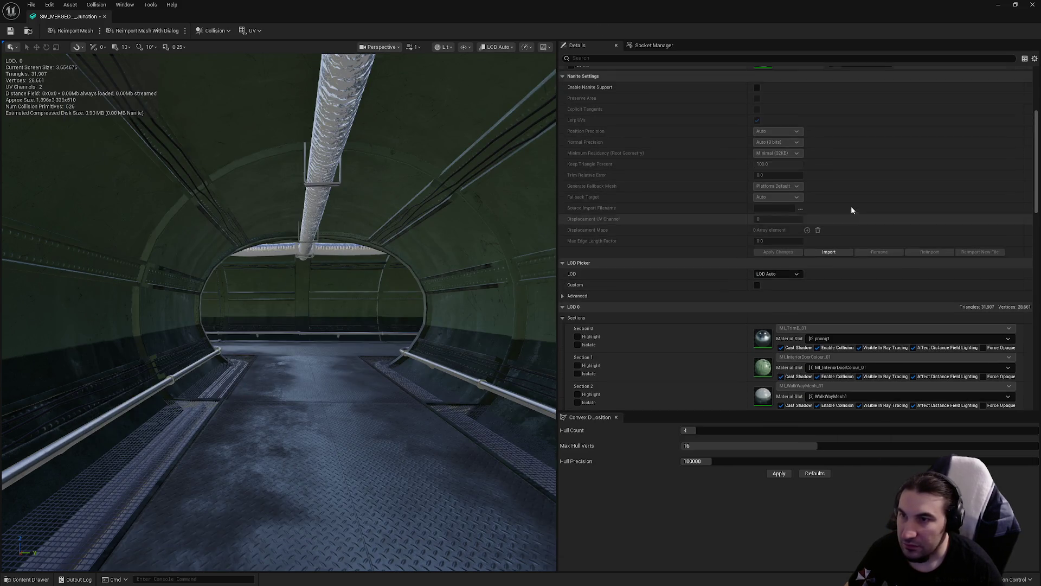
{"action": "scroll", "coordinate": [875, 207], "scroll_direction": "up", "scroll_amount": 3}
{"action": "scroll", "coordinate": [867, 174], "scroll_direction": "down", "scroll_amount": 10}
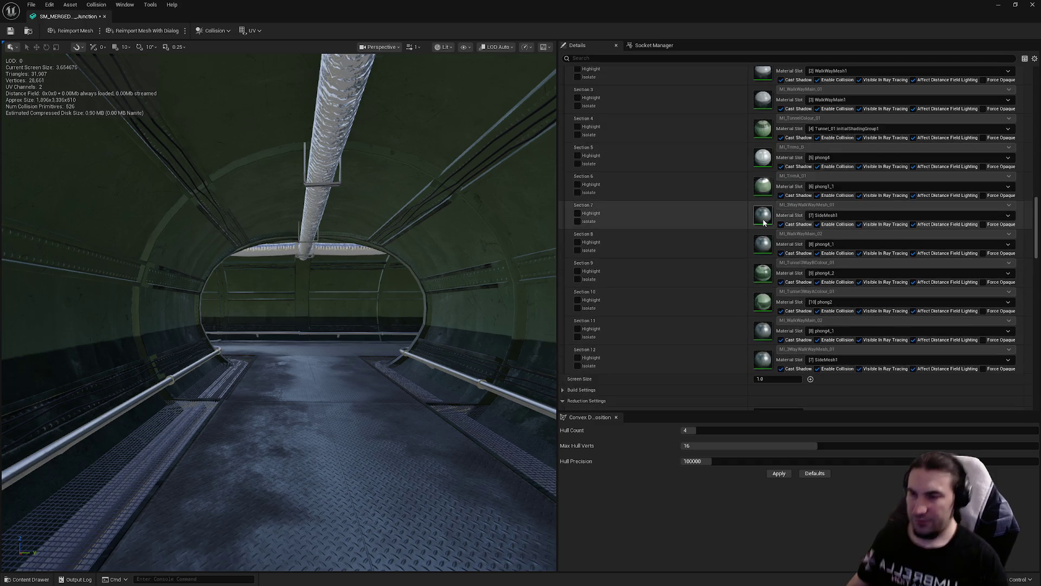
{"action": "scroll", "coordinate": [763, 222], "scroll_direction": "down", "scroll_amount": 5}
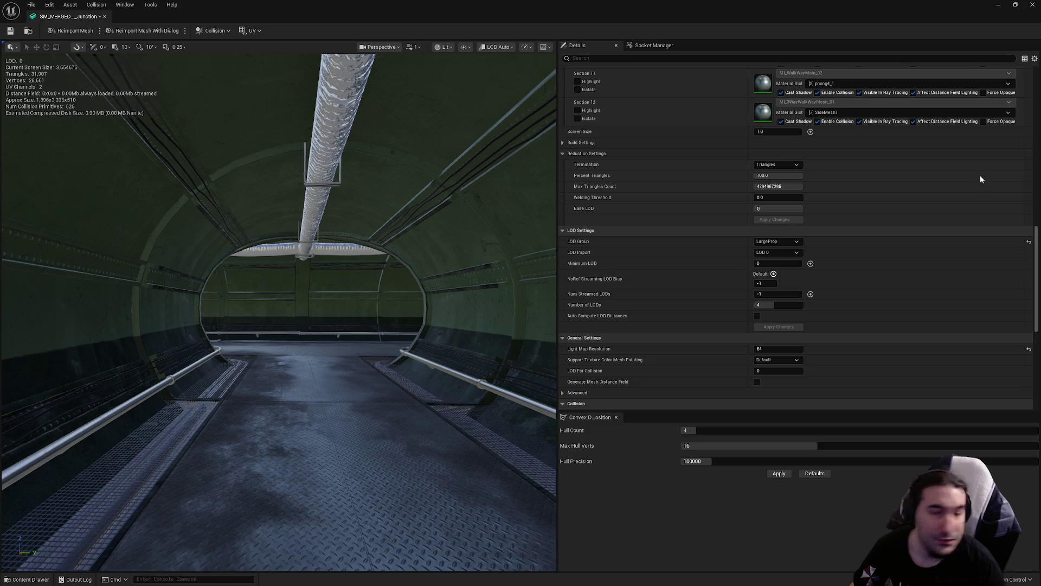
{"action": "mouse_move", "coordinate": [416, 197]}
{"action": "left_mouse_down"}
{"action": "mouse_move", "coordinate": [347, 162]}
{"action": "mouse_move", "coordinate": [304, 163]}
{"action": "mouse_move", "coordinate": [336, 136]}
{"action": "left_mouse_up"}
{"action": "scroll", "coordinate": [769, 246], "scroll_direction": "down", "scroll_amount": 5}
{"action": "scroll", "coordinate": [788, 308], "scroll_direction": "up", "scroll_amount": 6}
{"action": "scroll", "coordinate": [787, 314], "scroll_direction": "up", "scroll_amount": 15}
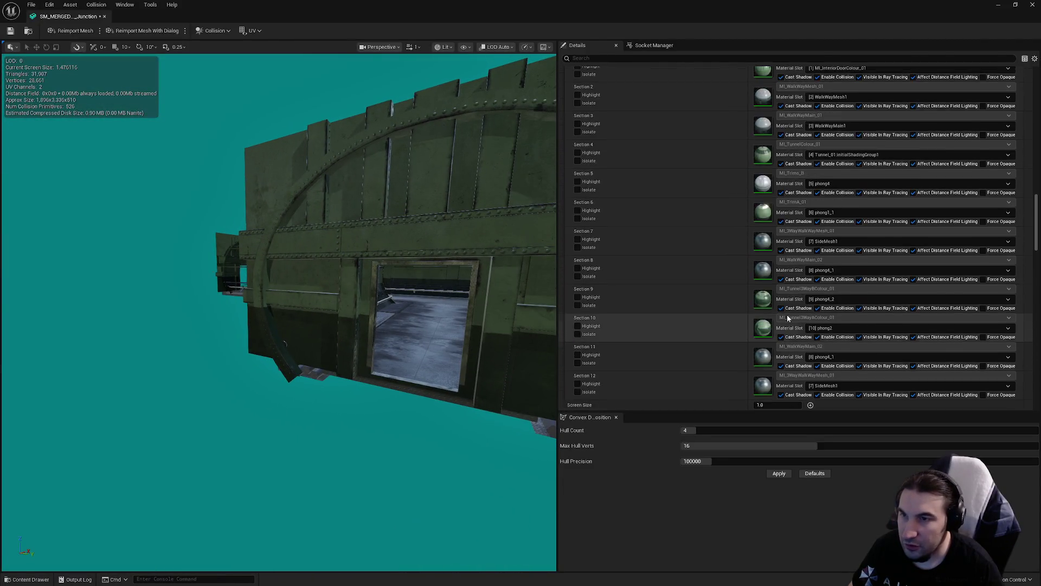
{"action": "left_click", "coordinate": [779, 240]}
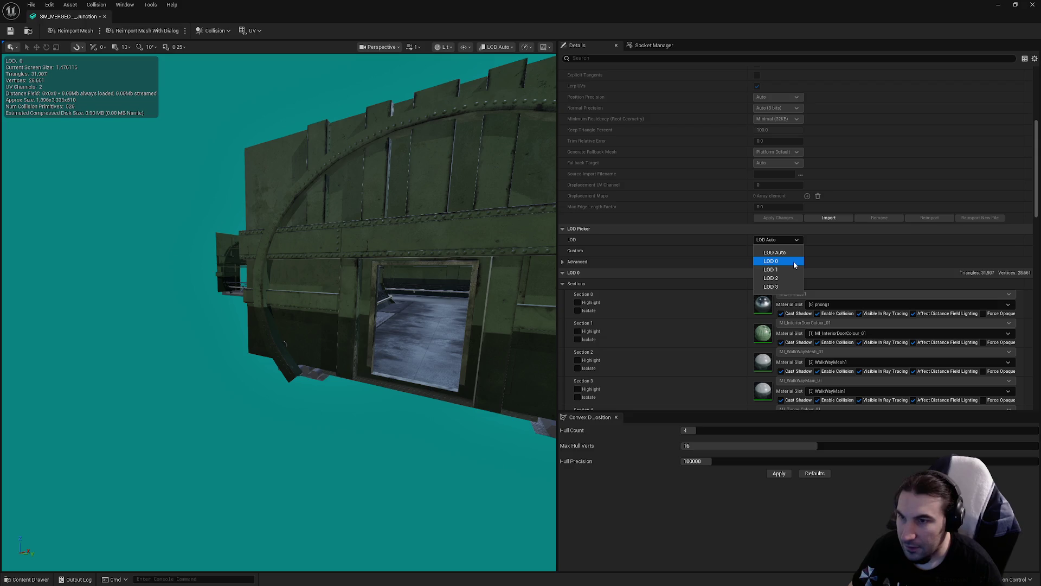
{"action": "left_click", "coordinate": [772, 270]}
{"action": "key", "text": "f"}
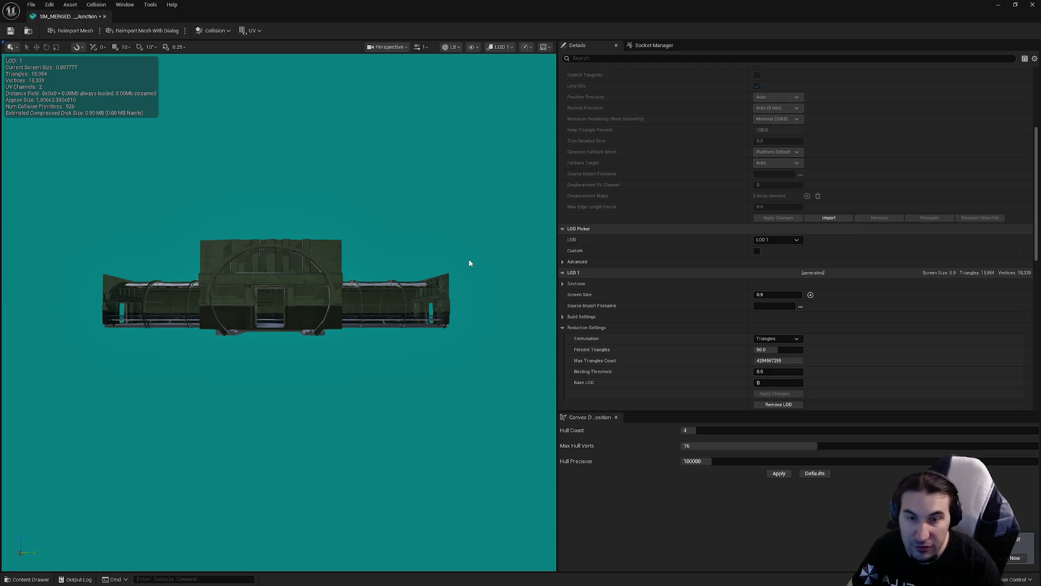
{"action": "key", "text": "super"}
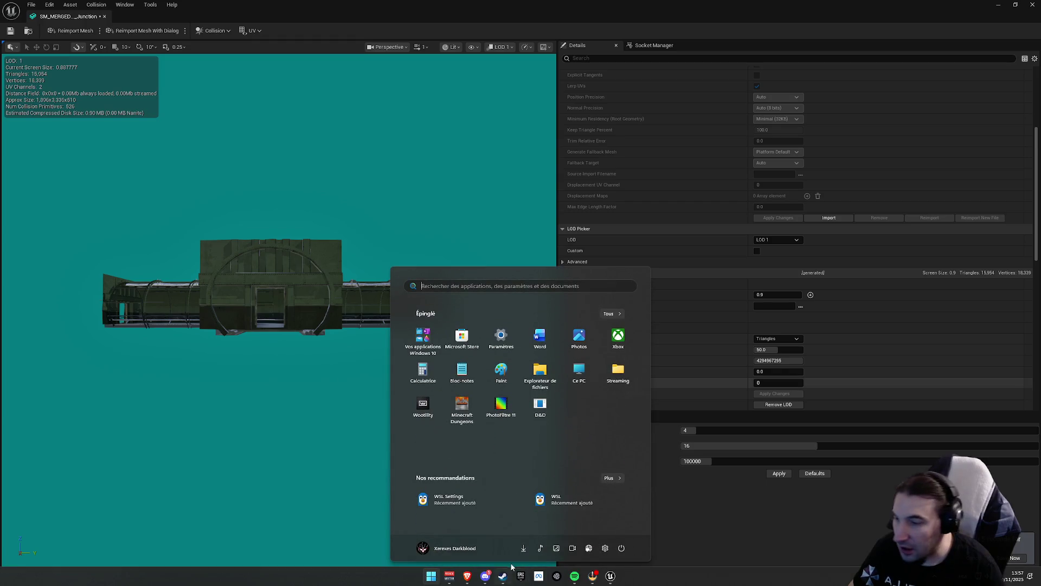
{"action": "key", "text": "super"}
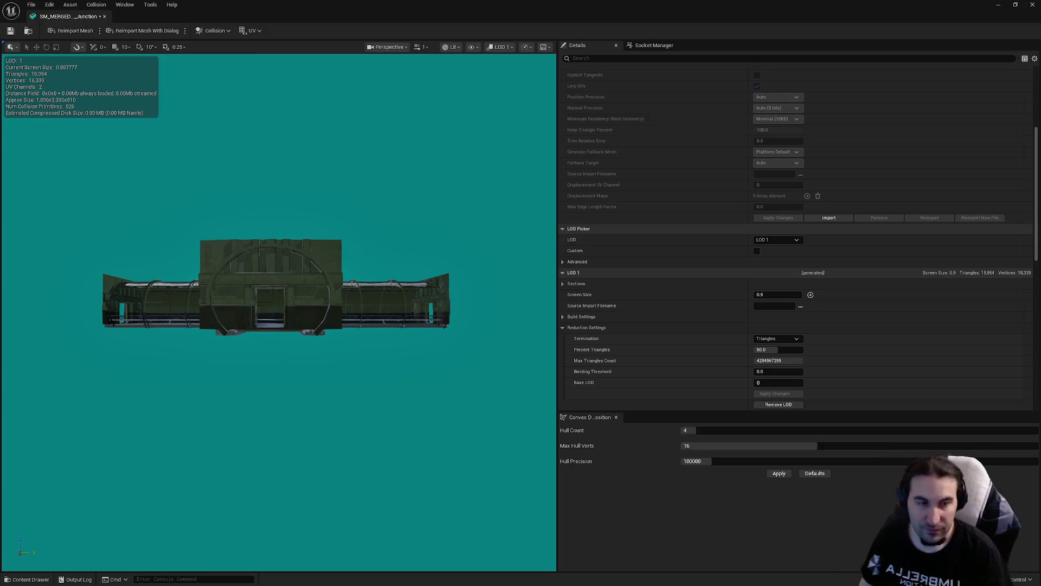
- Preview the Junction mesh at LOD 2 and set its screen size to 0.5
{"action": "left_click_drag", "start_coordinate": [499, 226], "coordinate": [532, 217]}
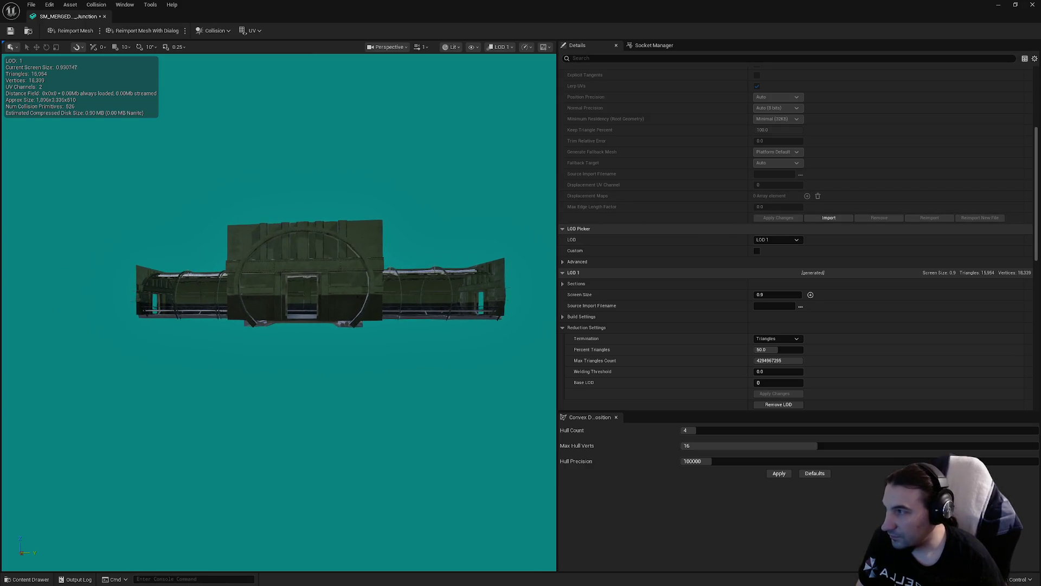
{"action": "left_click", "coordinate": [780, 239]}
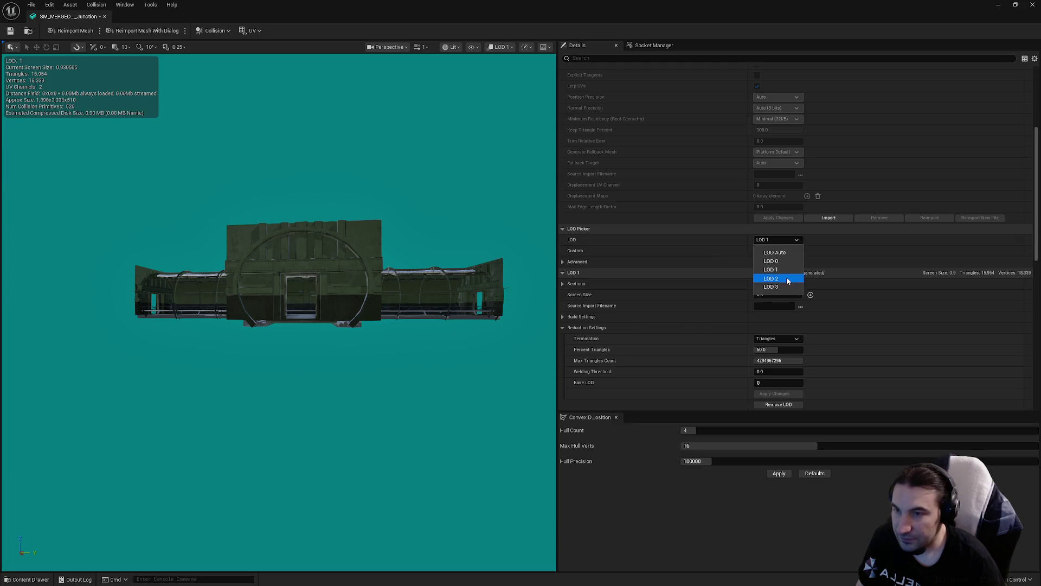
{"action": "left_click", "coordinate": [787, 278]}
{"action": "left_click_drag", "start_coordinate": [435, 289], "coordinate": [435, 342]}
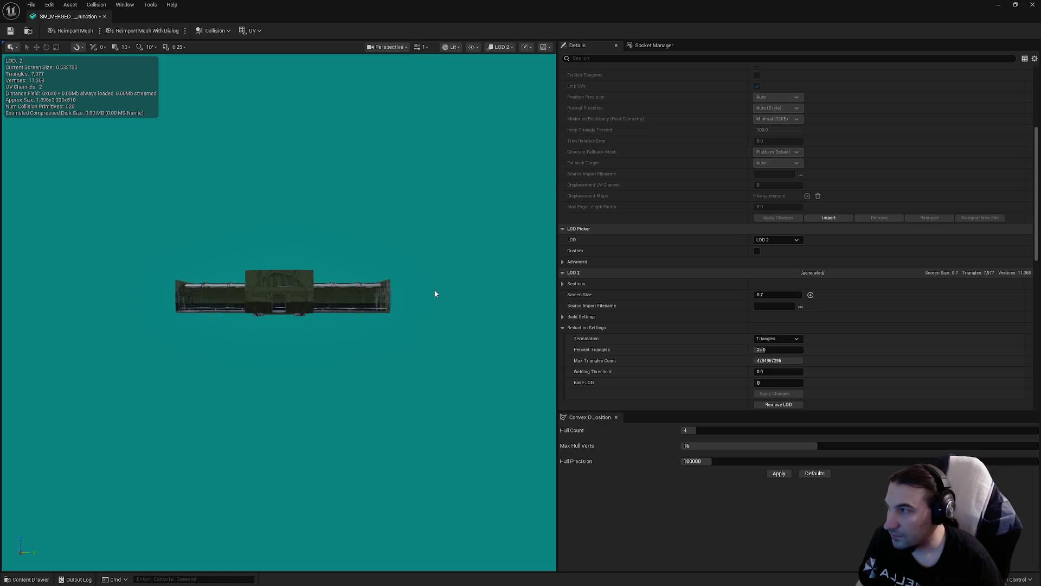
{"action": "left_click", "coordinate": [765, 295]}
{"action": "type", "text": "0.5"}
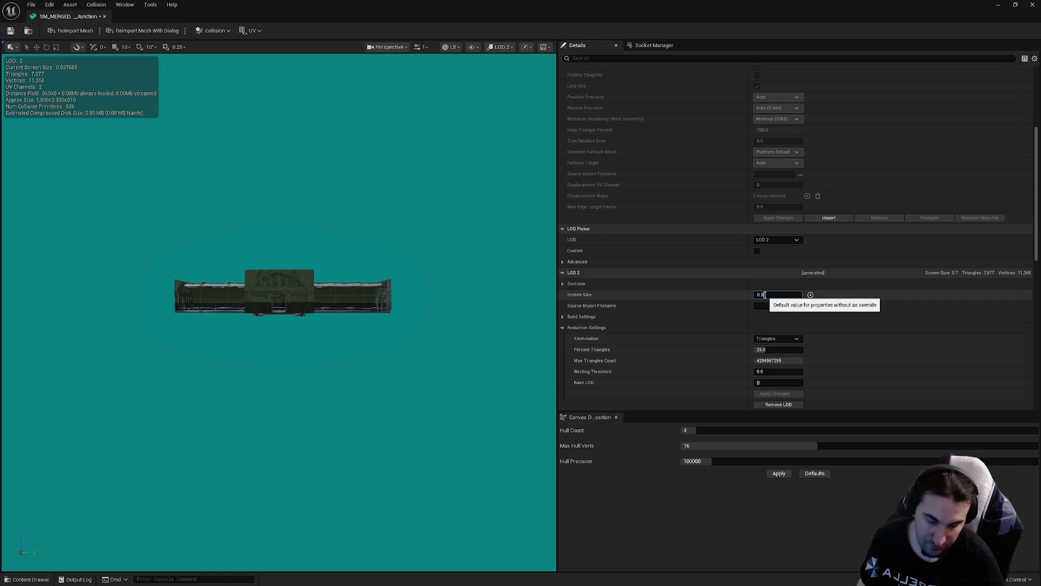
- Give LOD 3 screen size 0.3 and 1% triangles, apply, and save the Junction mesh
{"action": "left_click", "coordinate": [775, 239]}
{"action": "left_click_drag", "start_coordinate": [434, 325], "coordinate": [434, 345]}
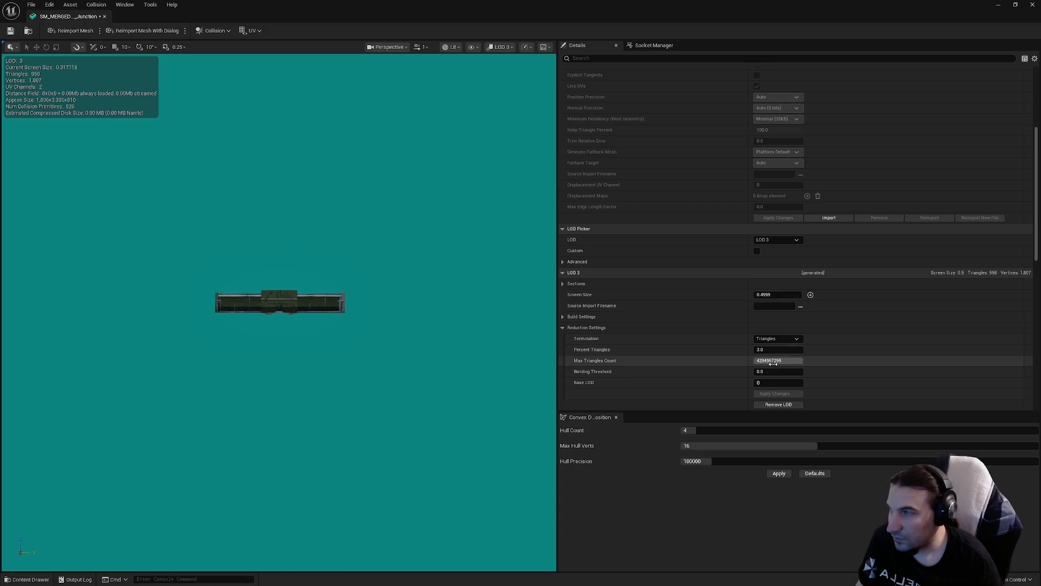
{"action": "left_click", "coordinate": [764, 294]}
{"action": "type", "text": "0.3"}
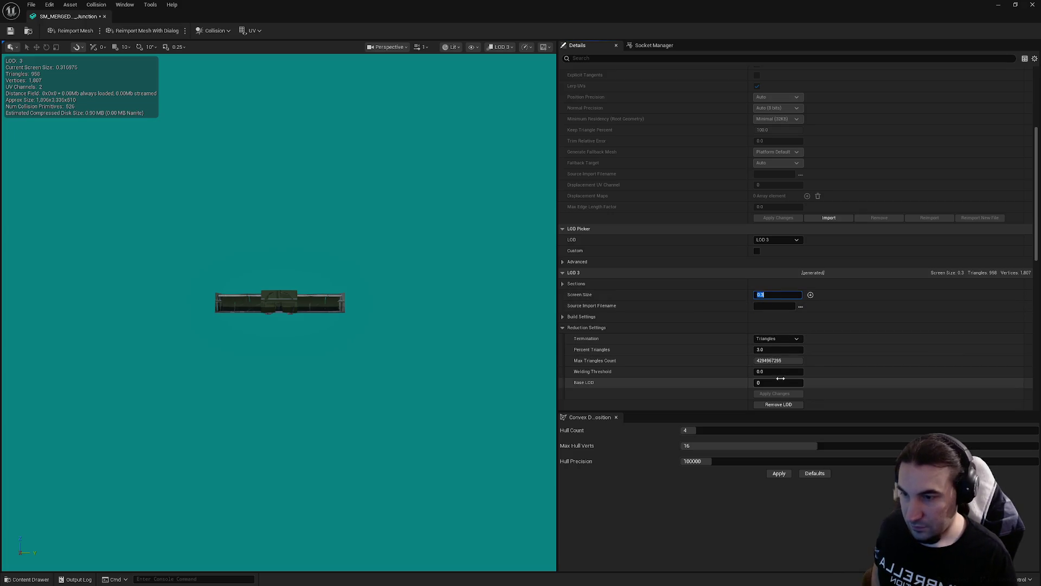
{"action": "left_click", "coordinate": [778, 350]}
{"action": "type", "text": "1"}
{"action": "key", "text": "Return"}
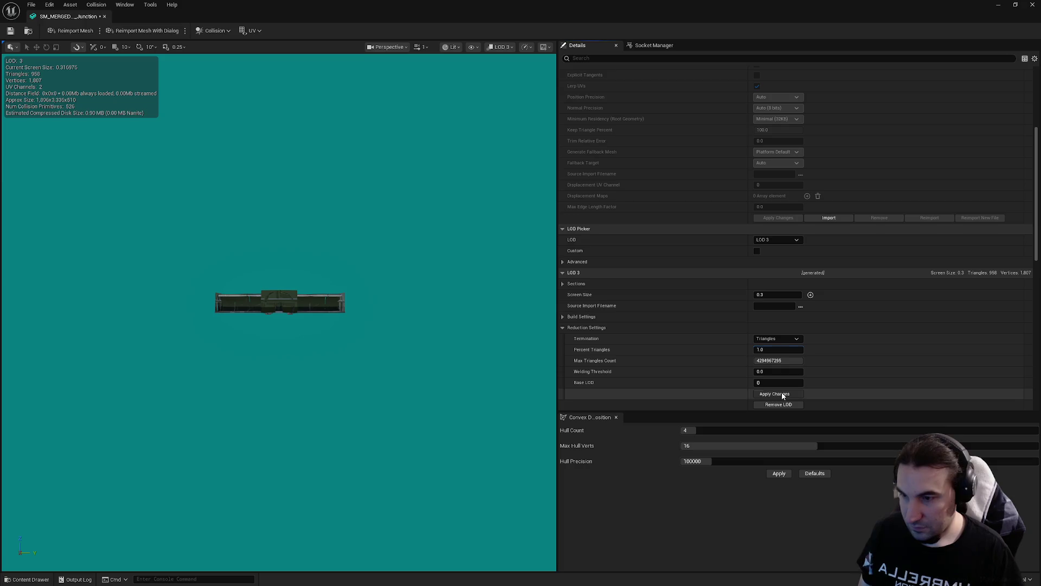
{"action": "left_click", "coordinate": [782, 395]}
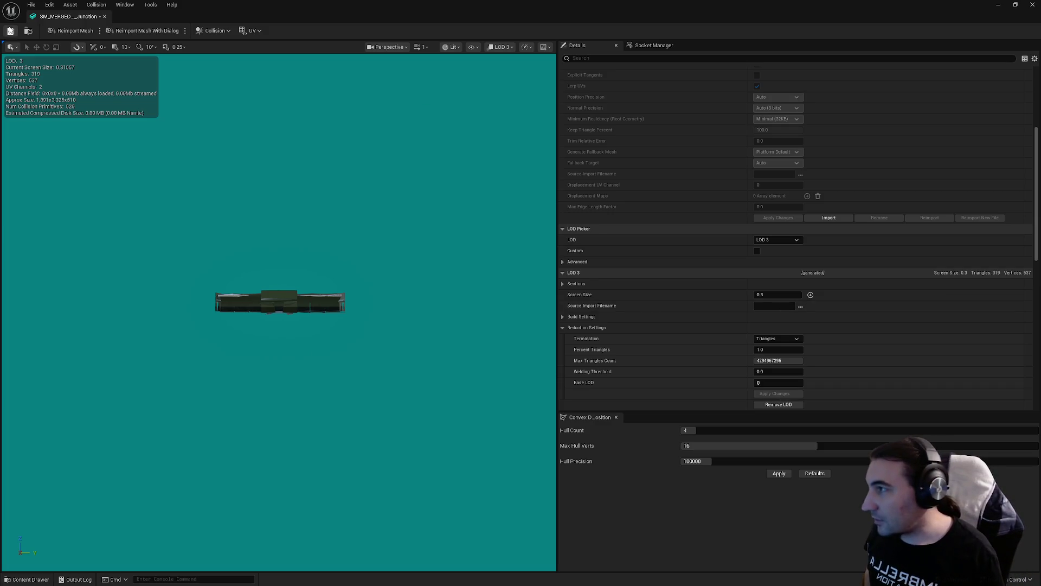
{"action": "left_click", "coordinate": [10, 31]}
- Close the Junction editor, save all modified content, and open the Room_01 mesh
{"action": "left_click", "coordinate": [1032, 5]}
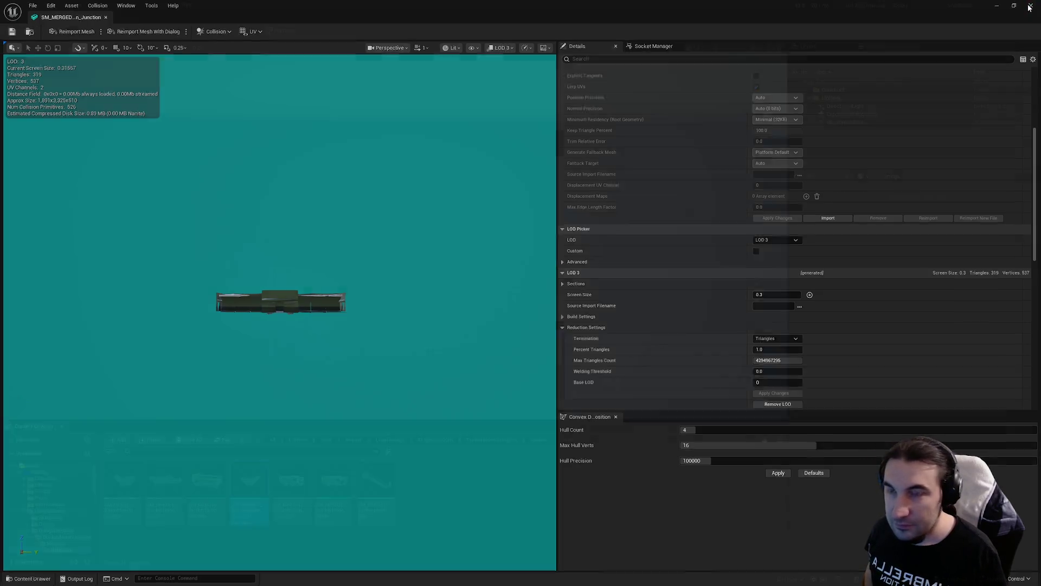
{"action": "left_click", "coordinate": [190, 440]}
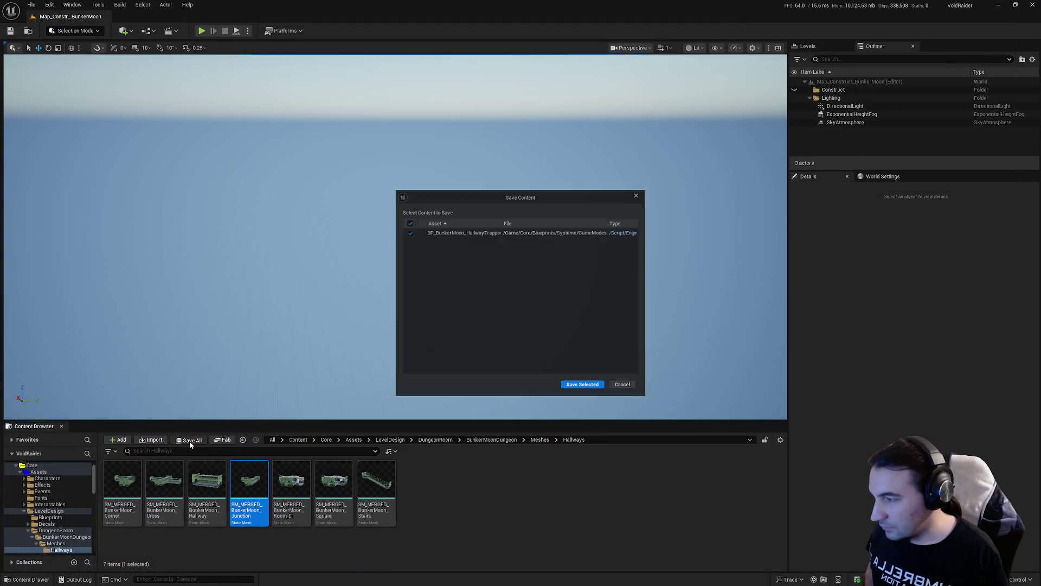
{"action": "left_click", "coordinate": [560, 389]}
{"action": "double_click", "coordinate": [289, 482]}
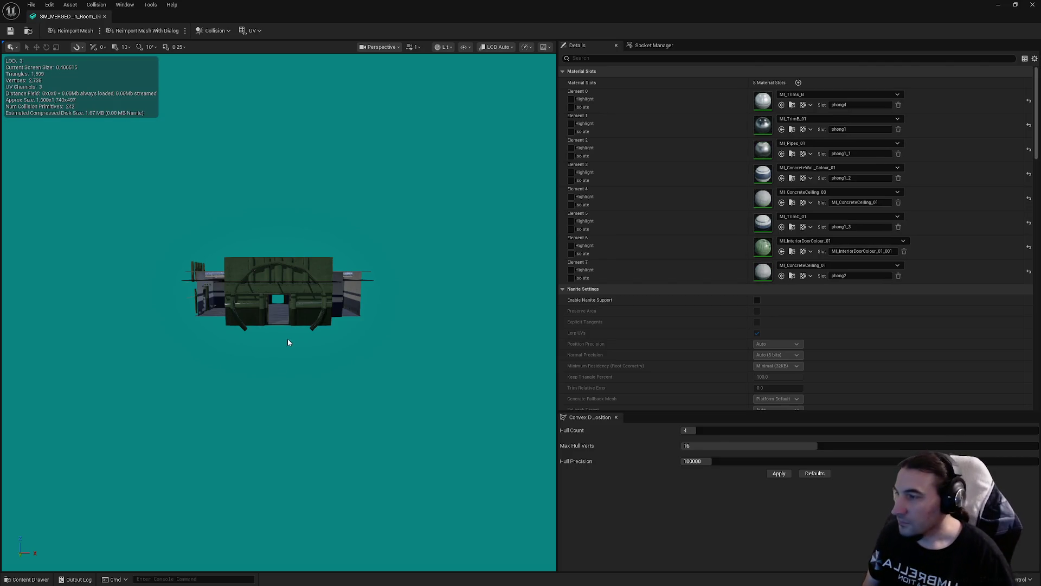
- Enable collision on Room_01's LOD 0 Sections 0 through 9
{"action": "scroll", "coordinate": [697, 262], "scroll_direction": "down", "scroll_amount": 10}
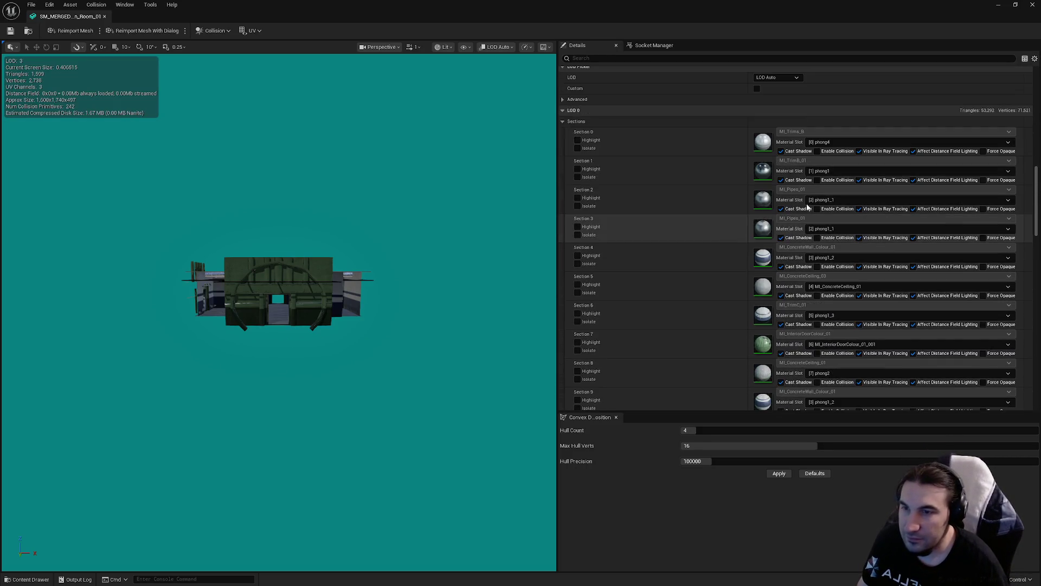
{"action": "left_click", "coordinate": [817, 151]}
{"action": "left_click", "coordinate": [817, 180]}
{"action": "left_click", "coordinate": [817, 209]}
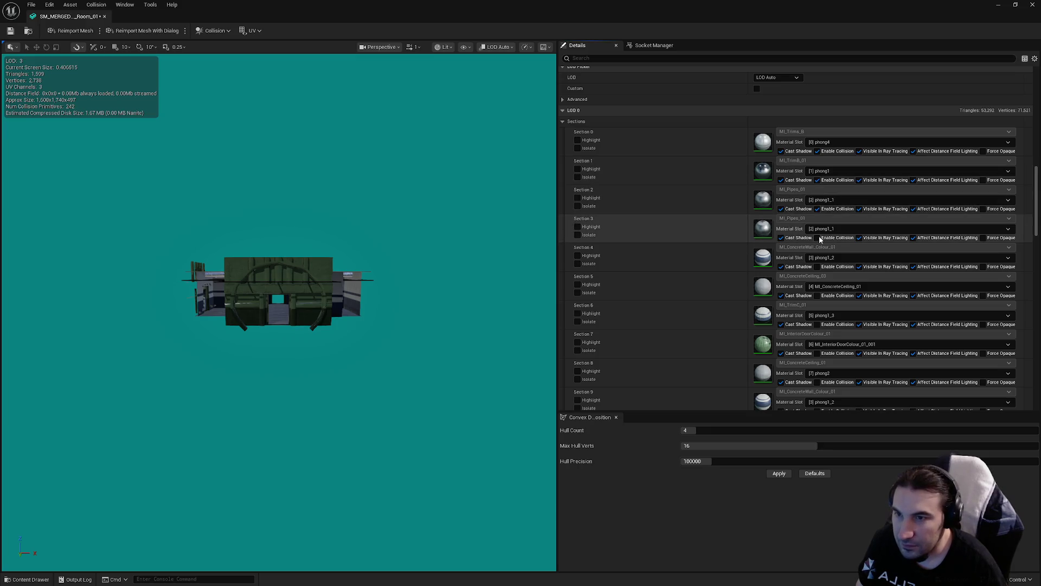
{"action": "left_click", "coordinate": [817, 238]}
{"action": "left_click", "coordinate": [817, 266]}
{"action": "left_click", "coordinate": [817, 296]}
{"action": "left_click", "coordinate": [817, 325]}
{"action": "left_click", "coordinate": [817, 353]}
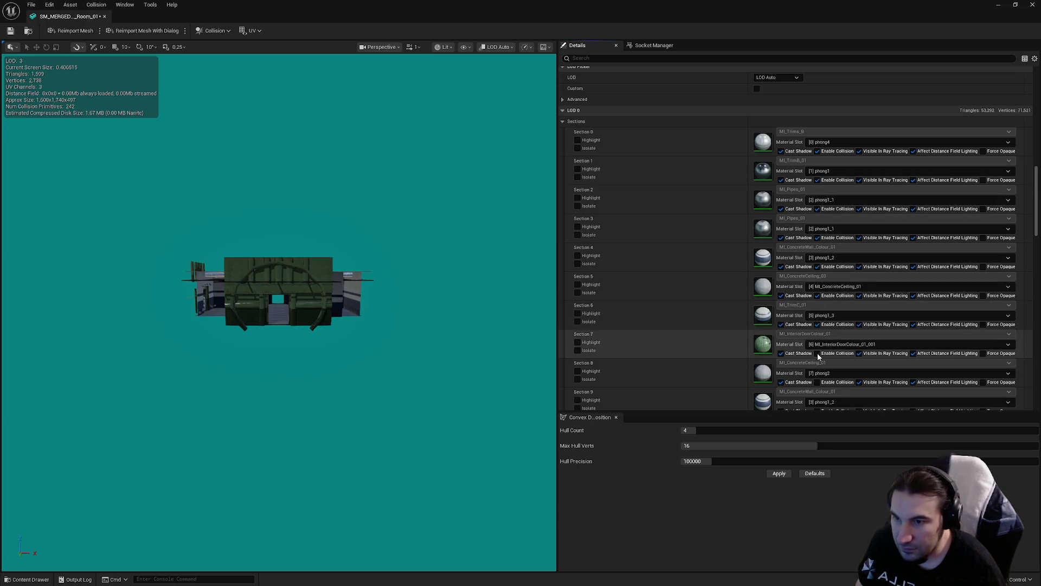
{"action": "left_click", "coordinate": [817, 382]}
{"action": "scroll", "coordinate": [818, 383], "scroll_direction": "down", "scroll_amount": 3}
{"action": "left_click", "coordinate": [817, 293]}
- Set Room_01's Collision Complexity to Project Default
{"action": "scroll", "coordinate": [818, 295], "scroll_direction": "down", "scroll_amount": 7}
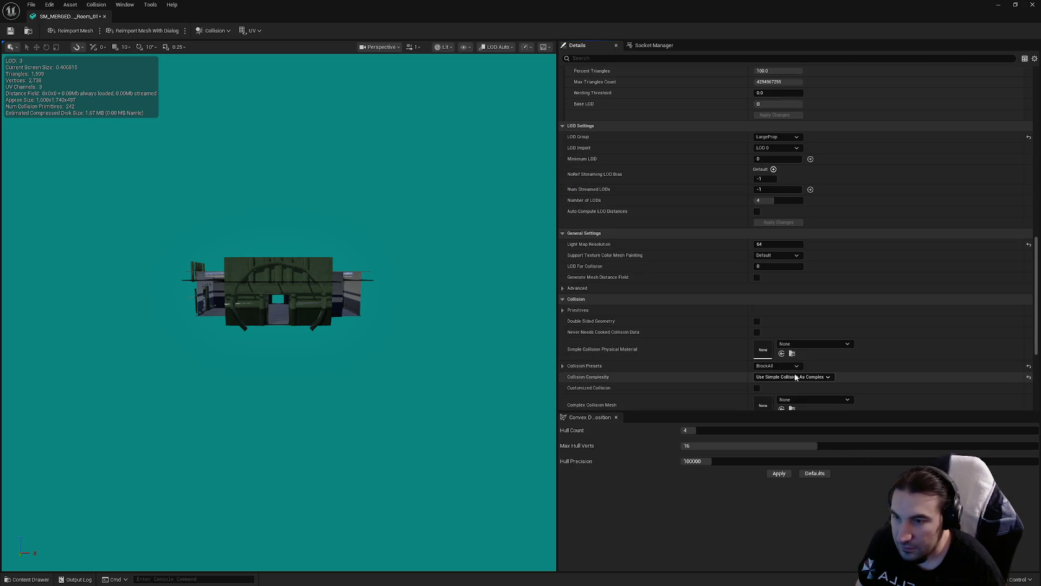
{"action": "left_click", "coordinate": [792, 376]}
{"action": "left_click", "coordinate": [775, 386]}
- Preview the Room mesh at LOD 0 and LOD 1 and select the LOD 1 screen size
{"action": "scroll", "coordinate": [912, 330], "scroll_direction": "up", "scroll_amount": 15}
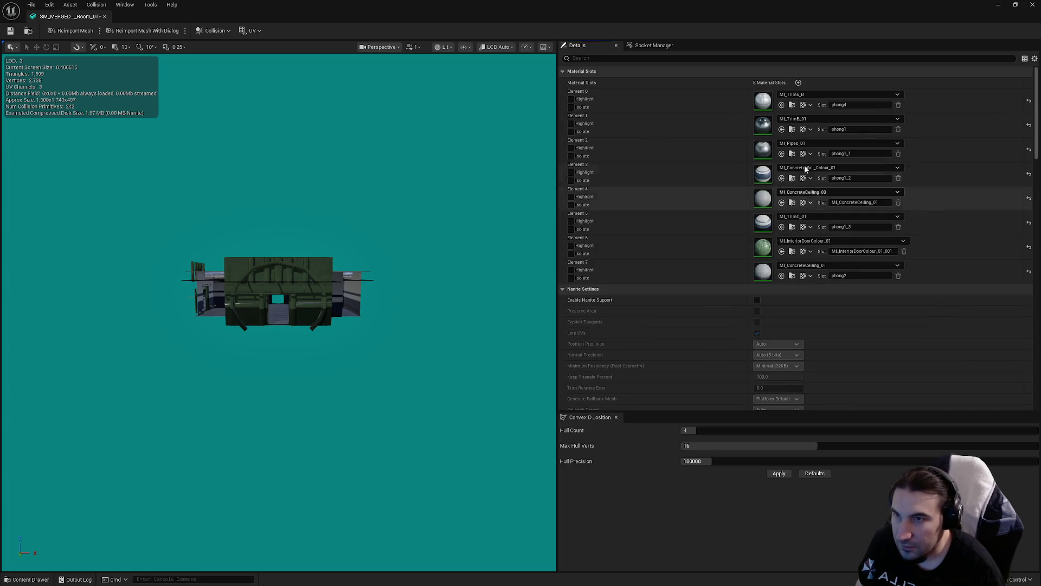
{"action": "scroll", "coordinate": [795, 198], "scroll_direction": "down", "scroll_amount": 7}
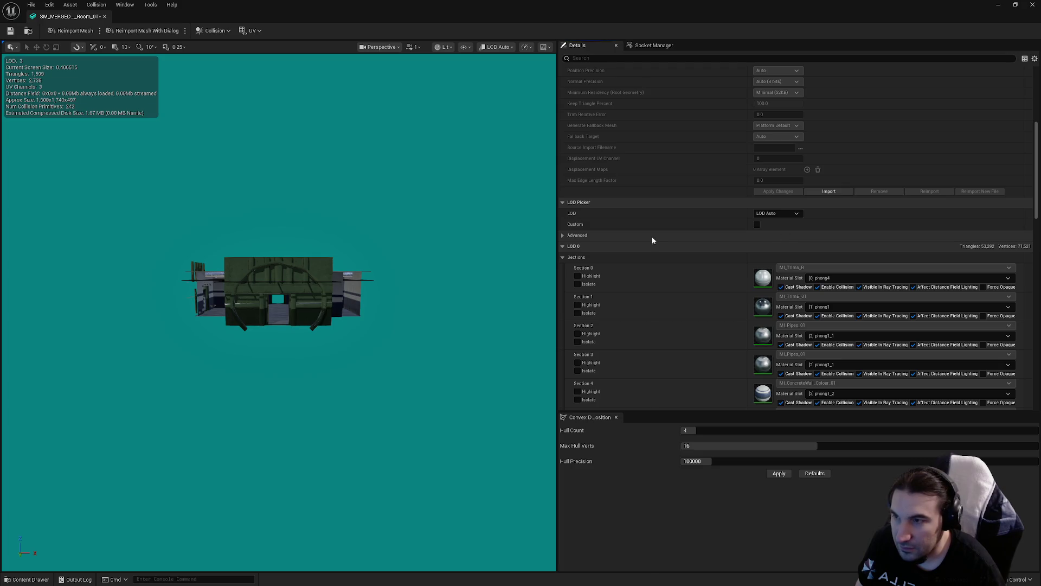
{"action": "left_click", "coordinate": [797, 215]}
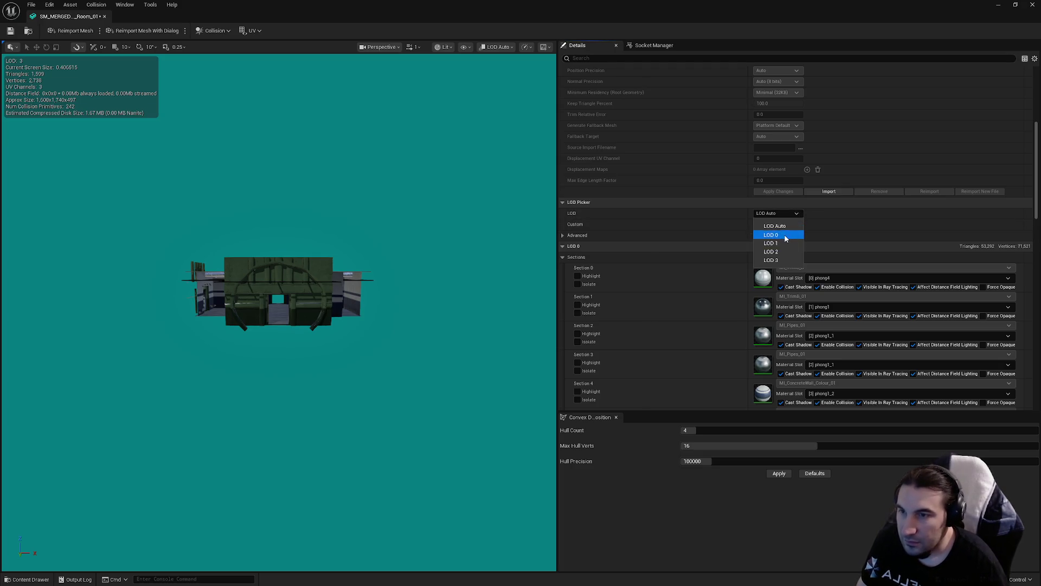
{"action": "left_click", "coordinate": [786, 238]}
{"action": "left_click", "coordinate": [783, 214]}
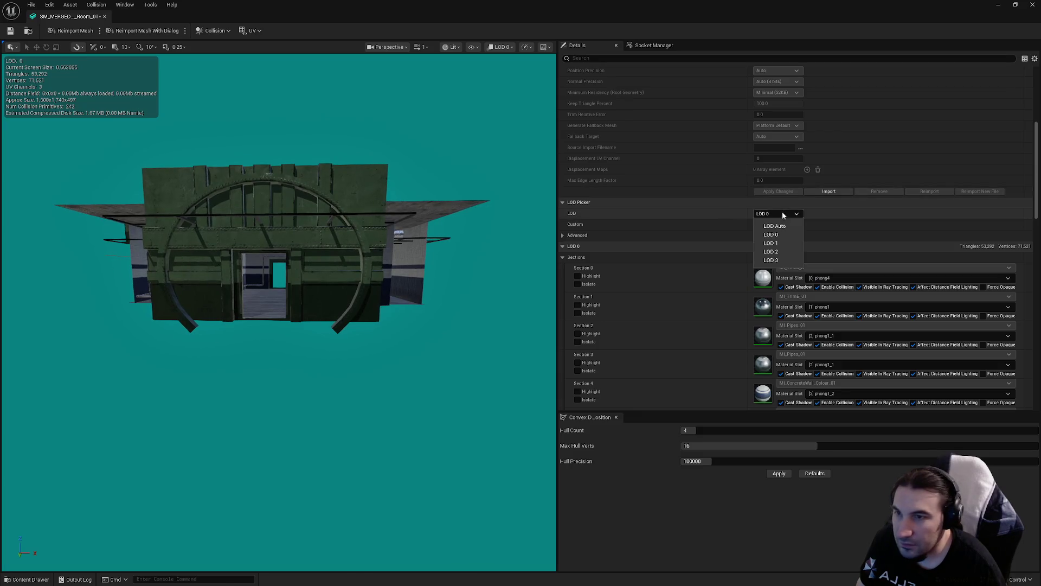
{"action": "left_click", "coordinate": [780, 243]}
{"action": "scroll", "coordinate": [360, 222], "scroll_direction": "up", "scroll_amount": 5}
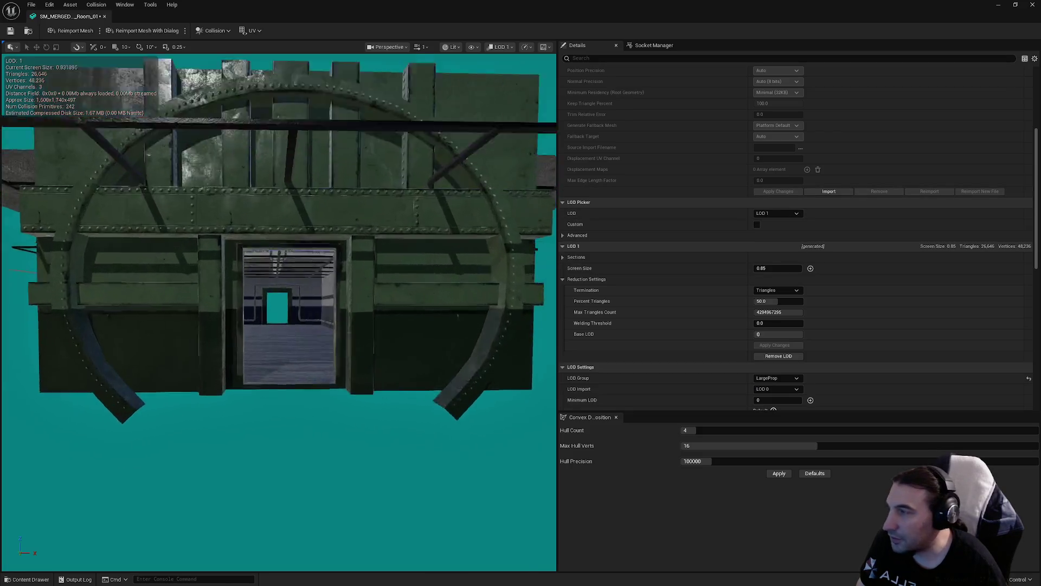
{"action": "scroll", "coordinate": [279, 312], "scroll_direction": "up", "scroll_amount": 5}
{"action": "scroll", "coordinate": [279, 313], "scroll_direction": "down", "scroll_amount": 10}
{"action": "scroll", "coordinate": [279, 313], "scroll_direction": "up", "scroll_amount": 8}
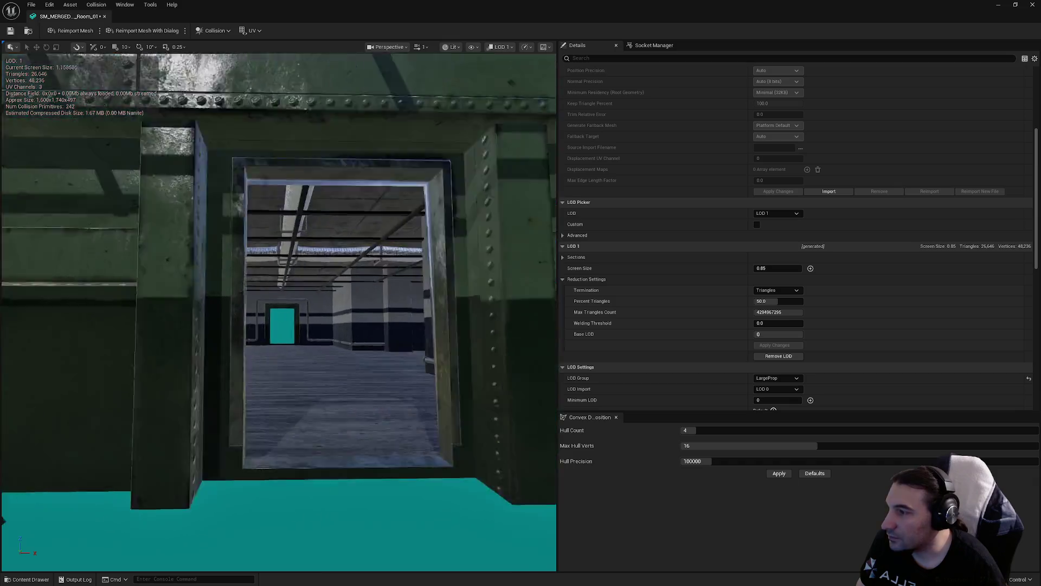
{"action": "scroll", "coordinate": [279, 312], "scroll_direction": "up", "scroll_amount": 3}
{"action": "scroll", "coordinate": [278, 312], "scroll_direction": "down", "scroll_amount": 8}
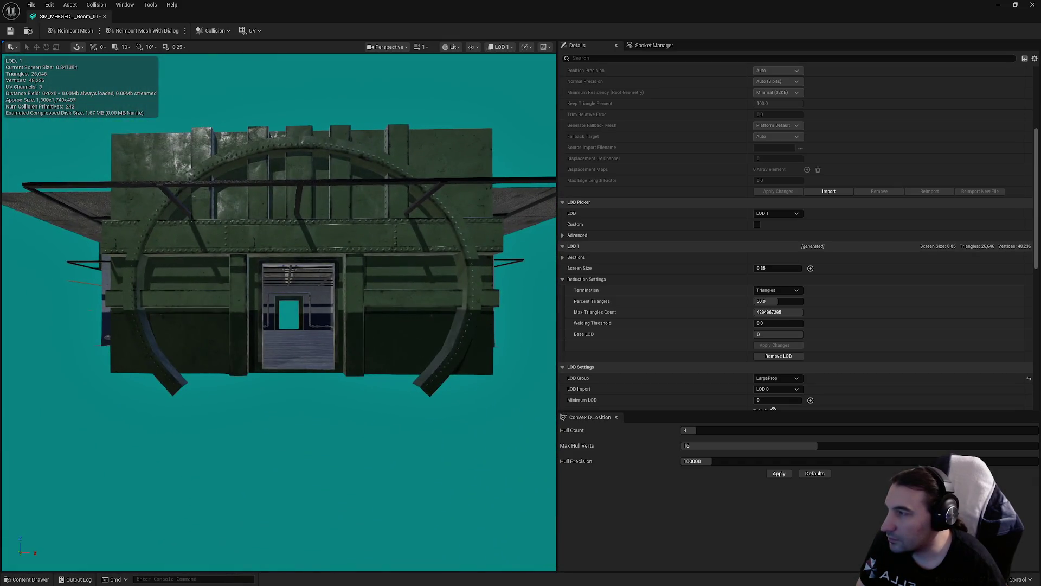
{"action": "scroll", "coordinate": [278, 313], "scroll_direction": "up", "scroll_amount": 4}
{"action": "scroll", "coordinate": [279, 313], "scroll_direction": "down", "scroll_amount": 6}
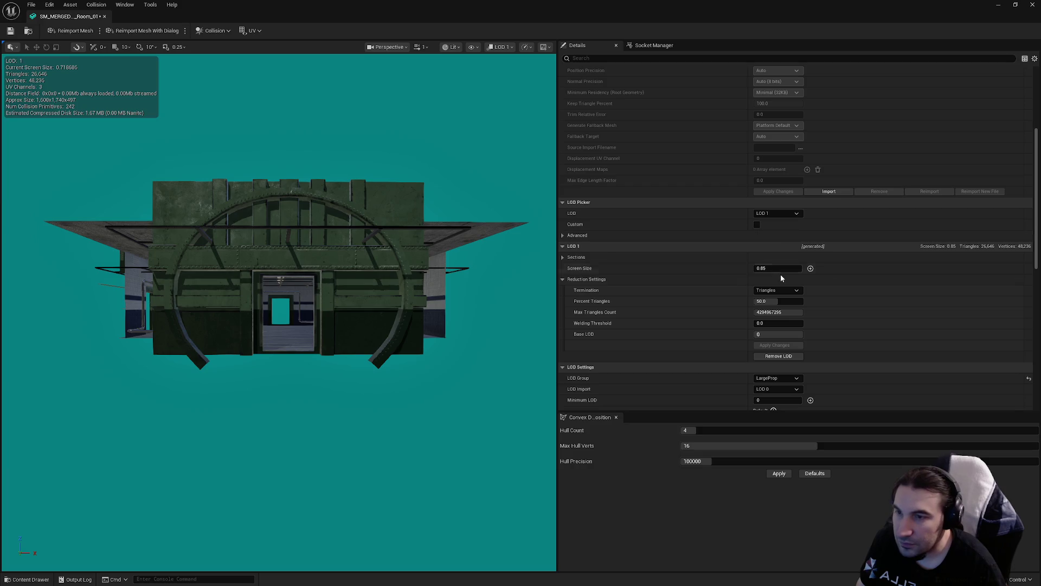
{"action": "left_click", "coordinate": [775, 268]}
{"action": "type", "text": "0.7"}
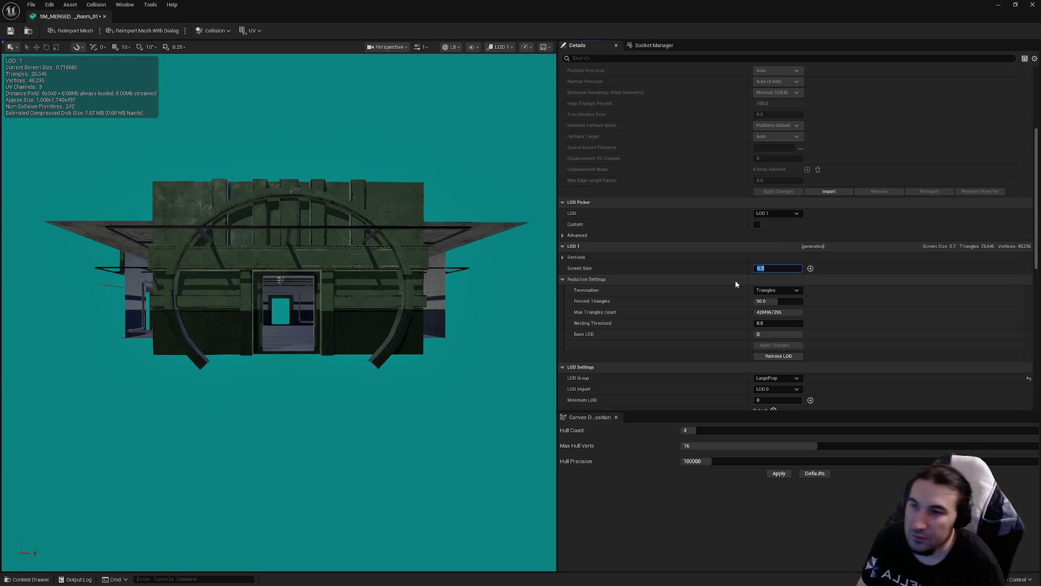
- Preview LOD 2 and set its screen size to 0.45
{"action": "left_click", "coordinate": [796, 216]}
{"action": "left_click", "coordinate": [759, 253]}
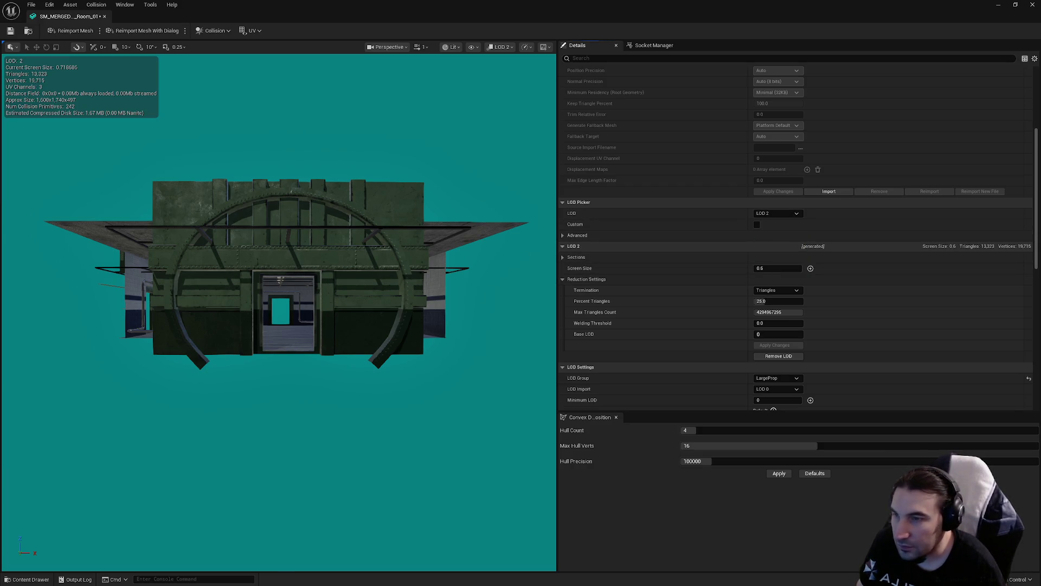
{"action": "scroll", "coordinate": [276, 282], "scroll_direction": "down", "scroll_amount": 6}
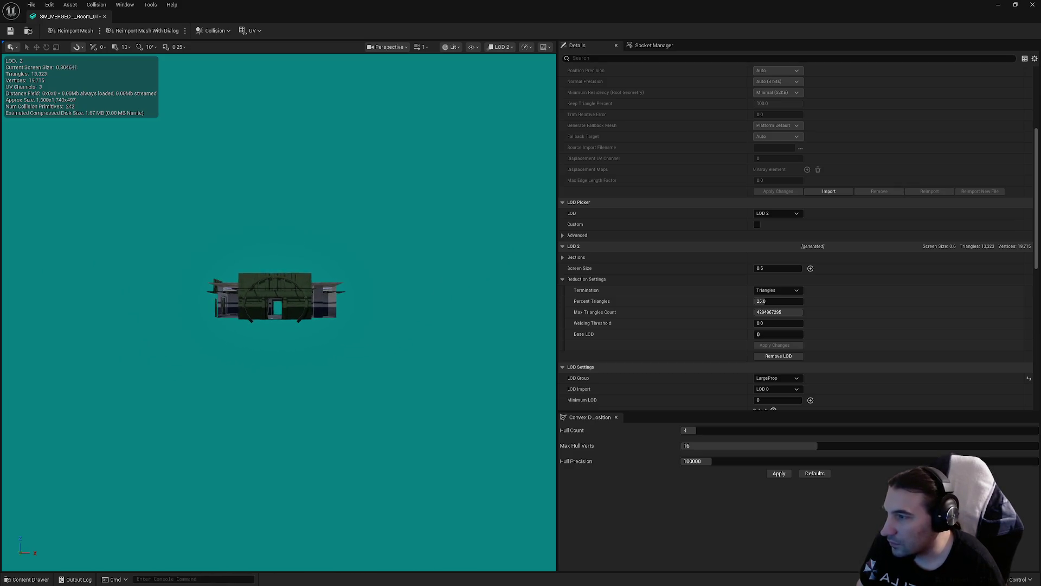
{"action": "scroll", "coordinate": [277, 296], "scroll_direction": "up", "scroll_amount": 4}
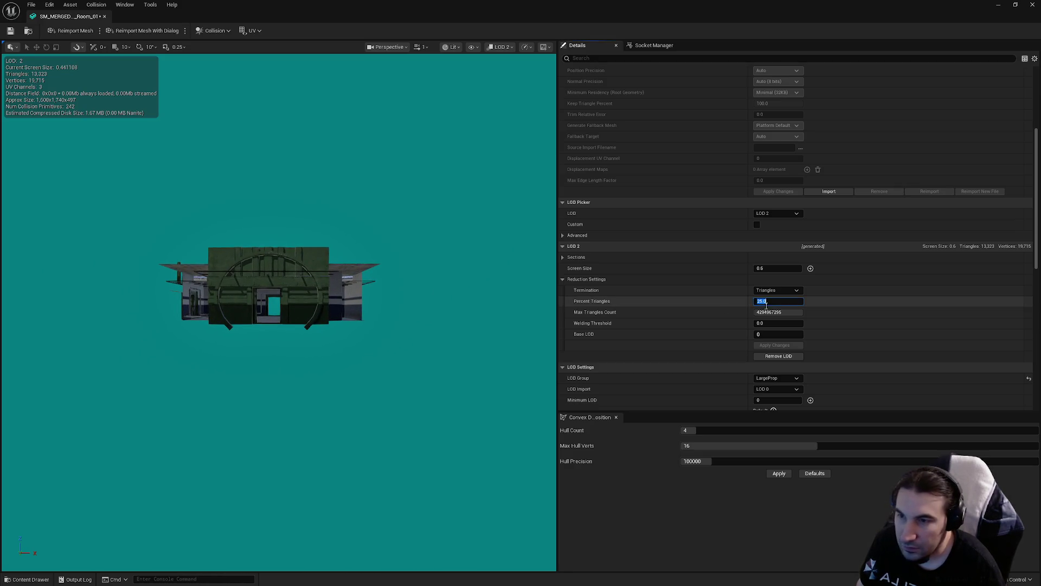
{"action": "left_click", "coordinate": [764, 267]}
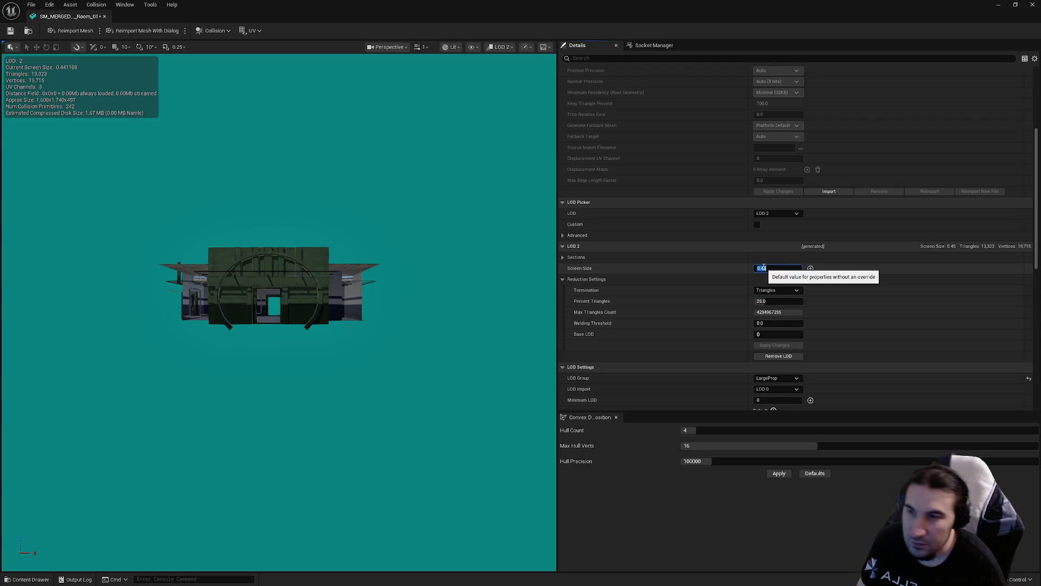
- Preview LOD 3 and set its screen size to 0.2 with 1% triangles
{"action": "left_click", "coordinate": [777, 213]}
{"action": "left_click", "coordinate": [770, 249]}
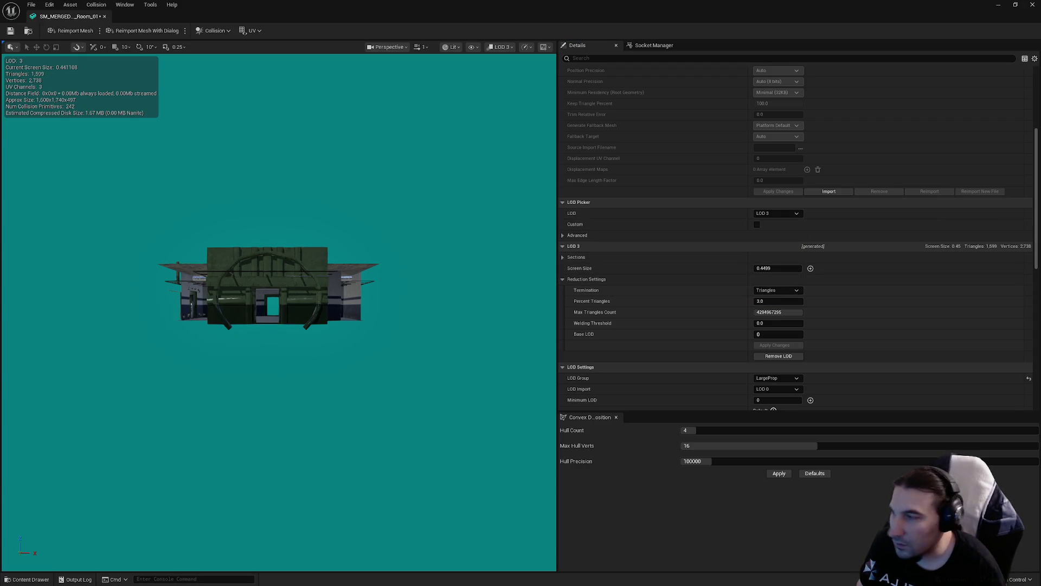
{"action": "scroll", "coordinate": [269, 288], "scroll_direction": "down", "scroll_amount": 5}
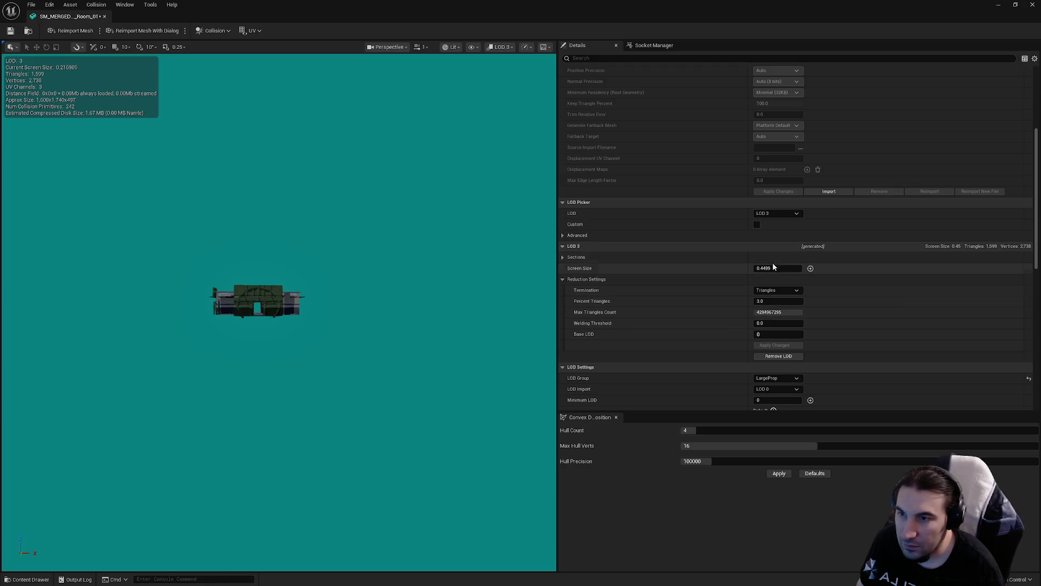
{"action": "type", "text": "0.25"}
{"action": "key", "text": "Return"}
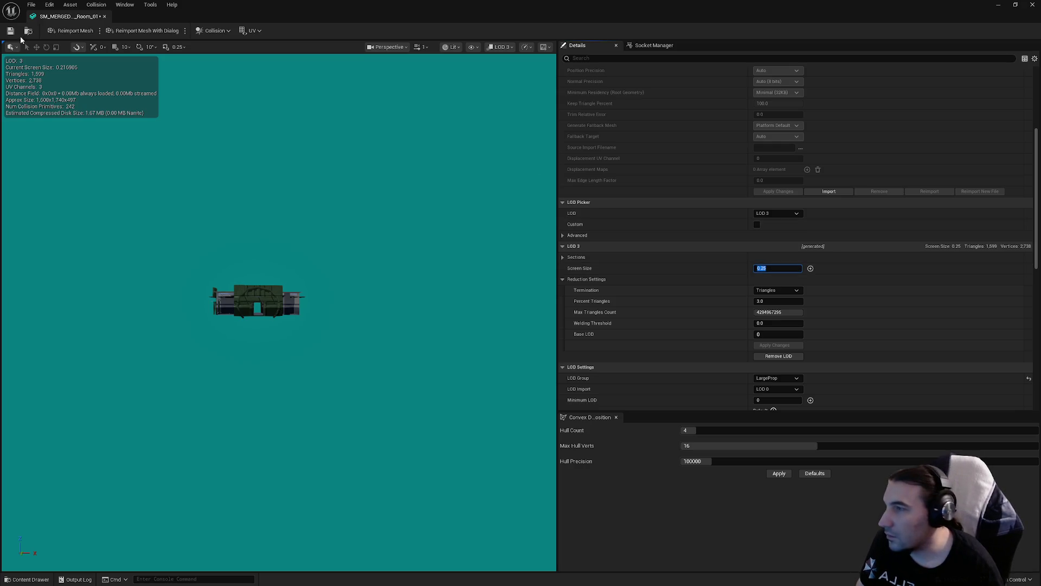
{"action": "left_click_drag", "start_coordinate": [382, 258], "coordinate": [374, 253]}
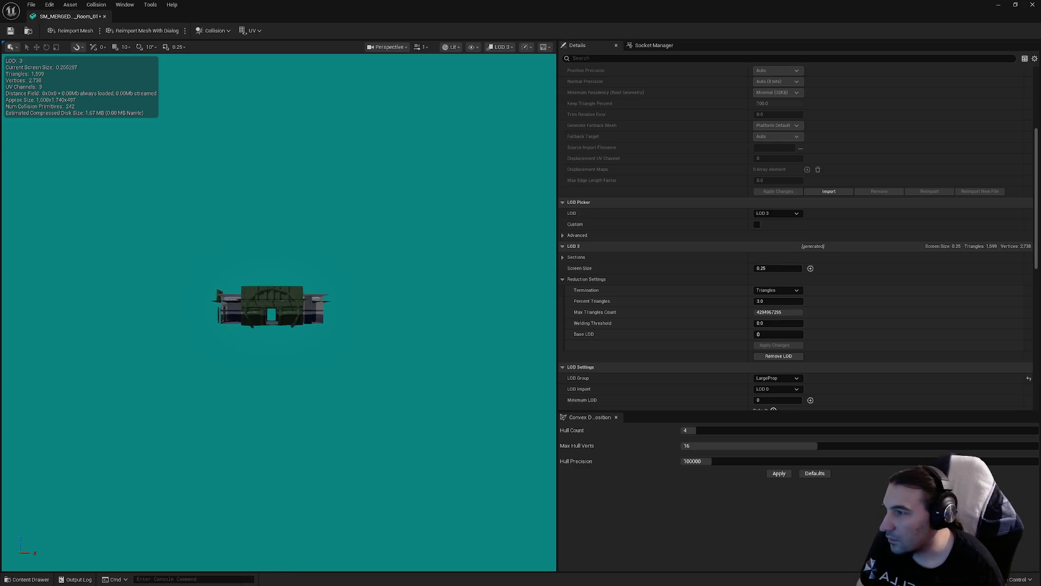
{"action": "left_click", "coordinate": [774, 269]}
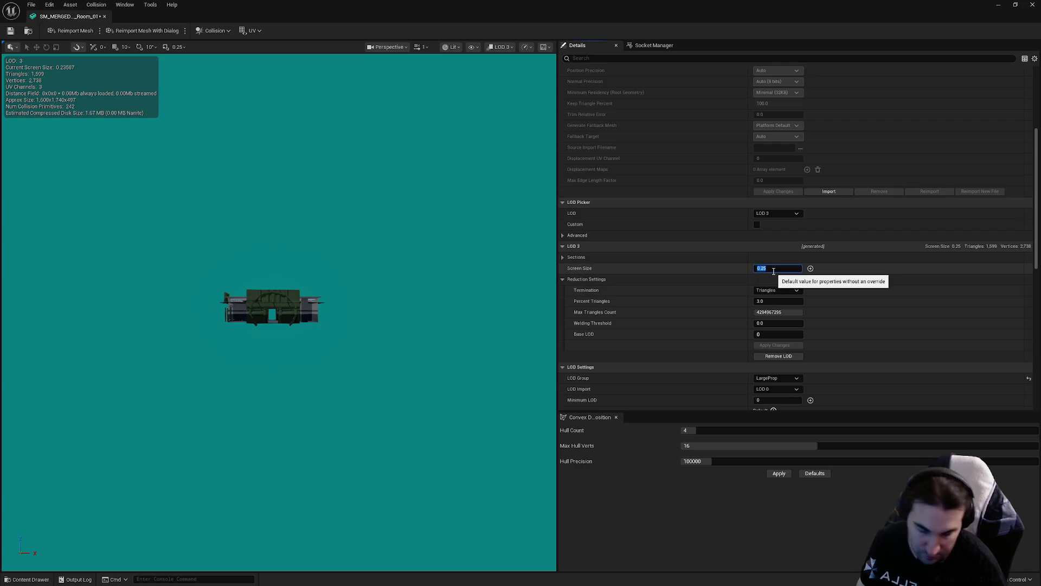
{"action": "type", "text": "0.2"}
{"action": "left_click", "coordinate": [767, 301]}
{"action": "type", "text": "1"}
{"action": "key", "text": "Return"}
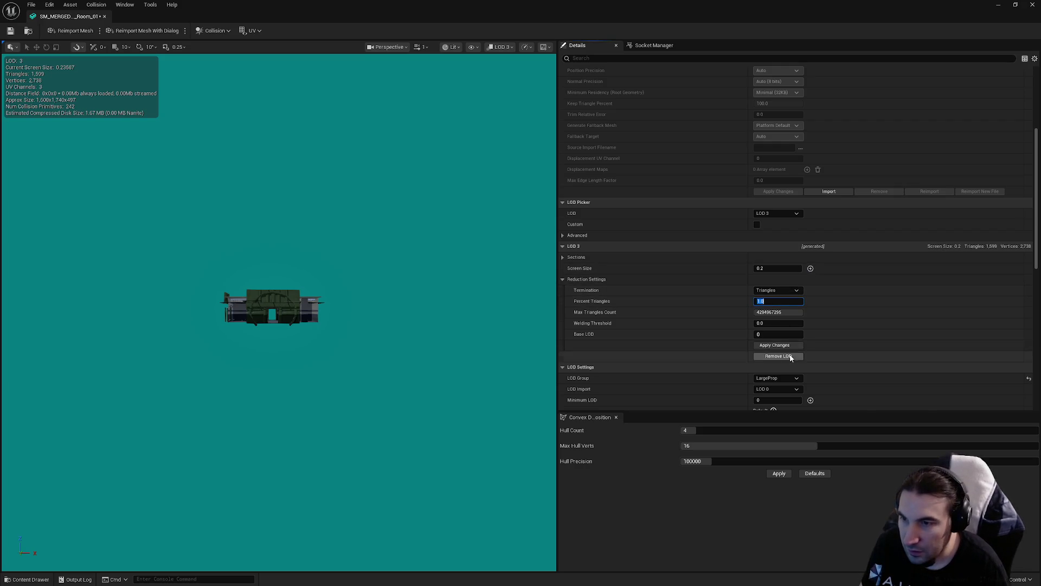
- Apply the LOD 3 reduction to get 532 triangles, save Room_01, and inspect the result
{"action": "left_click", "coordinate": [784, 347]}
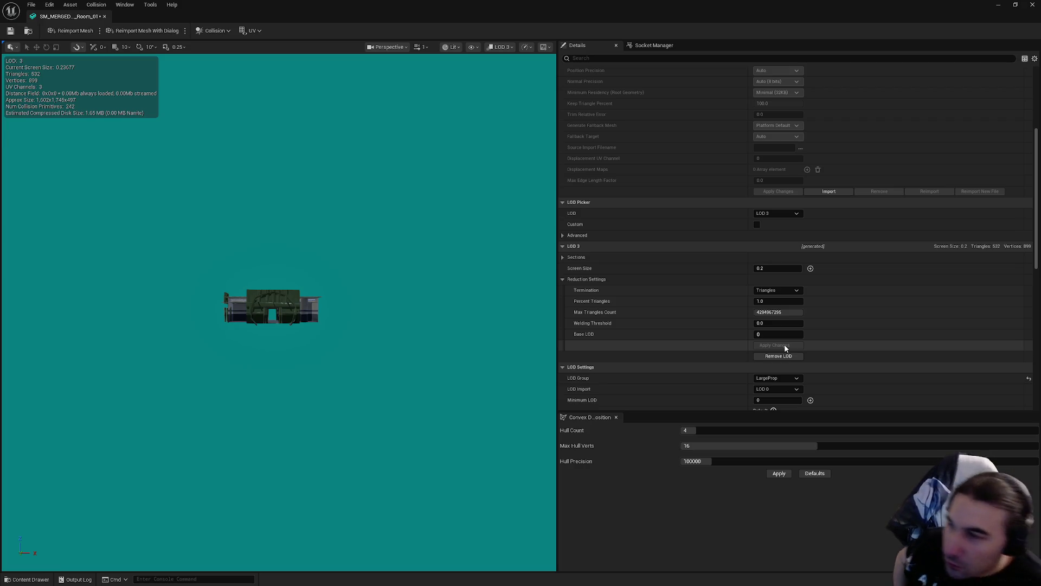
{"action": "left_click", "coordinate": [11, 30]}
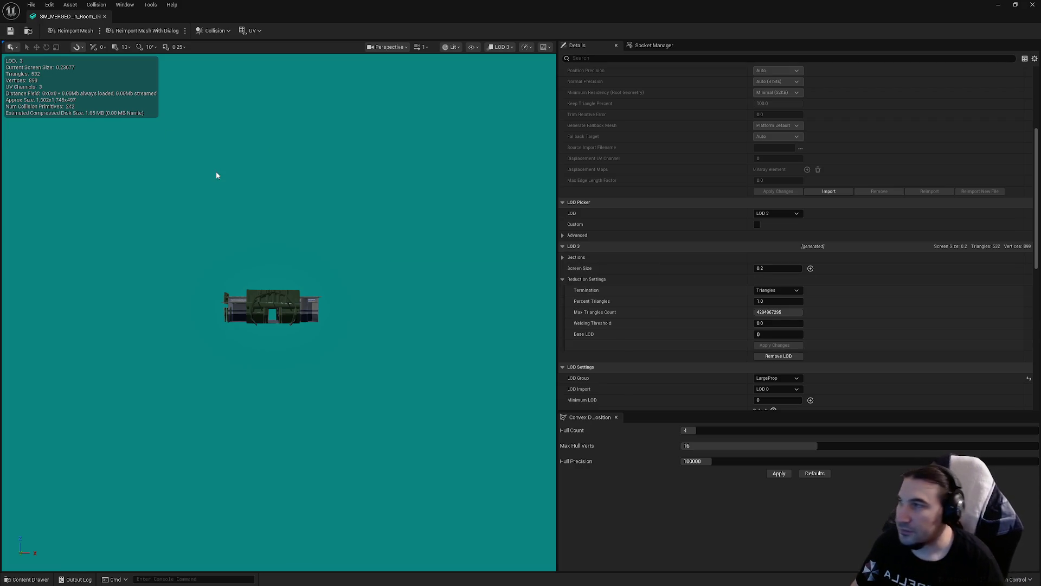
{"action": "scroll", "coordinate": [381, 234], "scroll_direction": "up", "scroll_amount": 6}
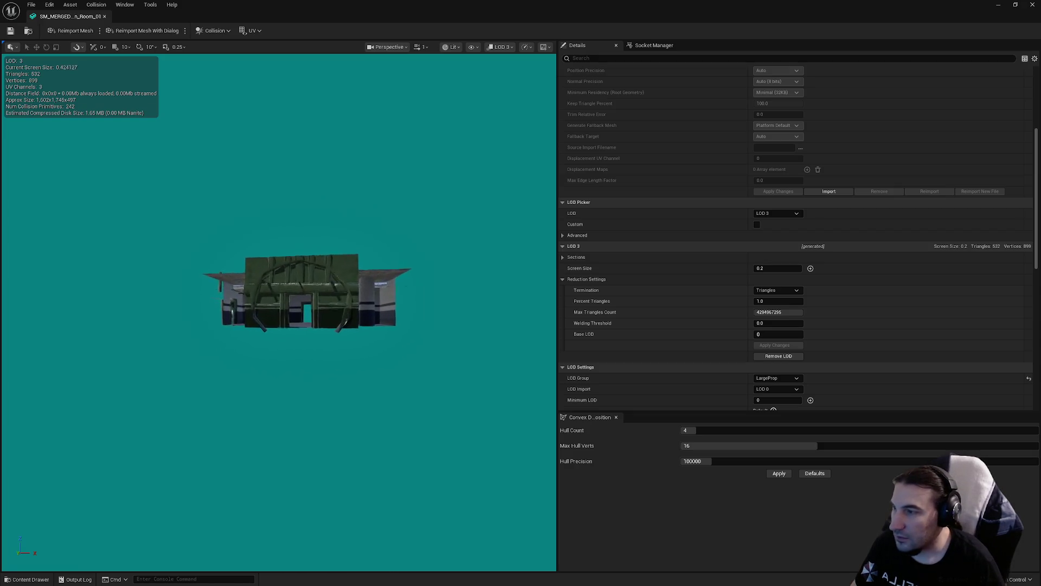
{"action": "scroll", "coordinate": [367, 235], "scroll_direction": "up", "scroll_amount": 8}
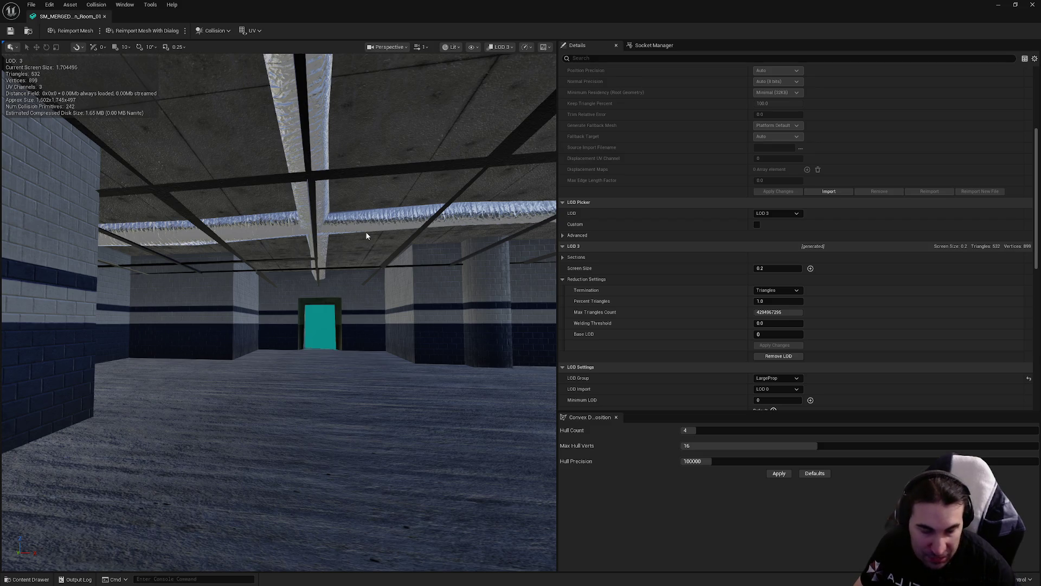
{"action": "scroll", "coordinate": [366, 236], "scroll_direction": "down", "scroll_amount": 10}
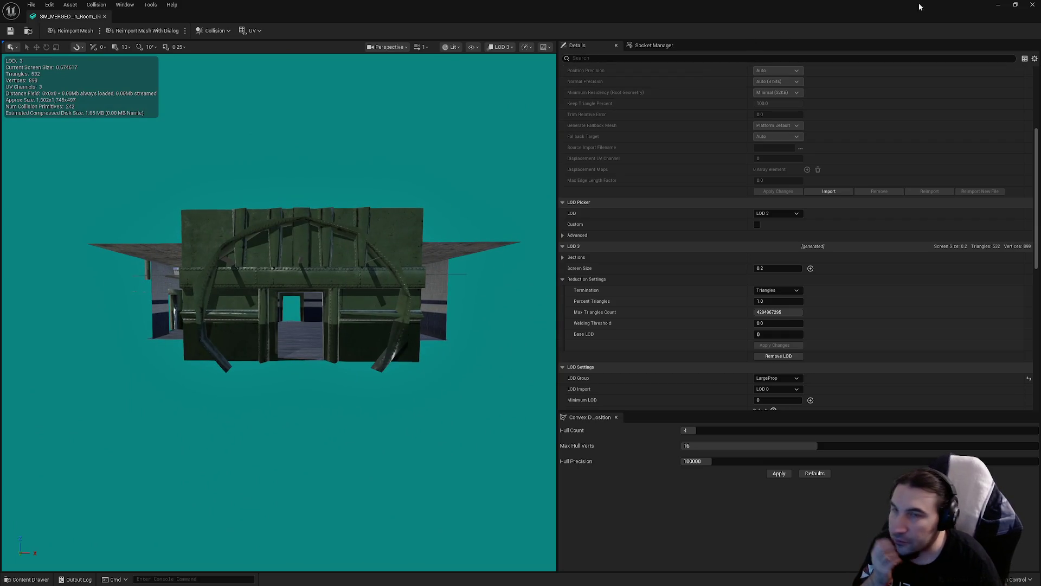
- Close the Room editor and open SM_MERGED_BunkerMoon_Square from the Content Browser
{"action": "left_click", "coordinate": [1032, 5]}
{"action": "double_click", "coordinate": [341, 490]}
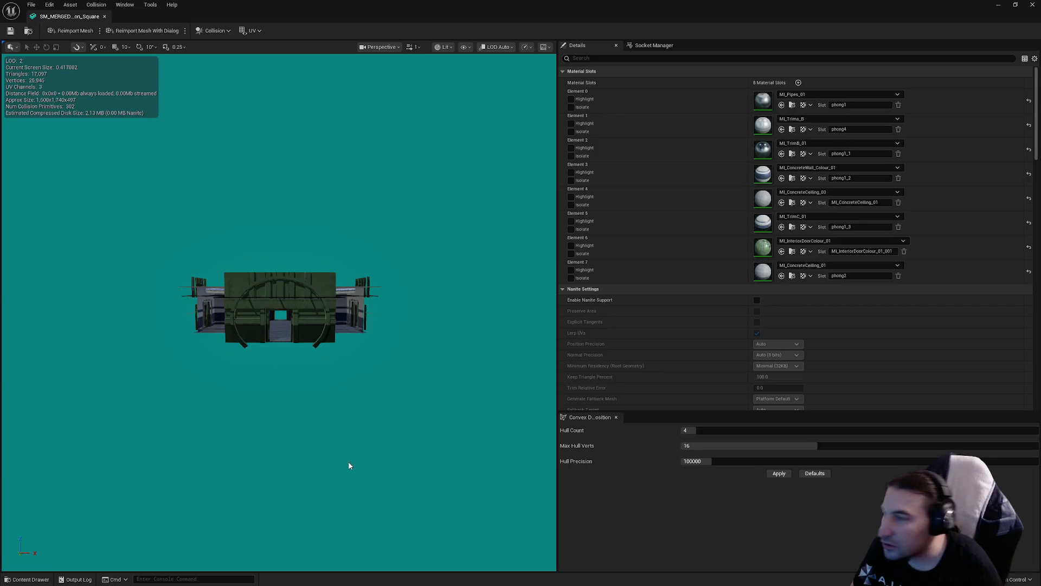
{"action": "scroll", "coordinate": [39, 338], "scroll_direction": "up", "scroll_amount": 15}
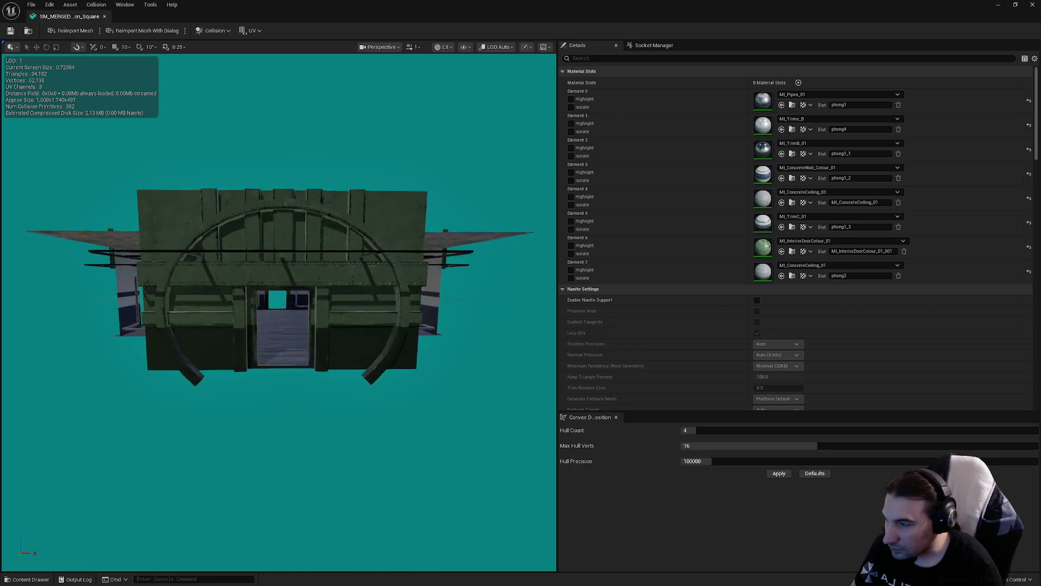
{"action": "scroll", "coordinate": [364, 212], "scroll_direction": "down", "scroll_amount": 5}
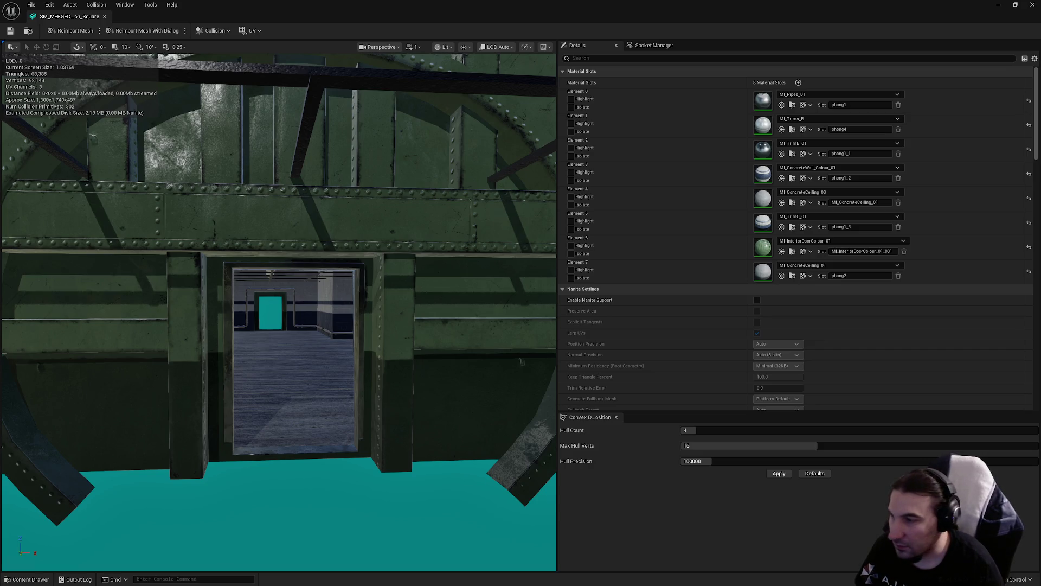
{"action": "scroll", "coordinate": [339, 284], "scroll_direction": "up", "scroll_amount": 6}
{"action": "scroll", "coordinate": [340, 284], "scroll_direction": "down", "scroll_amount": 8}
{"action": "scroll", "coordinate": [704, 253], "scroll_direction": "down", "scroll_amount": 10}
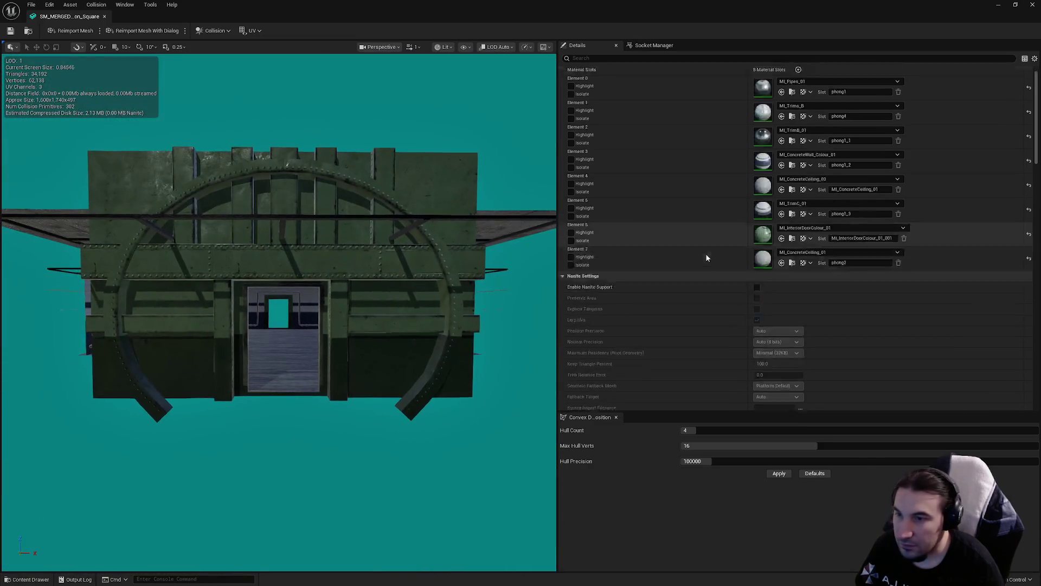
- Enable collision on the Square mesh's LOD 0 Sections 0 through 8
{"action": "left_click", "coordinate": [817, 170]}
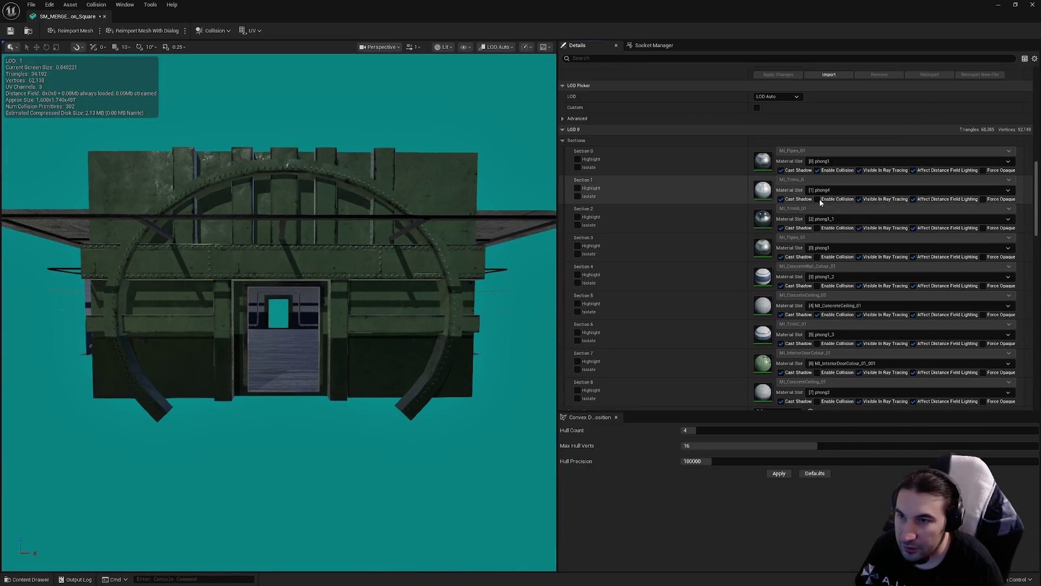
{"action": "left_click", "coordinate": [818, 199]}
{"action": "left_click", "coordinate": [817, 228]}
{"action": "left_click", "coordinate": [818, 257]}
{"action": "left_click", "coordinate": [817, 286]}
{"action": "left_click", "coordinate": [817, 315]}
{"action": "scroll", "coordinate": [817, 314], "scroll_direction": "down", "scroll_amount": 4}
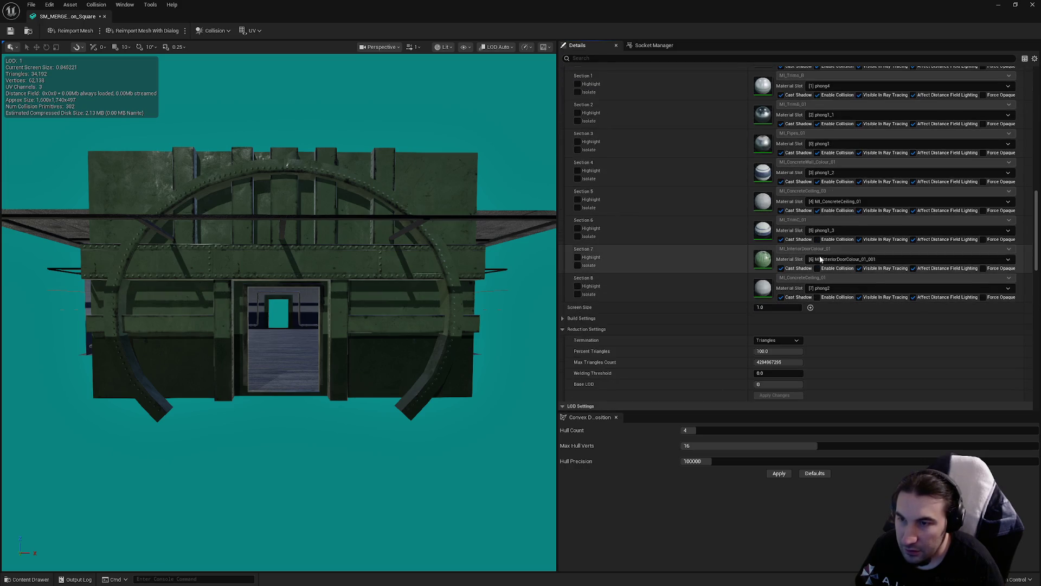
{"action": "left_click", "coordinate": [817, 239]}
{"action": "left_click", "coordinate": [817, 268]}
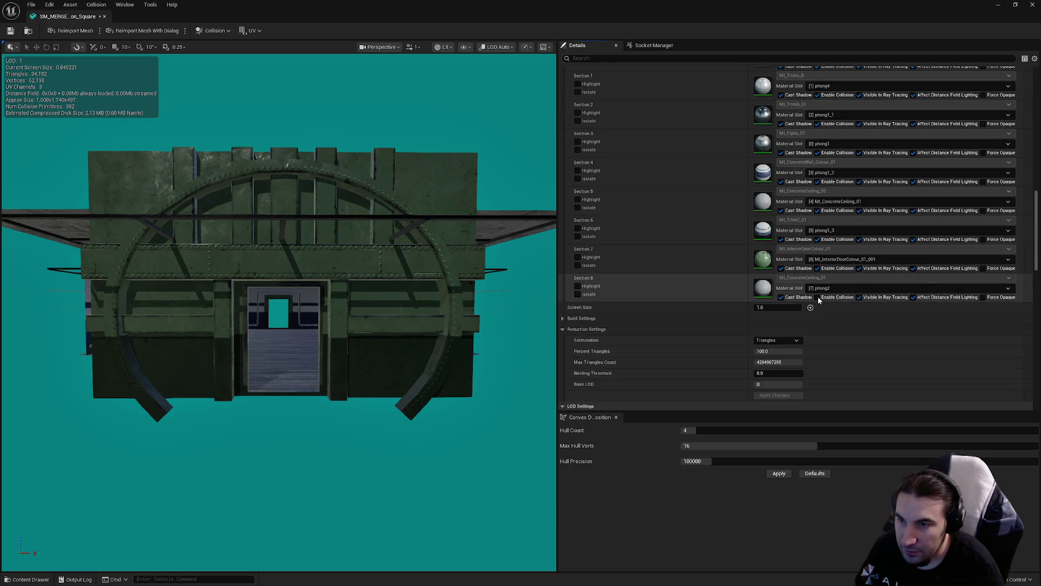
{"action": "left_click", "coordinate": [817, 297]}
{"action": "scroll", "coordinate": [818, 313], "scroll_direction": "up", "scroll_amount": 5}
{"action": "scroll", "coordinate": [811, 301], "scroll_direction": "up", "scroll_amount": 5}
- Review the Square mesh's LOD options and collision complexity choices in the Details panel
{"action": "left_click", "coordinate": [783, 222]}
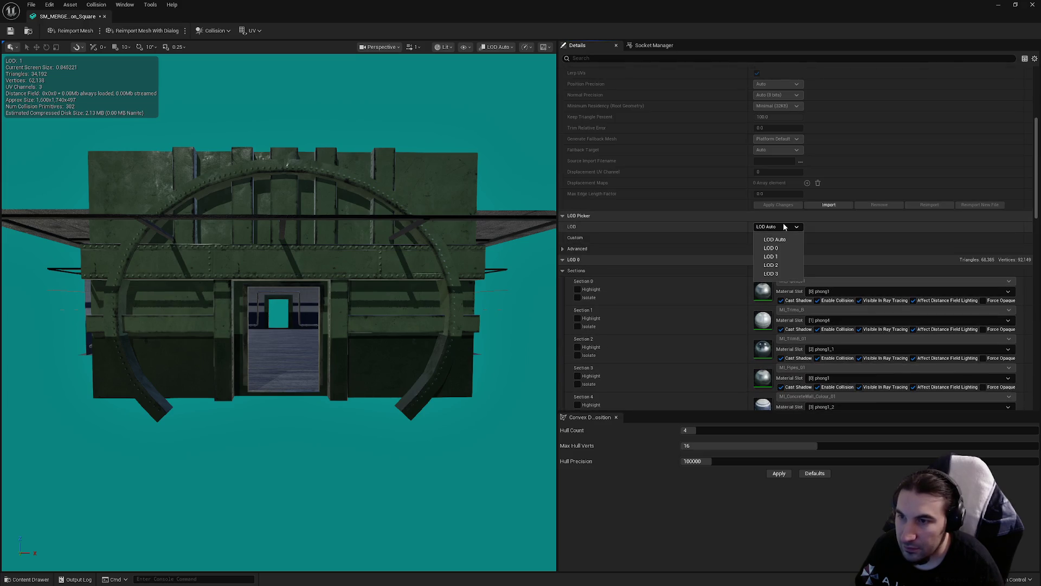
{"action": "scroll", "coordinate": [858, 264], "scroll_direction": "down", "scroll_amount": 15}
{"action": "scroll", "coordinate": [859, 264], "scroll_direction": "down", "scroll_amount": 5}
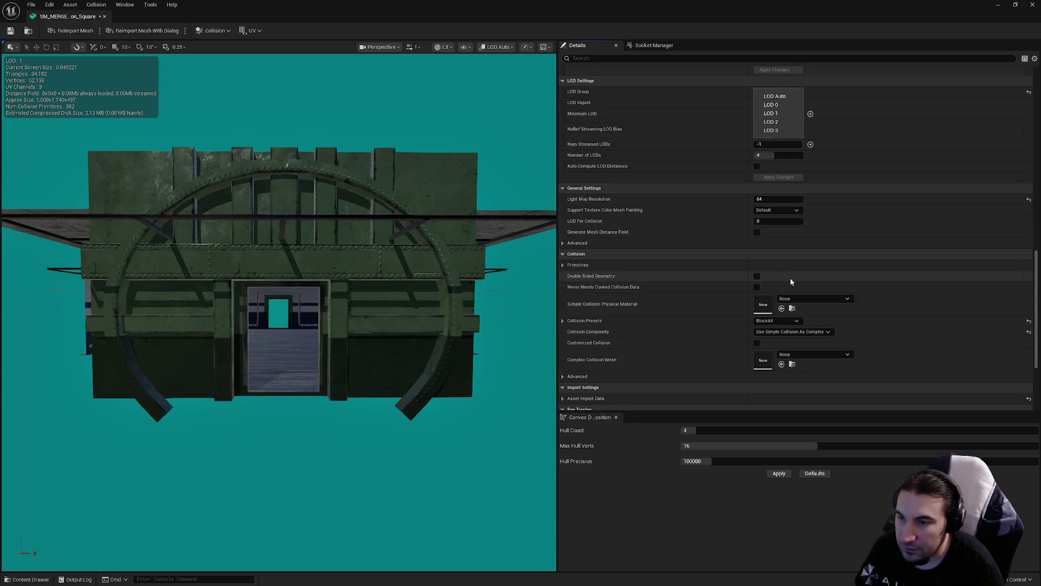
{"action": "left_click", "coordinate": [801, 331]}
{"action": "left_click", "coordinate": [825, 337]}
{"action": "scroll", "coordinate": [883, 327], "scroll_direction": "up", "scroll_amount": 8}
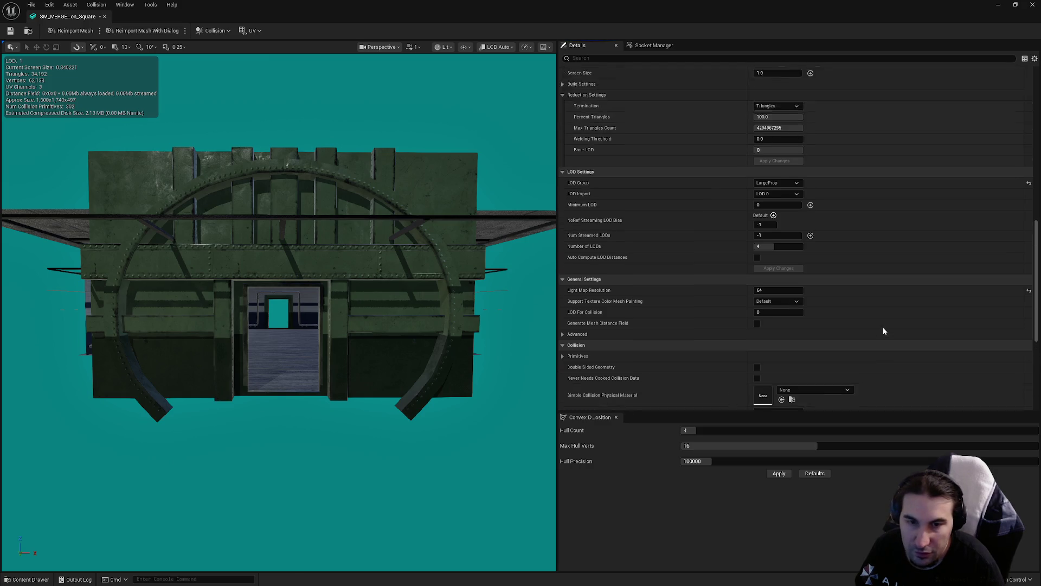
{"action": "scroll", "coordinate": [888, 345], "scroll_direction": "up", "scroll_amount": 2}
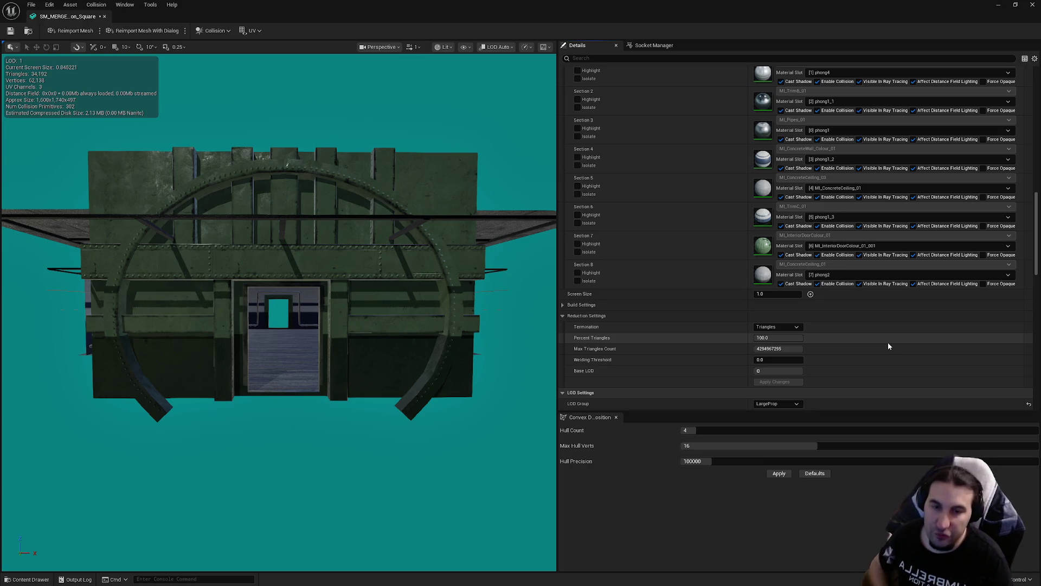
{"action": "scroll", "coordinate": [867, 325], "scroll_direction": "down", "scroll_amount": 2}
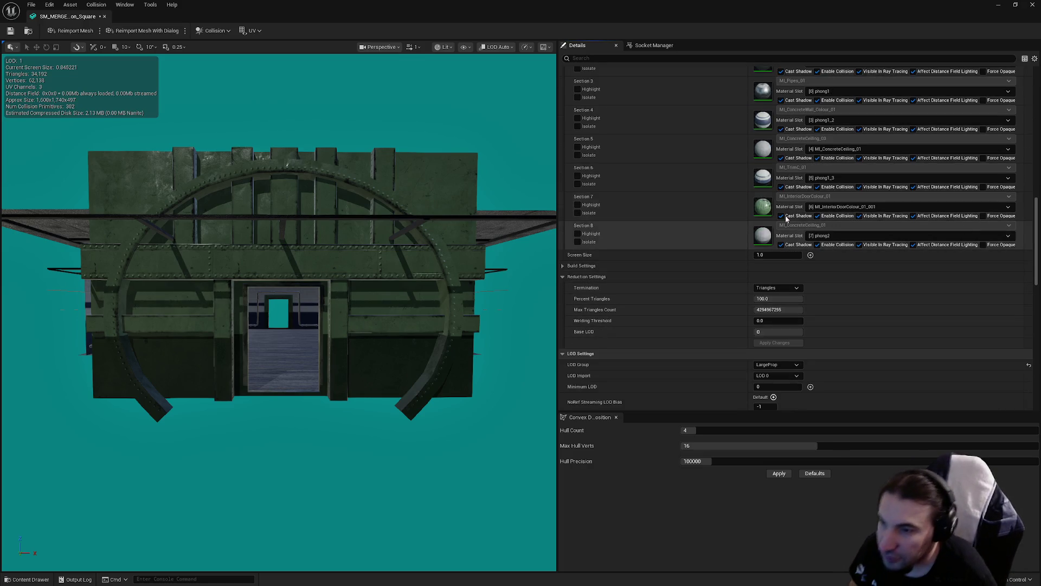
{"action": "scroll", "coordinate": [824, 228], "scroll_direction": "down", "scroll_amount": 5}
{"action": "scroll", "coordinate": [811, 230], "scroll_direction": "down", "scroll_amount": 1}
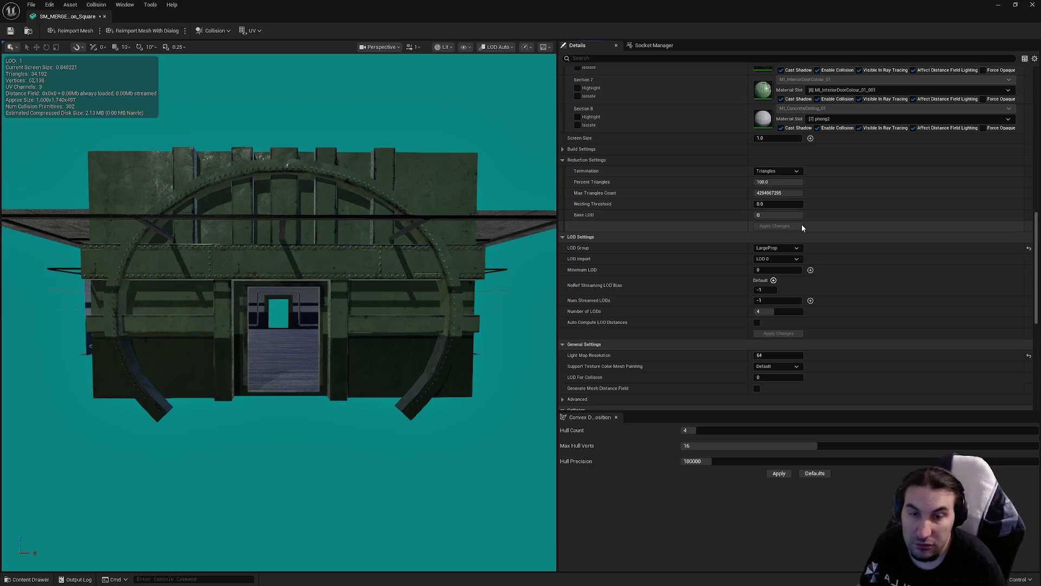
{"action": "scroll", "coordinate": [825, 206], "scroll_direction": "down", "scroll_amount": 1}
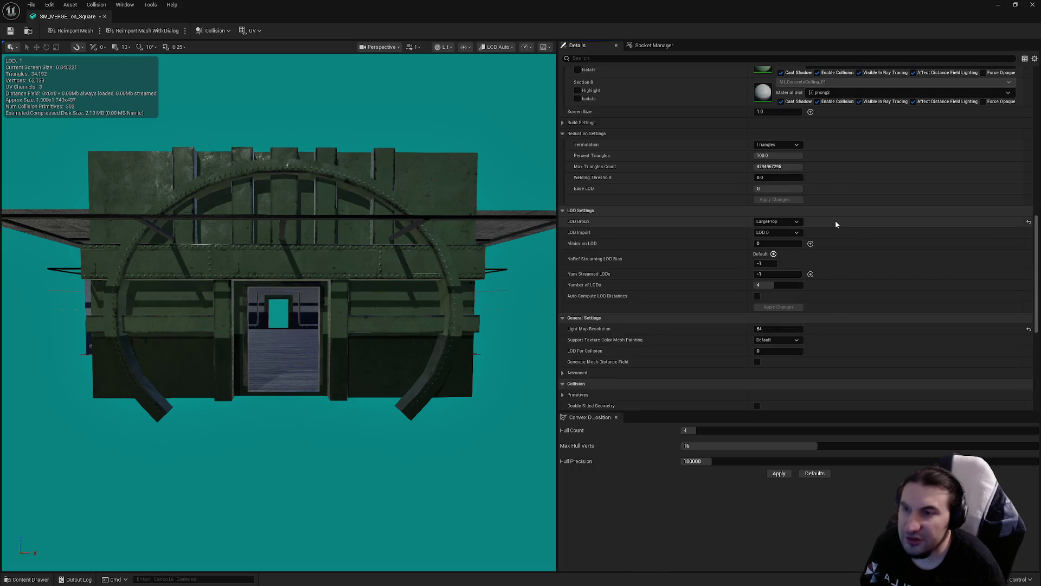
- Keep the LargeProp LOD group unchanged and bring up the LOD level list
{"action": "left_click", "coordinate": [776, 221]}
{"action": "left_click", "coordinate": [890, 258]}
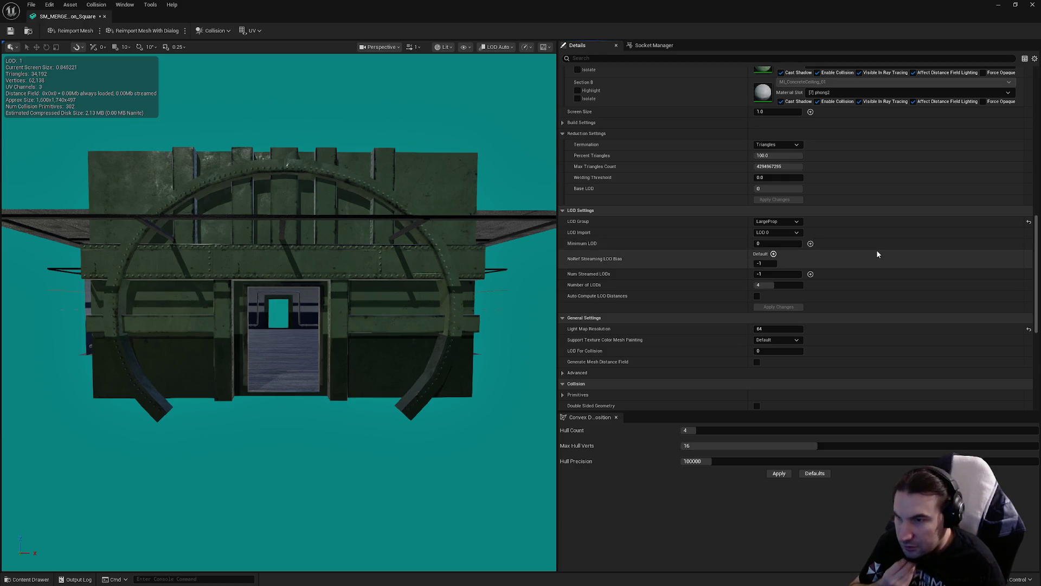
{"action": "scroll", "coordinate": [876, 249], "scroll_direction": "down", "scroll_amount": 3}
{"action": "scroll", "coordinate": [860, 260], "scroll_direction": "down", "scroll_amount": 2}
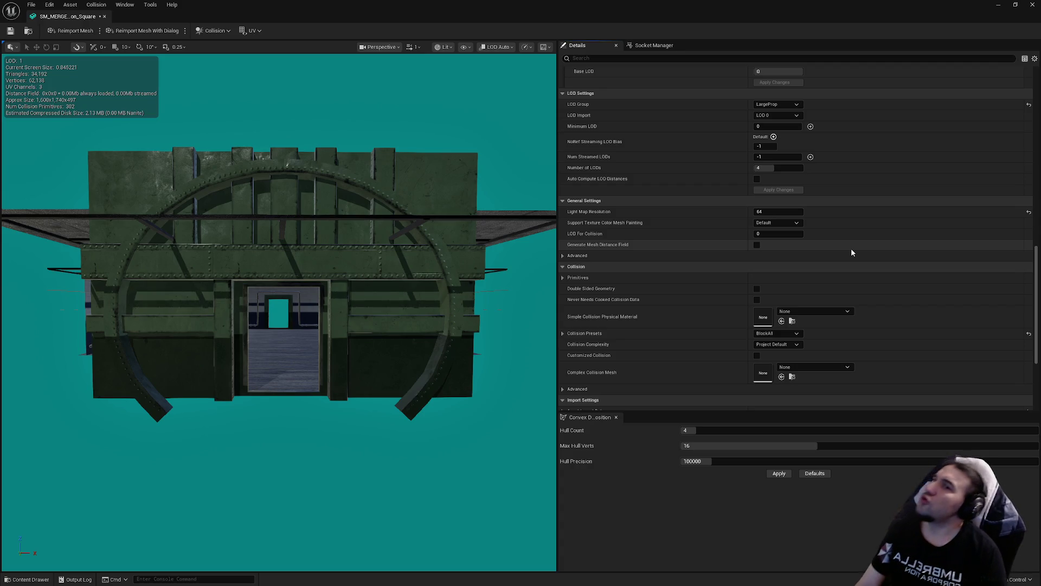
{"action": "scroll", "coordinate": [851, 248], "scroll_direction": "up", "scroll_amount": 6}
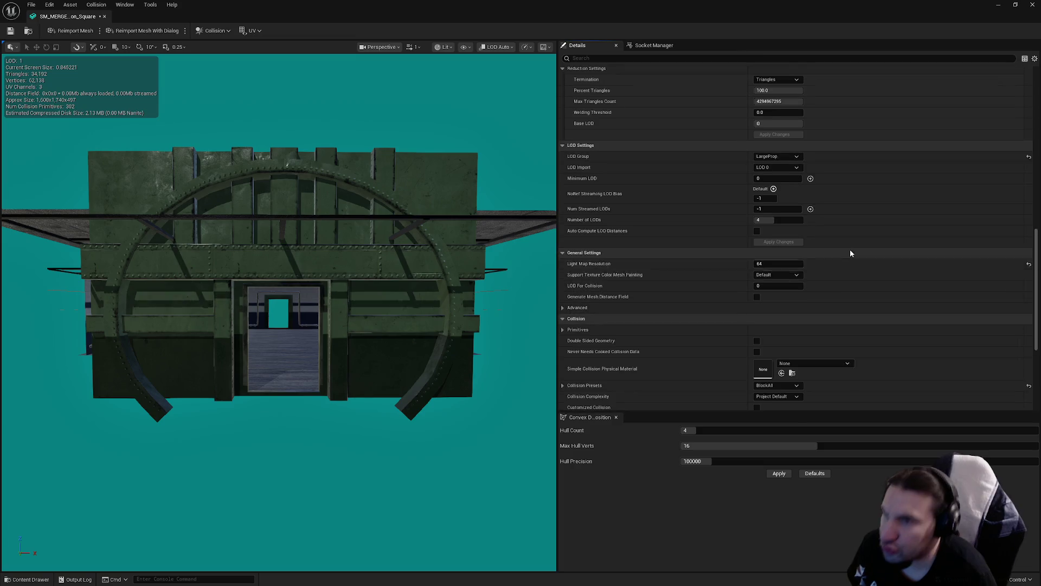
{"action": "scroll", "coordinate": [781, 217], "scroll_direction": "up", "scroll_amount": 12}
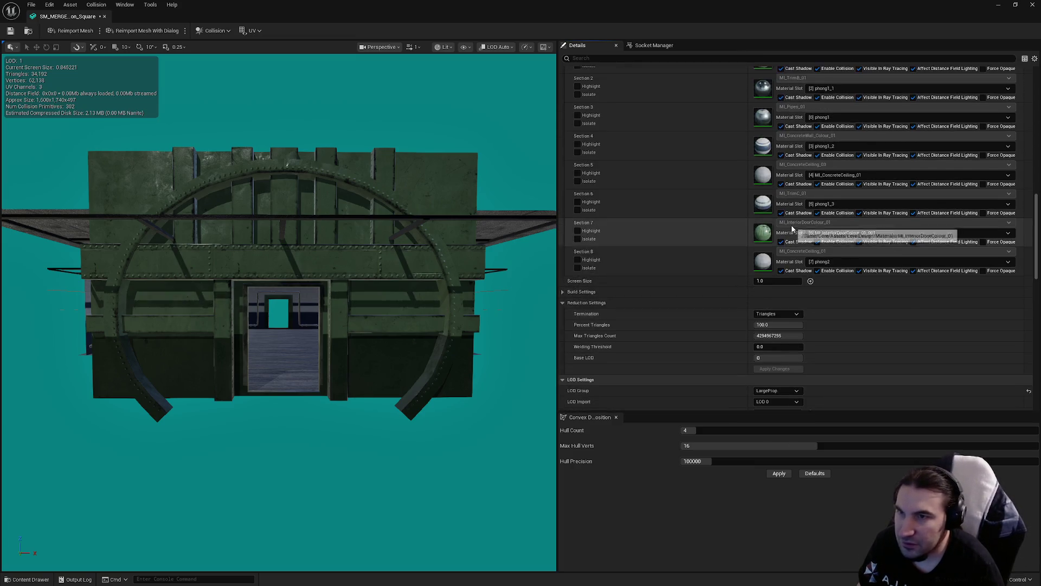
{"action": "left_click", "coordinate": [774, 219]}
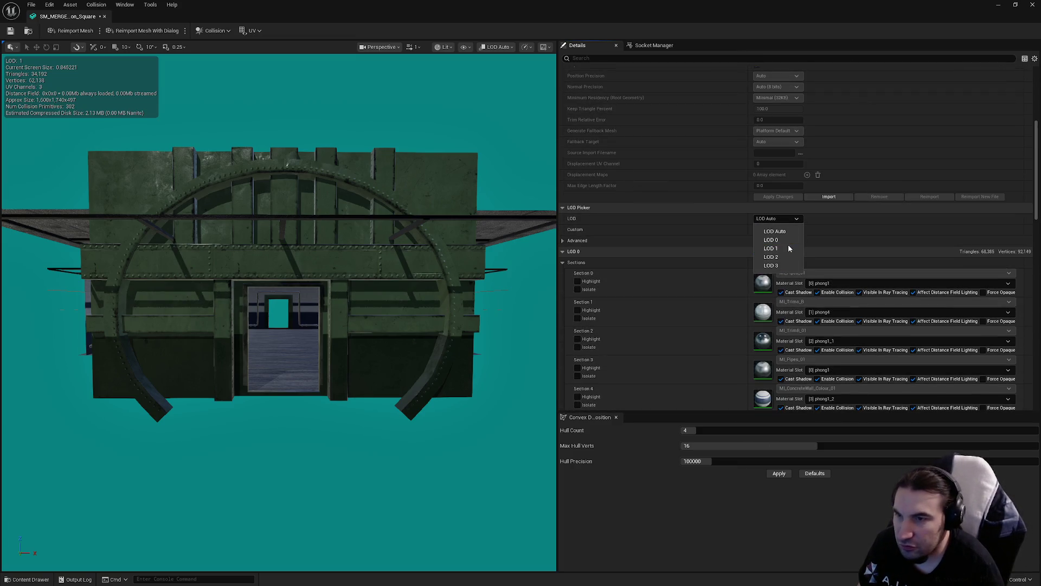
- Lower the Square mesh's LOD 1 screen size to 0.7
{"action": "left_click", "coordinate": [788, 248]}
{"action": "scroll", "coordinate": [809, 267], "scroll_direction": "down", "scroll_amount": 2}
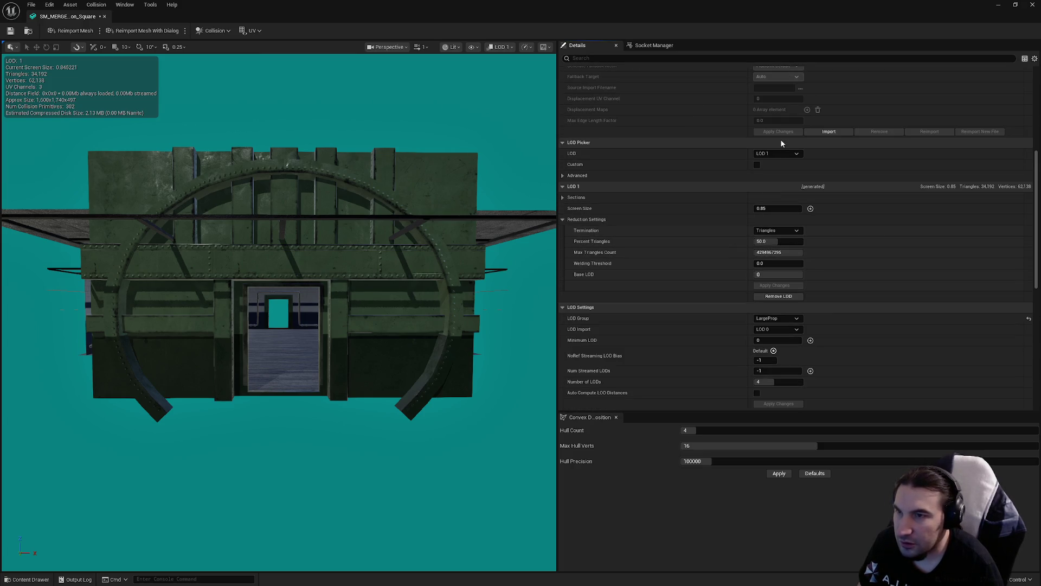
{"action": "mouse_move", "coordinate": [509, 217]}
{"action": "left_mouse_down"}
{"action": "mouse_move", "coordinate": [509, 162]}
{"action": "mouse_move", "coordinate": [508, 261]}
{"action": "left_mouse_up"}
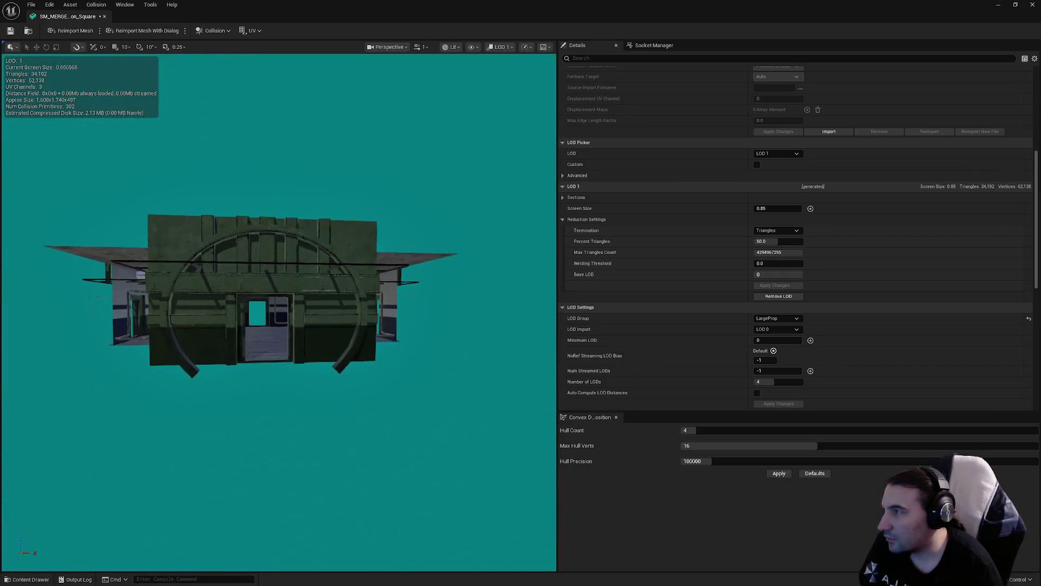
{"action": "mouse_move", "coordinate": [551, 226]}
{"action": "left_mouse_down"}
{"action": "mouse_move", "coordinate": [551, 214]}
{"action": "mouse_move", "coordinate": [551, 225]}
{"action": "left_mouse_up"}
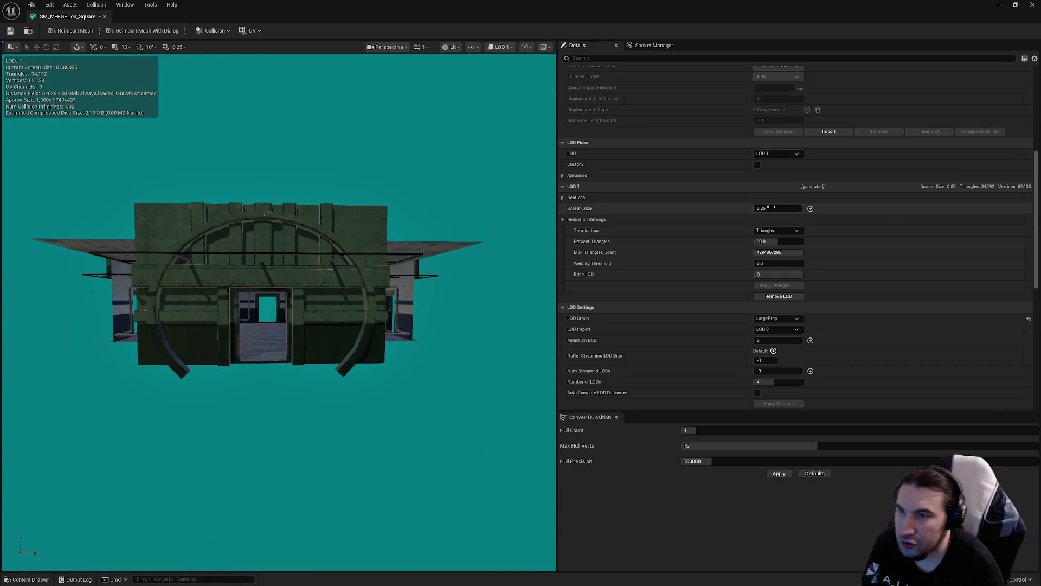
{"action": "left_click_drag", "start_coordinate": [770, 208], "coordinate": [762, 207]}
- Set LOD 2's screen size to 0.4 and check the LOD switching in the viewport
{"action": "left_click", "coordinate": [778, 153]}
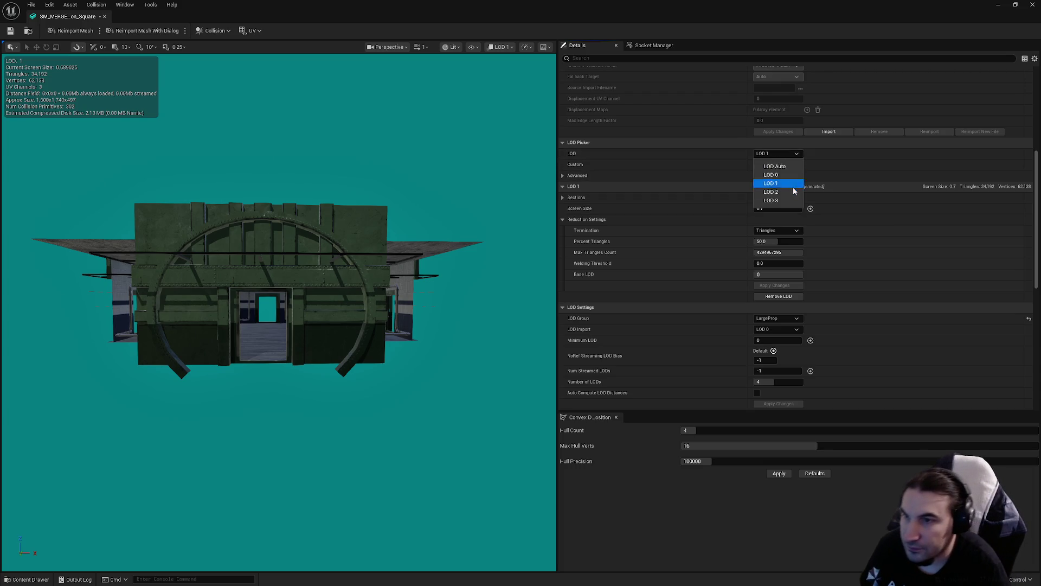
{"action": "left_click", "coordinate": [793, 191]}
{"action": "mouse_move", "coordinate": [428, 239]}
{"action": "left_mouse_down"}
{"action": "mouse_move", "coordinate": [428, 282]}
{"action": "mouse_move", "coordinate": [428, 271]}
{"action": "left_mouse_up"}
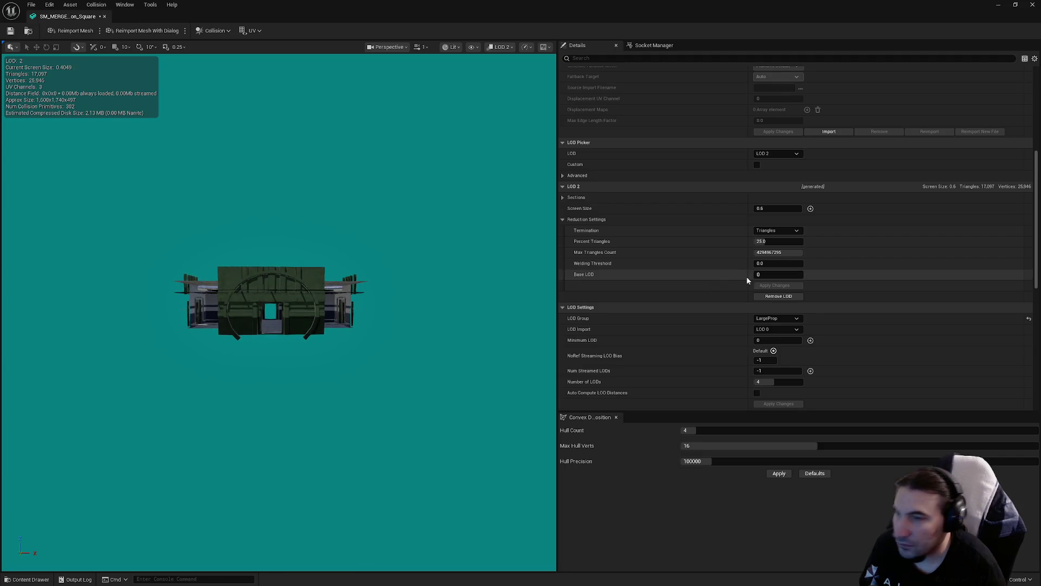
{"action": "left_click", "coordinate": [776, 209]}
{"action": "type", "text": "0."}
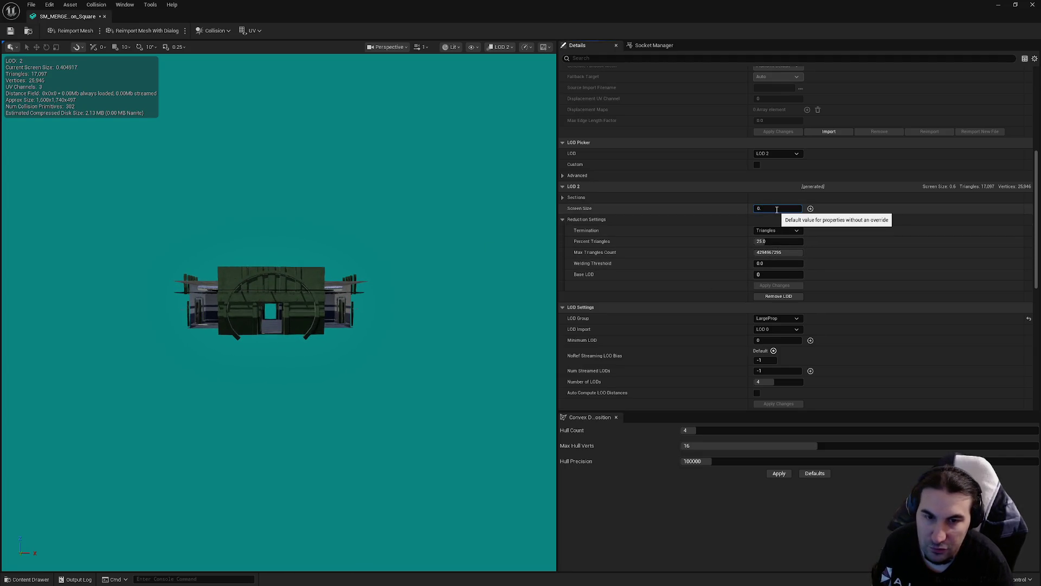
{"action": "type", "text": "4"}
{"action": "key", "text": "Return"}
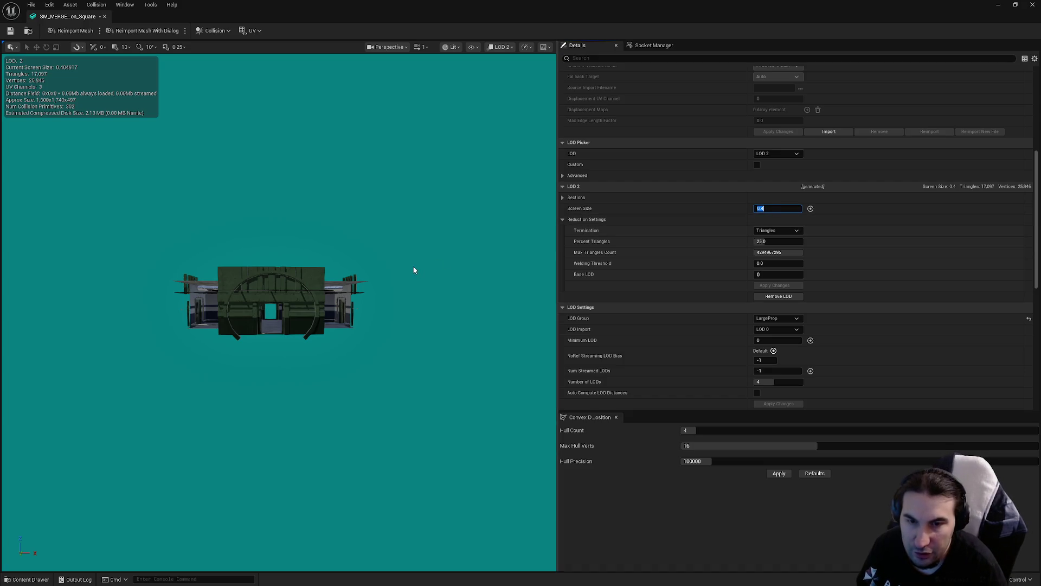
{"action": "left_click_drag", "start_coordinate": [414, 269], "coordinate": [414, 294]}
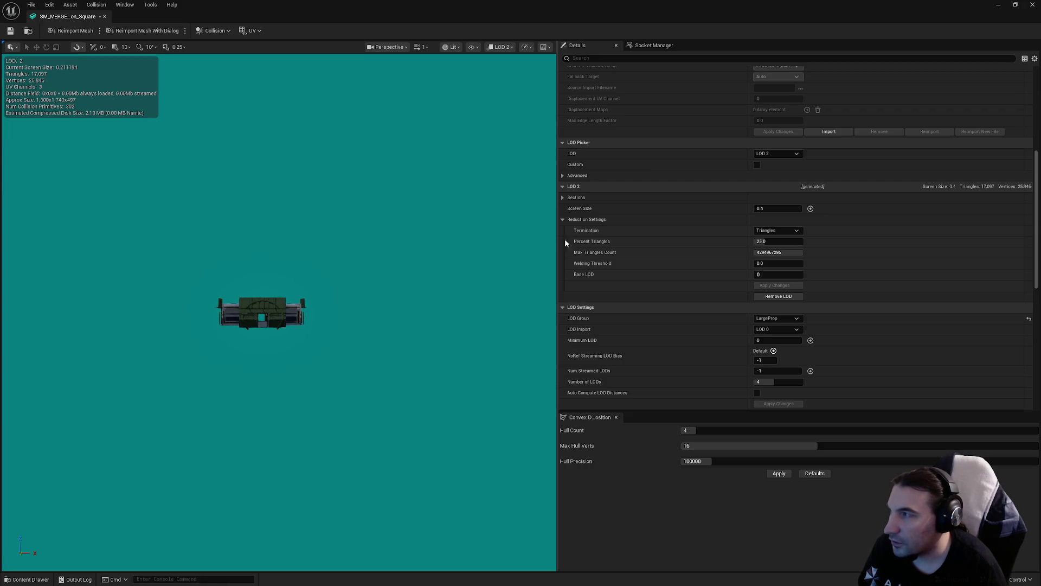
{"action": "left_click", "coordinate": [776, 153]}
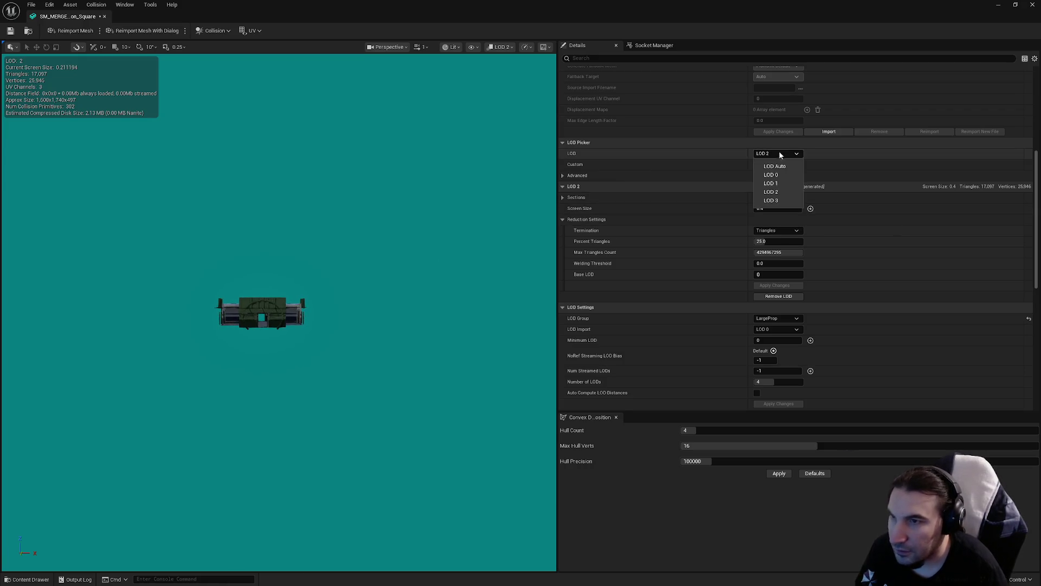
- Reduce LOD 3 to 1% triangles, apply it, then save and close the Square mesh
{"action": "left_click", "coordinate": [783, 201]}
{"action": "left_click", "coordinate": [778, 208]}
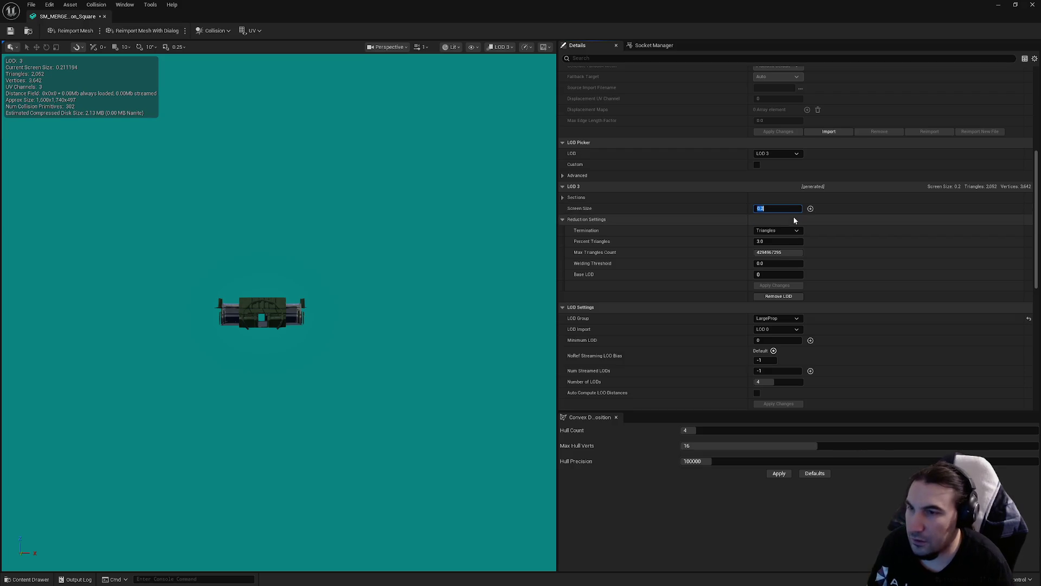
{"action": "left_click", "coordinate": [778, 241]}
{"action": "type", "text": "1"}
{"action": "key", "text": "Return"}
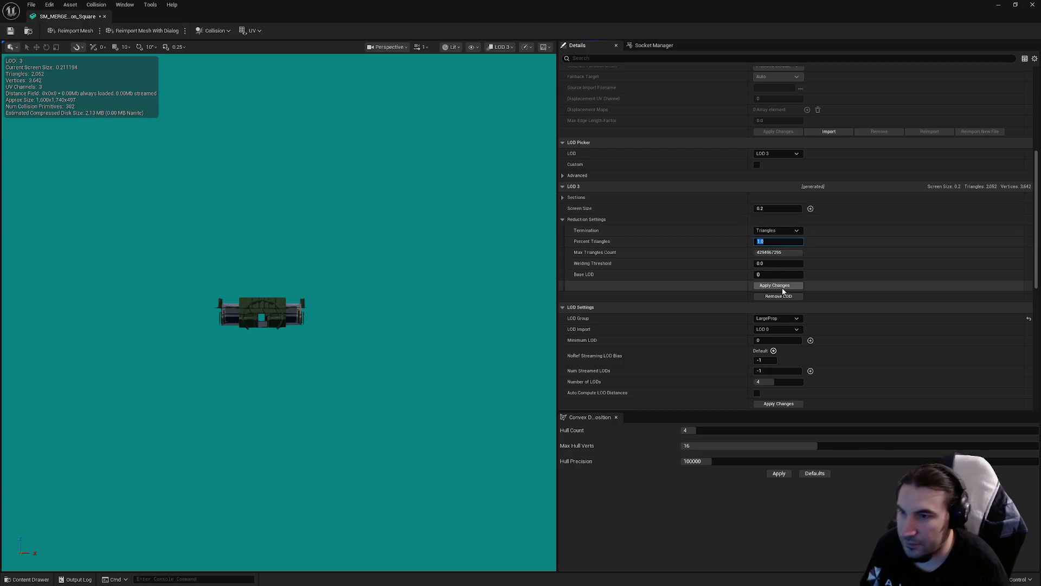
{"action": "left_click", "coordinate": [781, 287]}
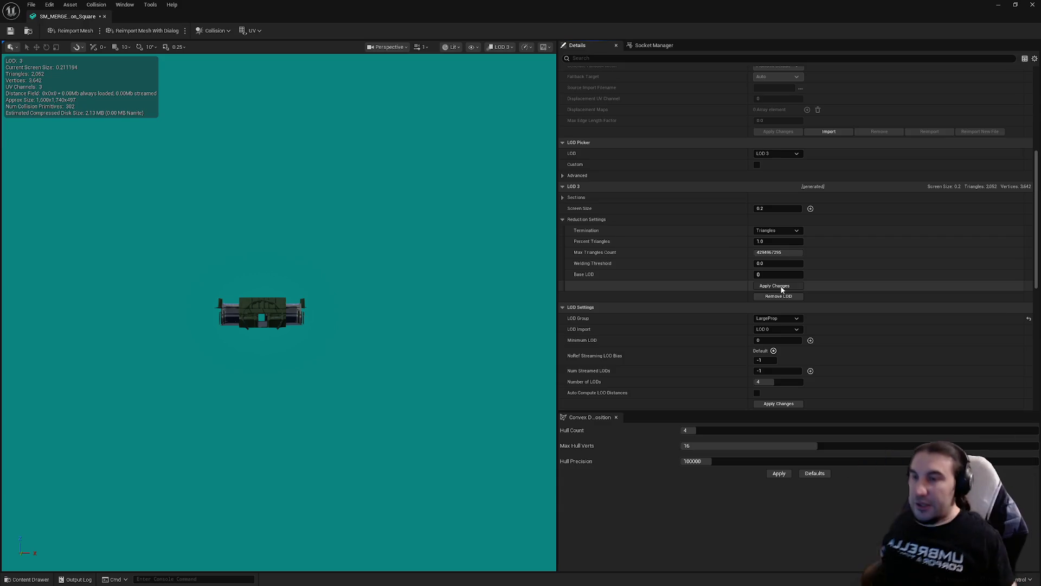
{"action": "left_click", "coordinate": [9, 29]}
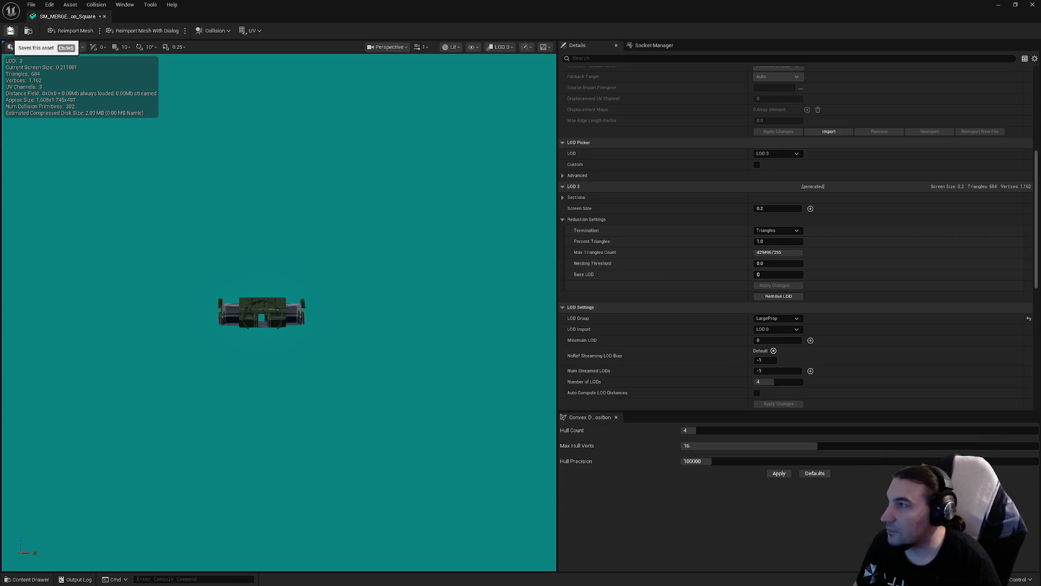
{"action": "left_click", "coordinate": [1032, 4]}
- Open SM_MERGED_BunkerMoon_Stairs and look over its 11,664-triangle LOD 0 and eight sections
{"action": "double_click", "coordinate": [374, 489]}
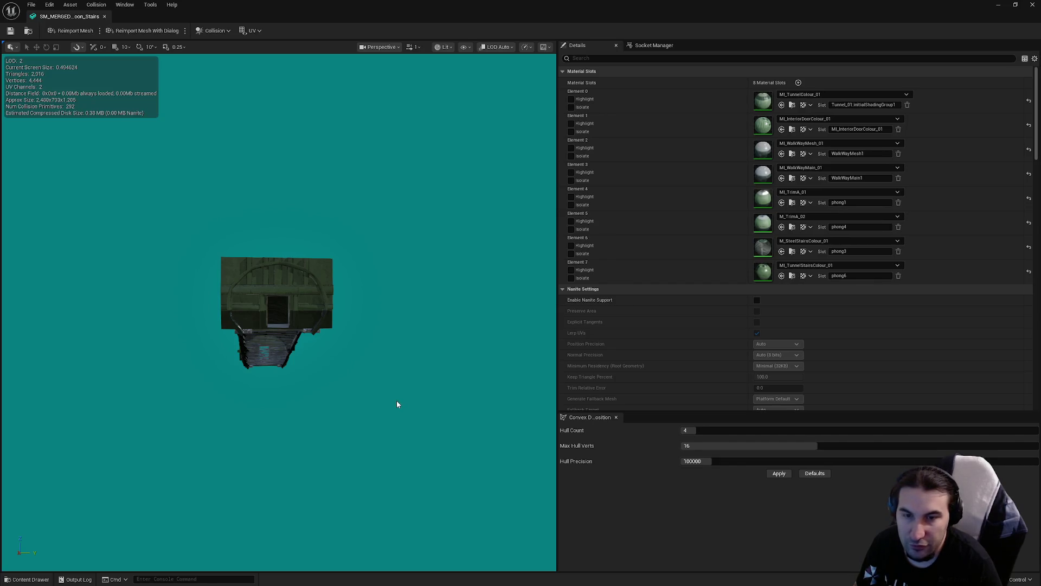
{"action": "scroll", "coordinate": [414, 365], "scroll_direction": "up", "scroll_amount": 5}
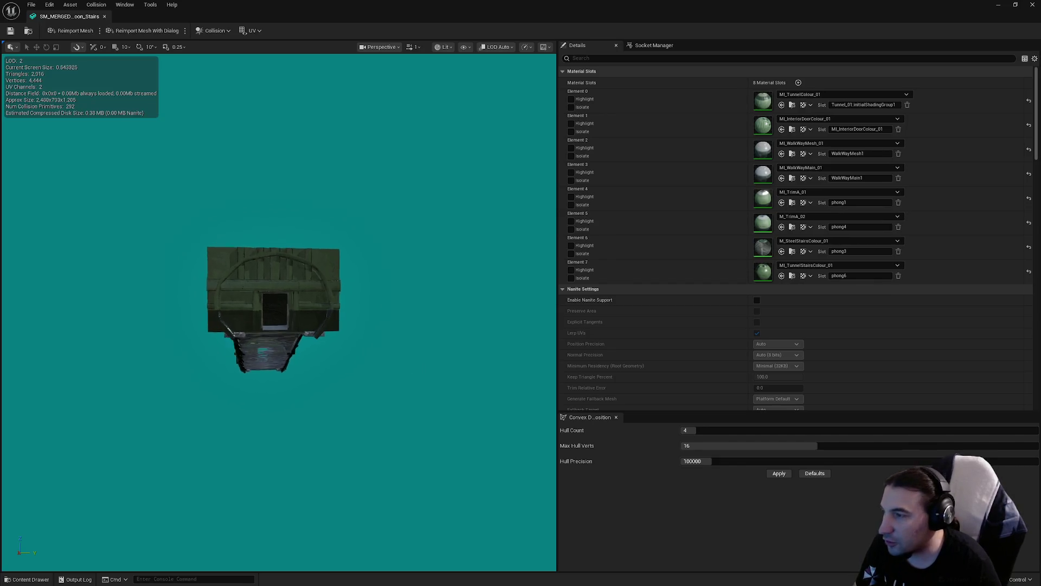
{"action": "scroll", "coordinate": [415, 365], "scroll_direction": "up", "scroll_amount": 10}
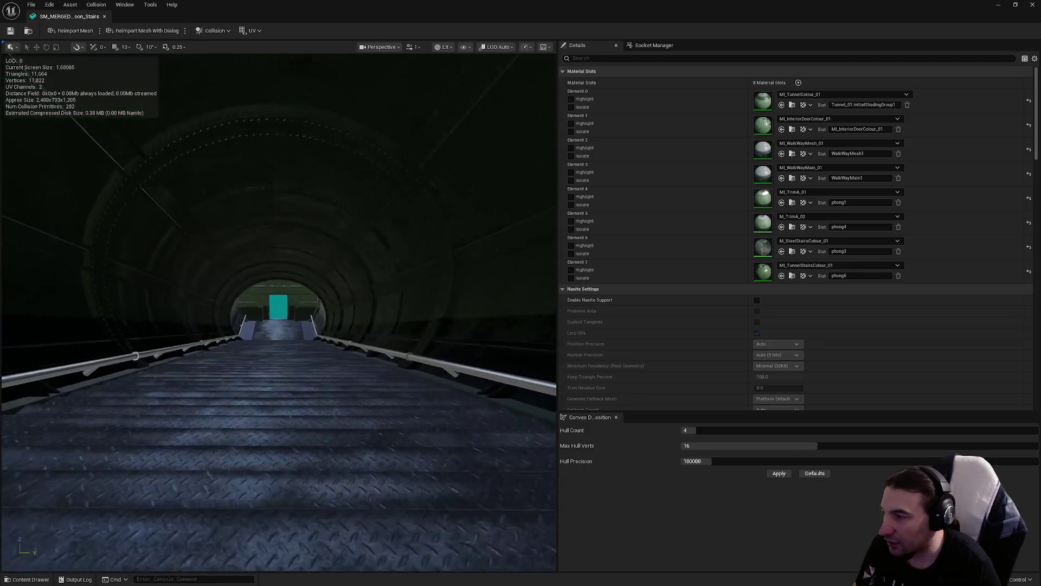
{"action": "scroll", "coordinate": [414, 365], "scroll_direction": "down", "scroll_amount": 10}
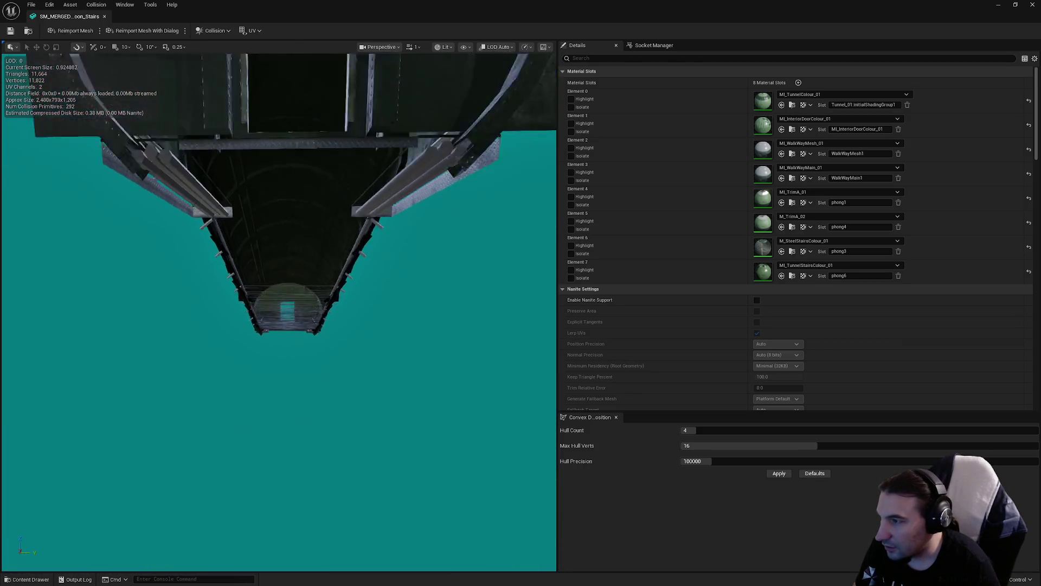
{"action": "scroll", "coordinate": [441, 318], "scroll_direction": "up", "scroll_amount": 10}
{"action": "scroll", "coordinate": [442, 319], "scroll_direction": "down", "scroll_amount": 8}
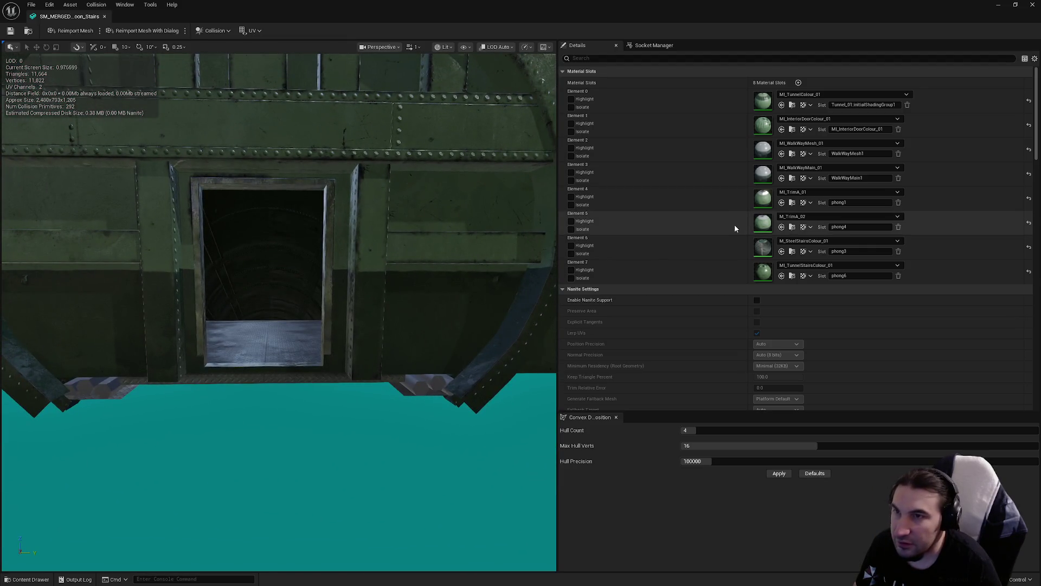
{"action": "scroll", "coordinate": [734, 225], "scroll_direction": "down", "scroll_amount": 5}
{"action": "scroll", "coordinate": [705, 195], "scroll_direction": "down", "scroll_amount": 5}
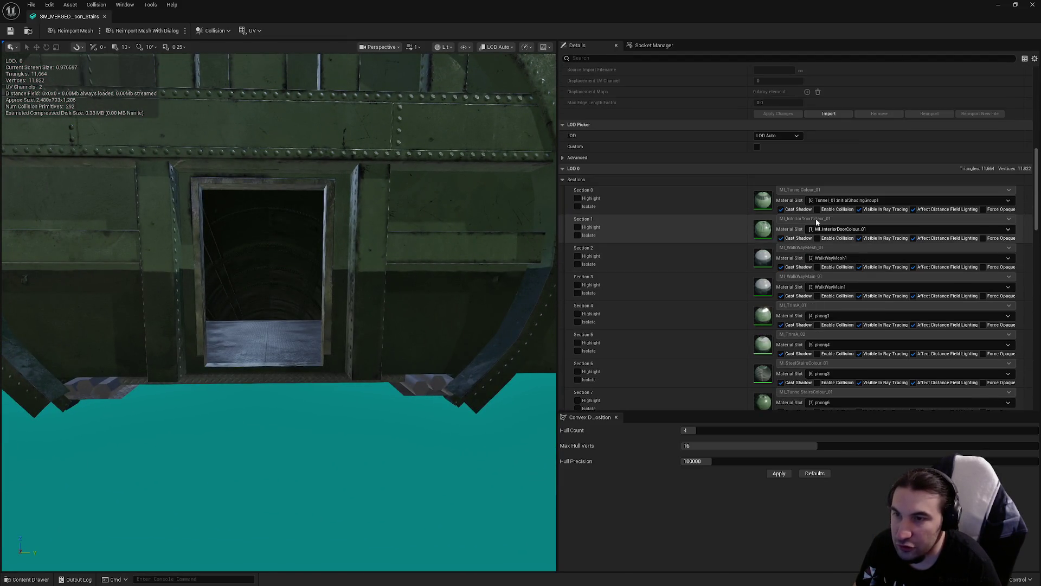
- Enable collision on Stairs material Sections 1 through 7
{"action": "left_click", "coordinate": [817, 238]}
{"action": "left_click", "coordinate": [817, 267]}
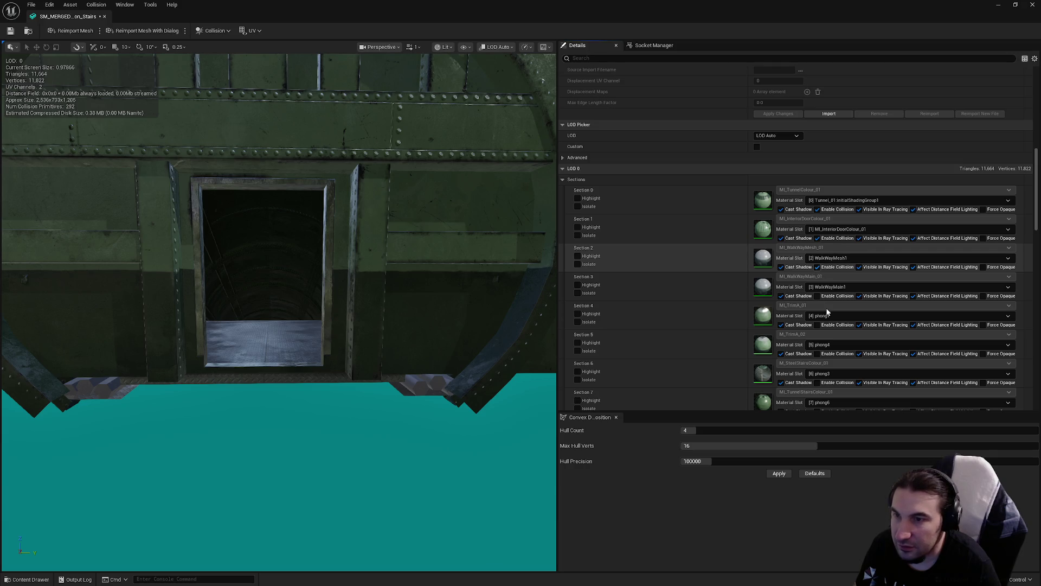
{"action": "left_click", "coordinate": [817, 295]}
{"action": "left_click", "coordinate": [817, 325]}
{"action": "left_click", "coordinate": [817, 354]}
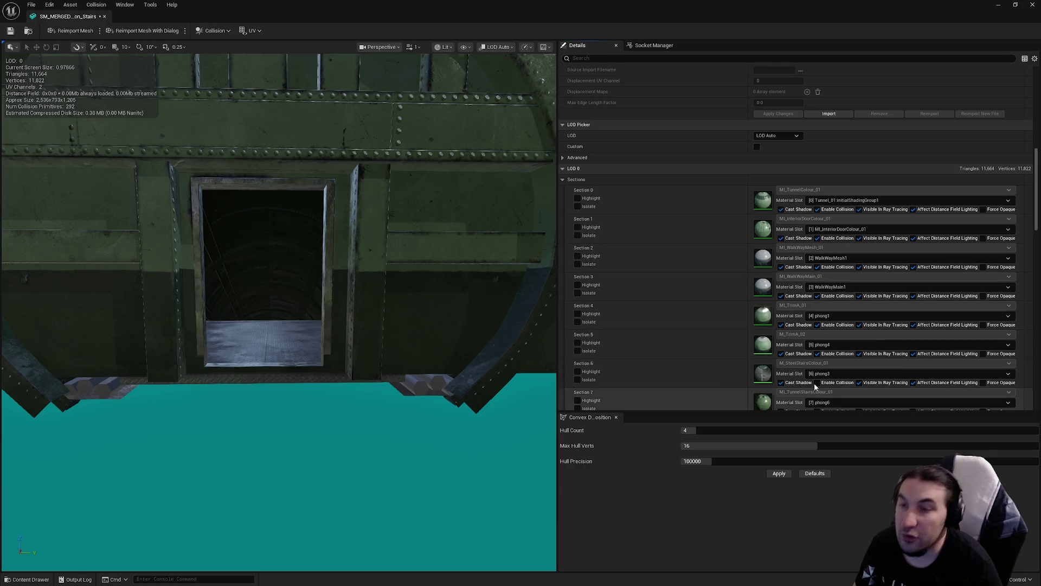
{"action": "left_click", "coordinate": [817, 383]}
{"action": "scroll", "coordinate": [825, 375], "scroll_direction": "down", "scroll_amount": 3}
{"action": "left_click", "coordinate": [817, 294]}
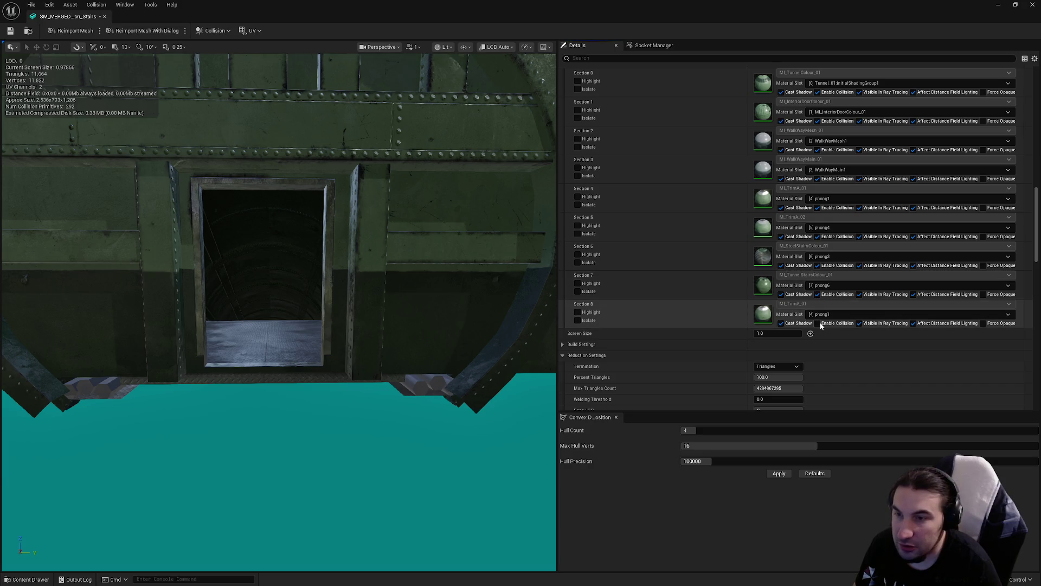
{"action": "scroll", "coordinate": [769, 313], "scroll_direction": "down", "scroll_amount": 5}
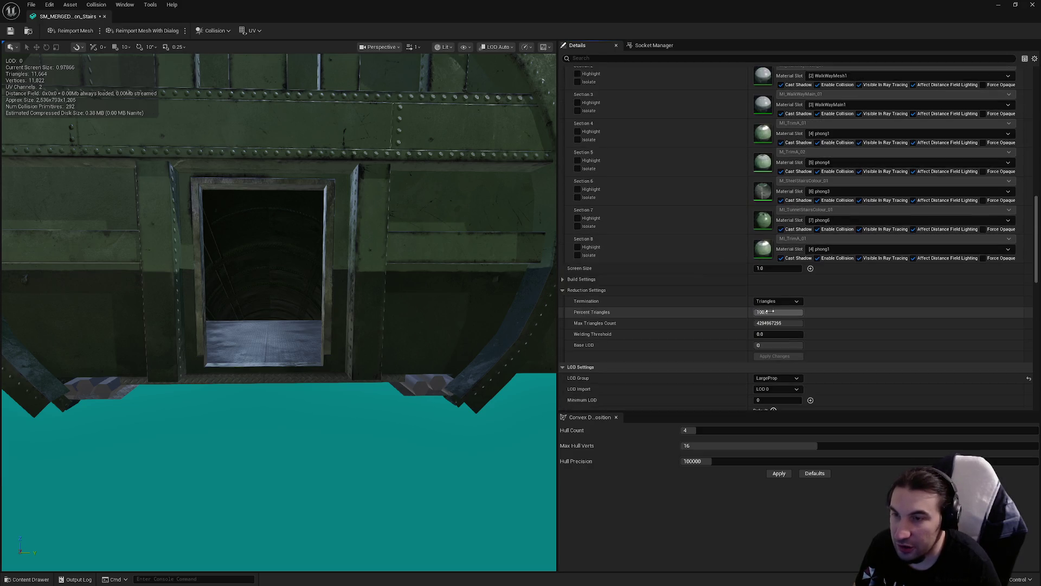
{"action": "scroll", "coordinate": [769, 293], "scroll_direction": "down", "scroll_amount": 5}
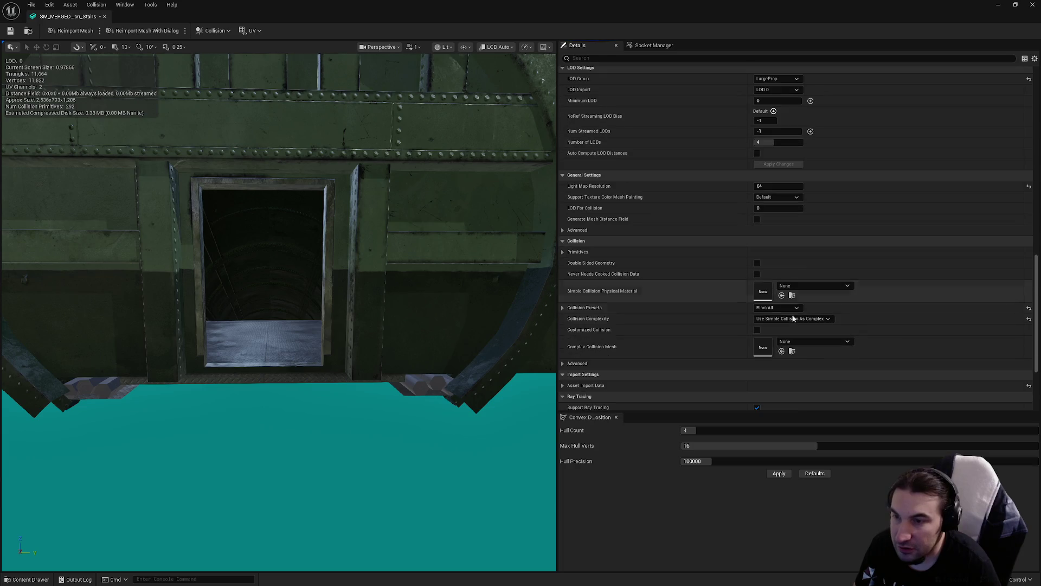
- Check the collision complexity options, leaving the setting unchanged
{"action": "left_click", "coordinate": [794, 319]}
{"action": "left_click", "coordinate": [885, 271]}
{"action": "scroll", "coordinate": [885, 272], "scroll_direction": "up", "scroll_amount": 4}
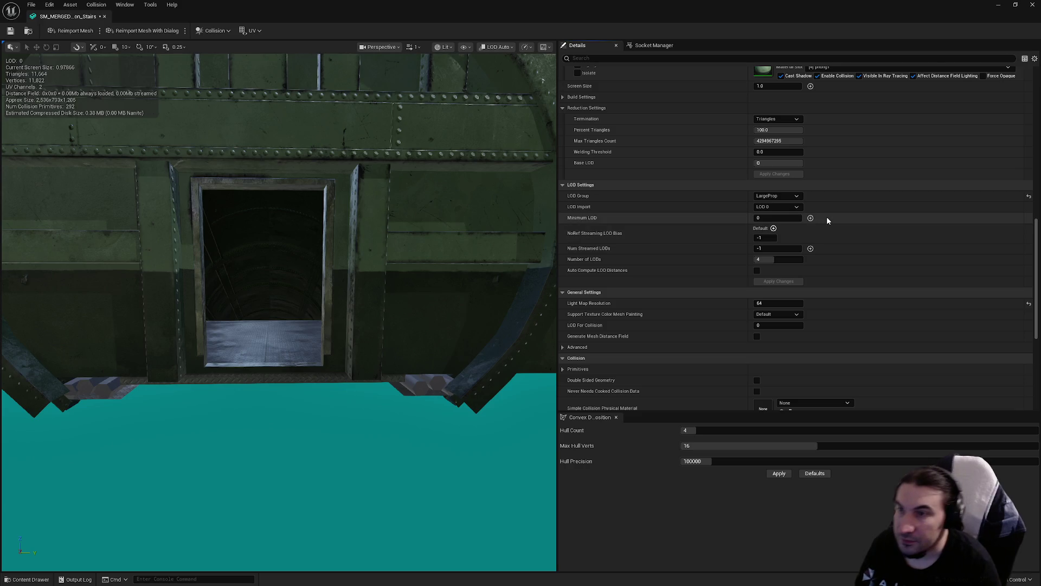
{"action": "scroll", "coordinate": [822, 259], "scroll_direction": "up", "scroll_amount": 15}
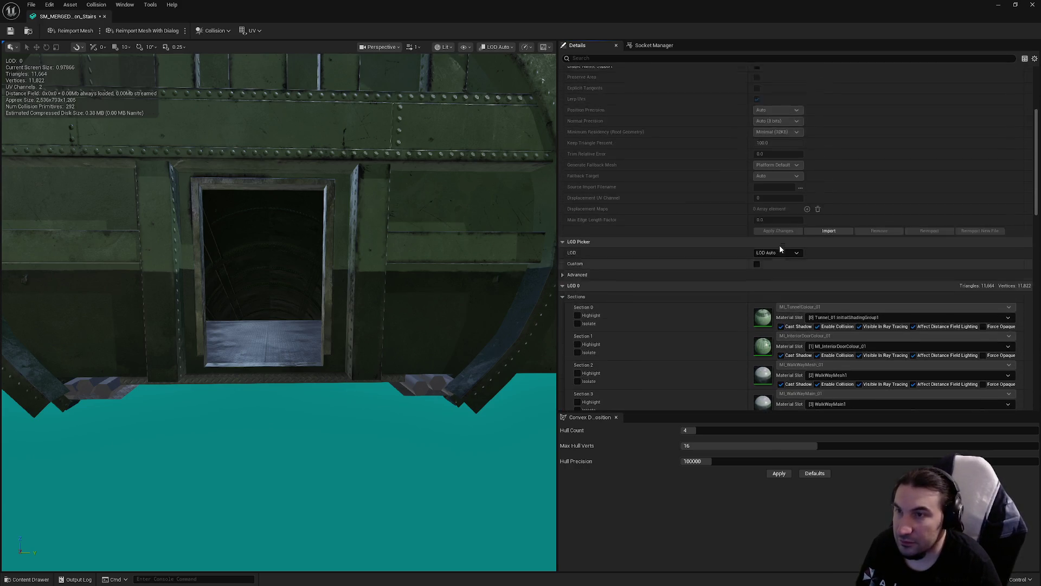
{"action": "scroll", "coordinate": [789, 228], "scroll_direction": "down", "scroll_amount": 8}
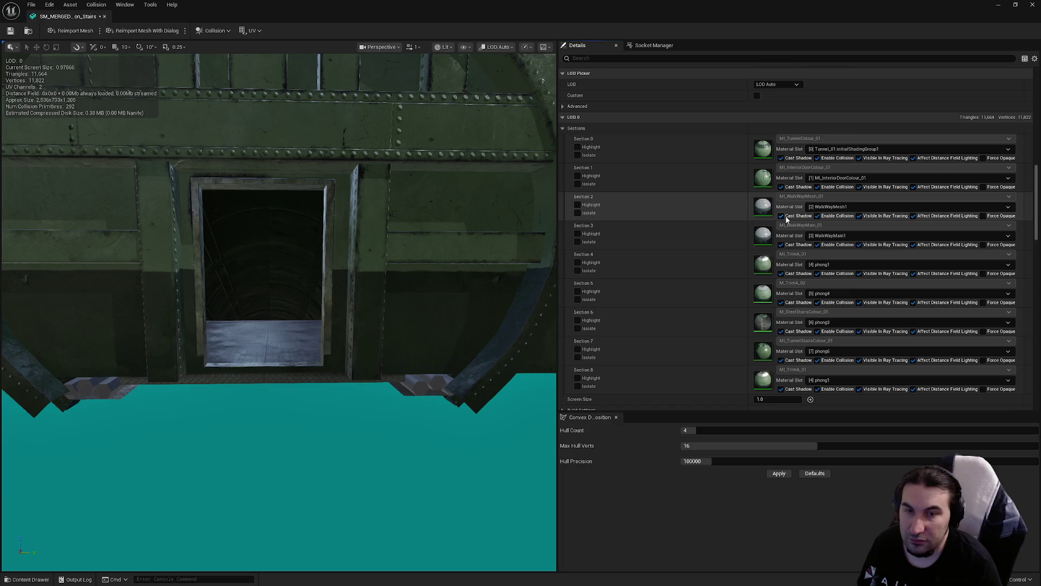
{"action": "scroll", "coordinate": [778, 209], "scroll_direction": "down", "scroll_amount": 6}
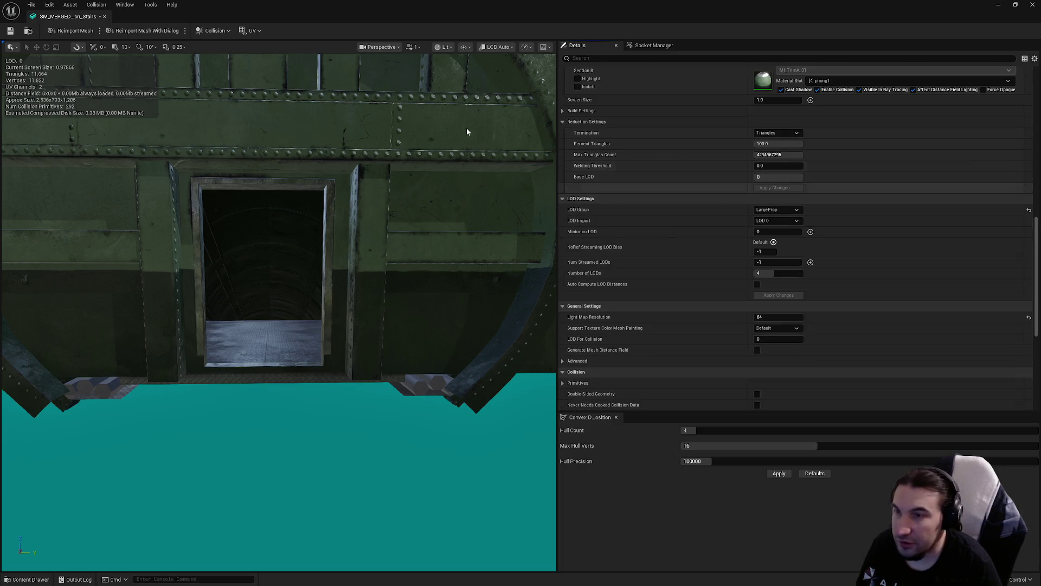
- Save the Stairs mesh and review its LargeProp LOD group settings
{"action": "left_click", "coordinate": [10, 31]}
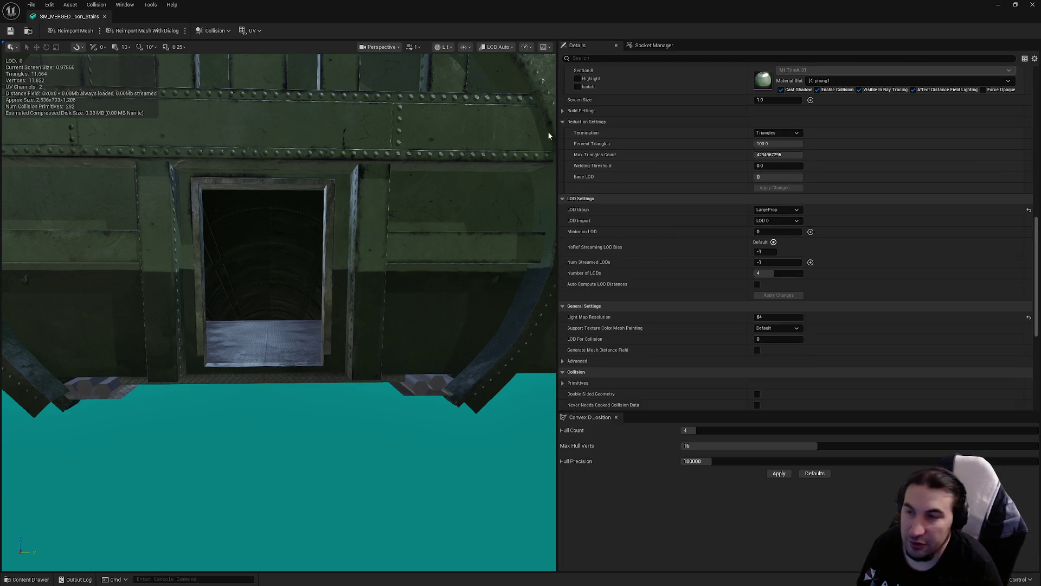
{"action": "scroll", "coordinate": [691, 232], "scroll_direction": "down", "scroll_amount": 3}
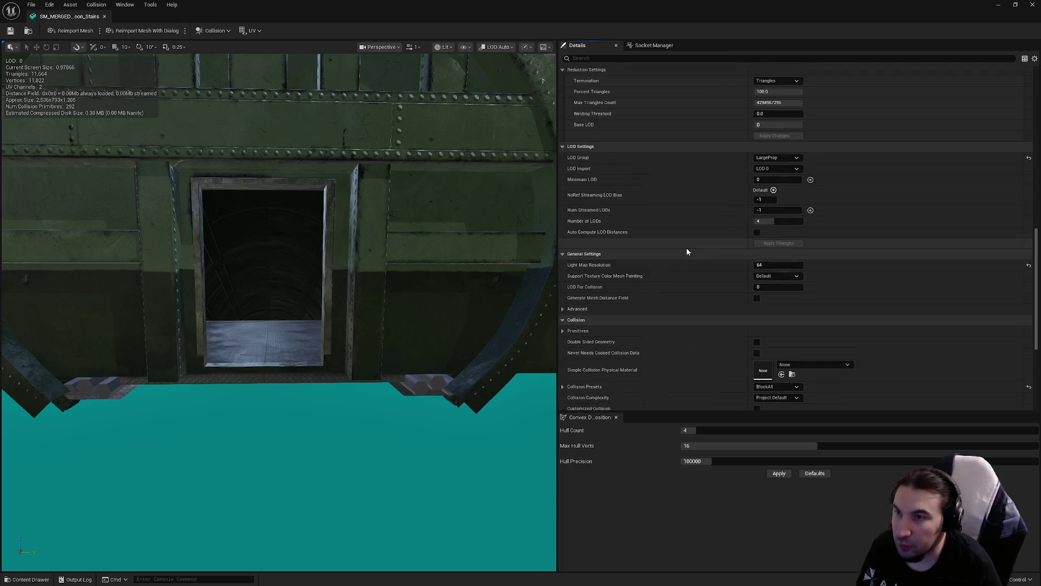
{"action": "scroll", "coordinate": [689, 256], "scroll_direction": "up", "scroll_amount": 10}
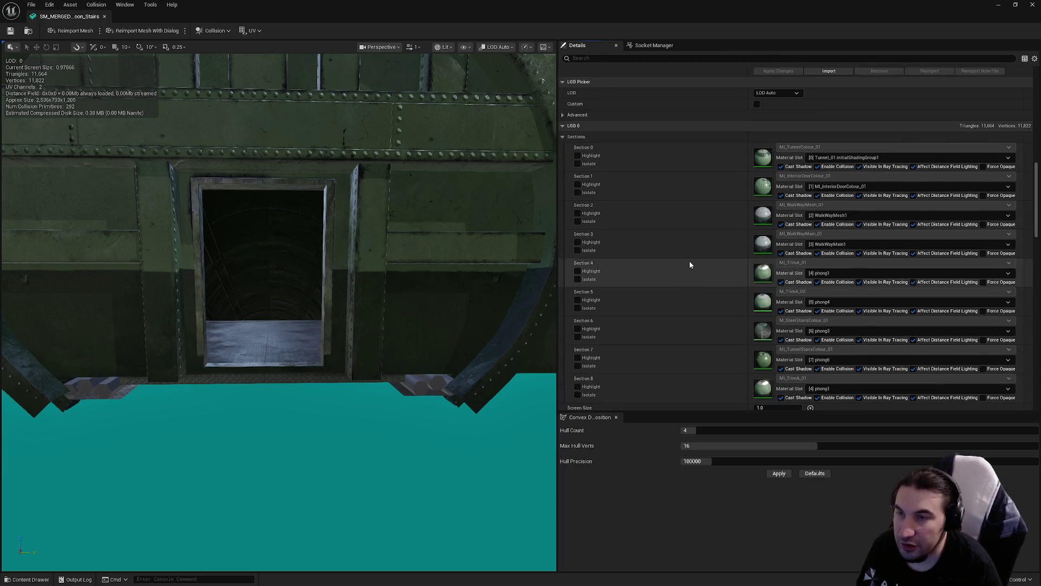
{"action": "scroll", "coordinate": [692, 255], "scroll_direction": "down", "scroll_amount": 5}
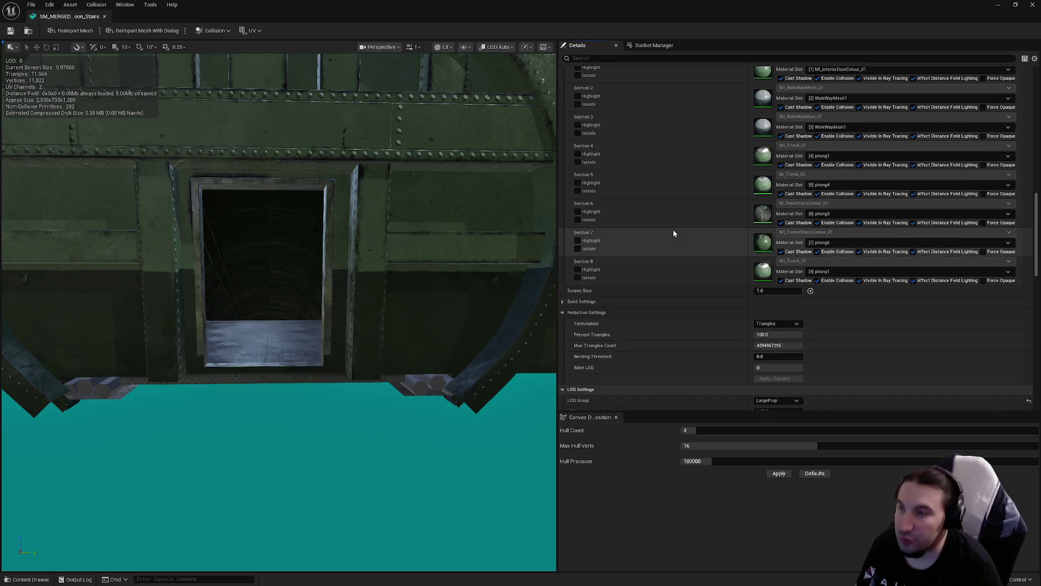
{"action": "scroll", "coordinate": [661, 238], "scroll_direction": "down", "scroll_amount": 3}
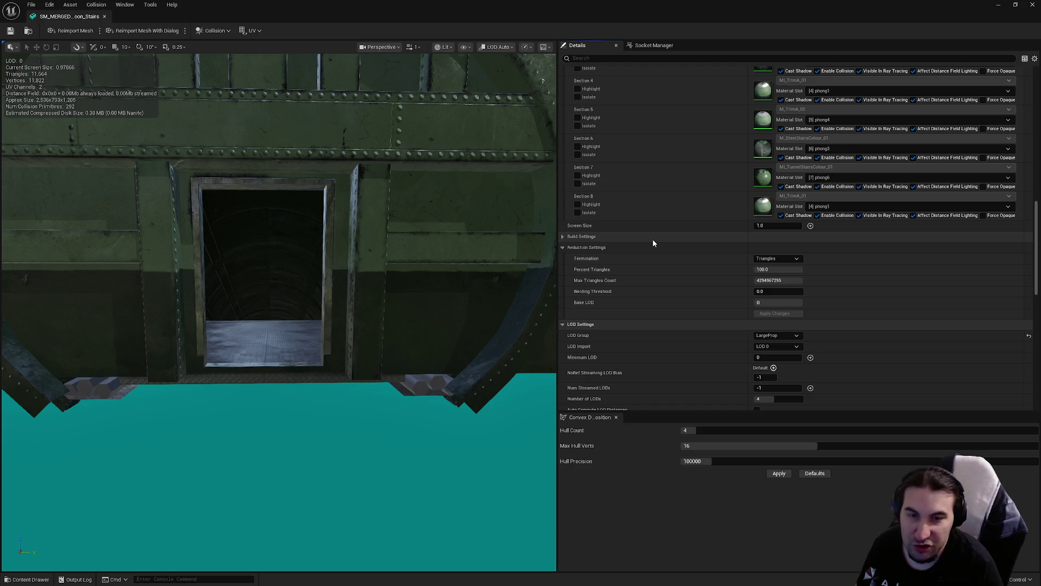
{"action": "scroll", "coordinate": [645, 249], "scroll_direction": "down", "scroll_amount": 4}
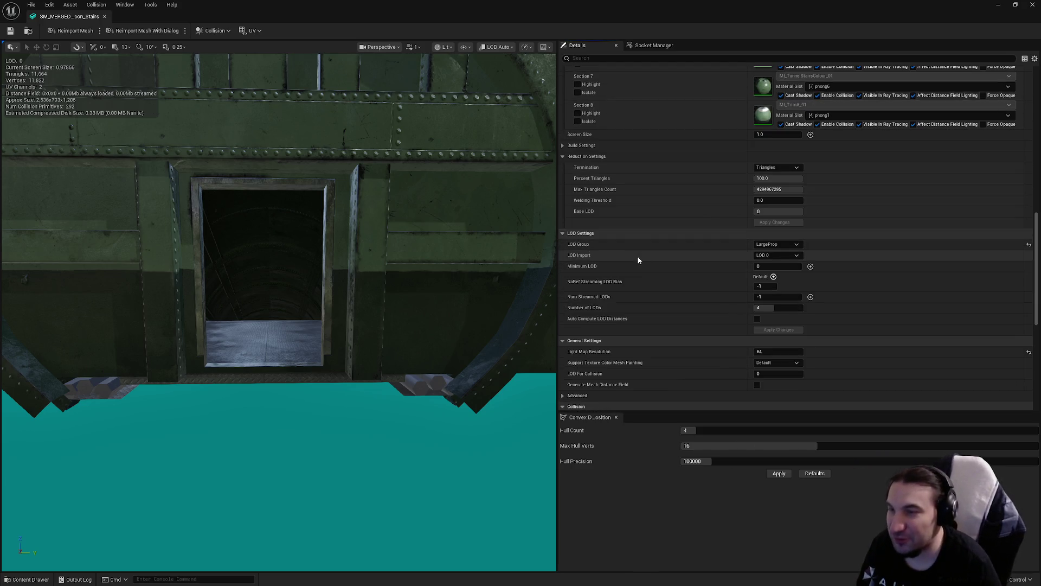
{"action": "scroll", "coordinate": [638, 260], "scroll_direction": "down", "scroll_amount": 10}
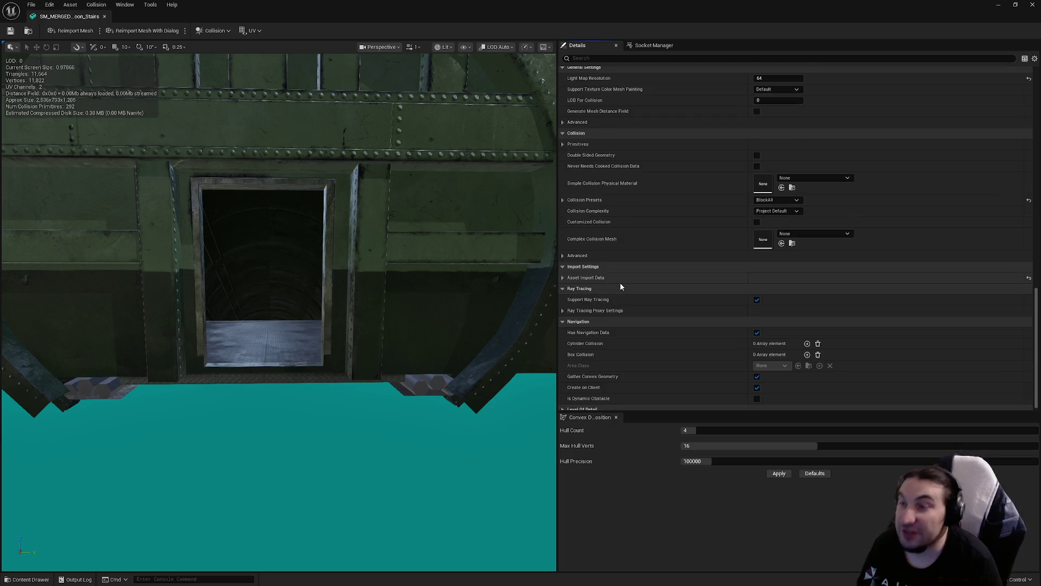
{"action": "scroll", "coordinate": [661, 236], "scroll_direction": "up", "scroll_amount": 4}
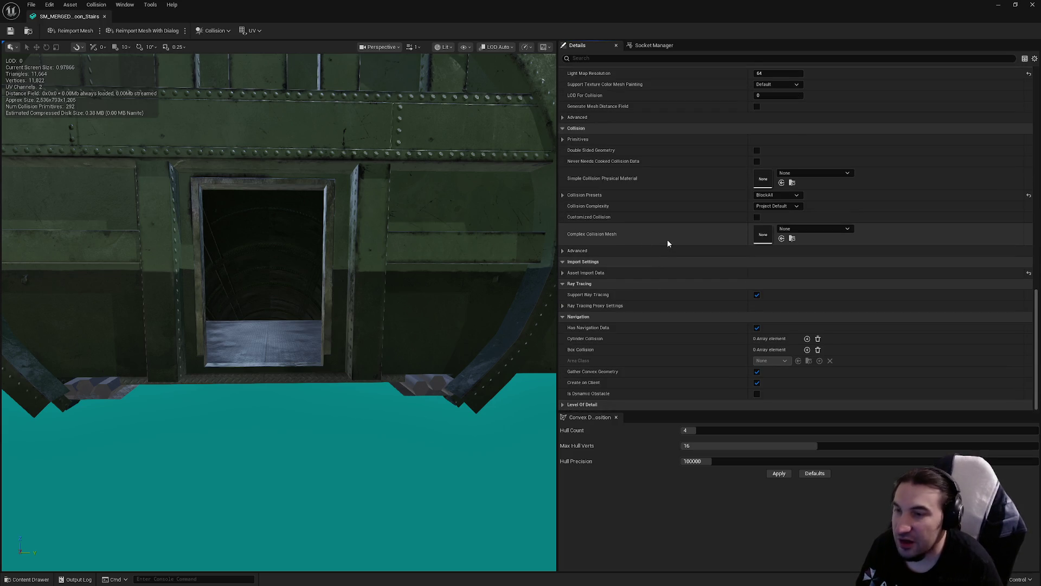
{"action": "scroll", "coordinate": [666, 233], "scroll_direction": "up", "scroll_amount": 6}
{"action": "scroll", "coordinate": [666, 234], "scroll_direction": "up", "scroll_amount": 12}
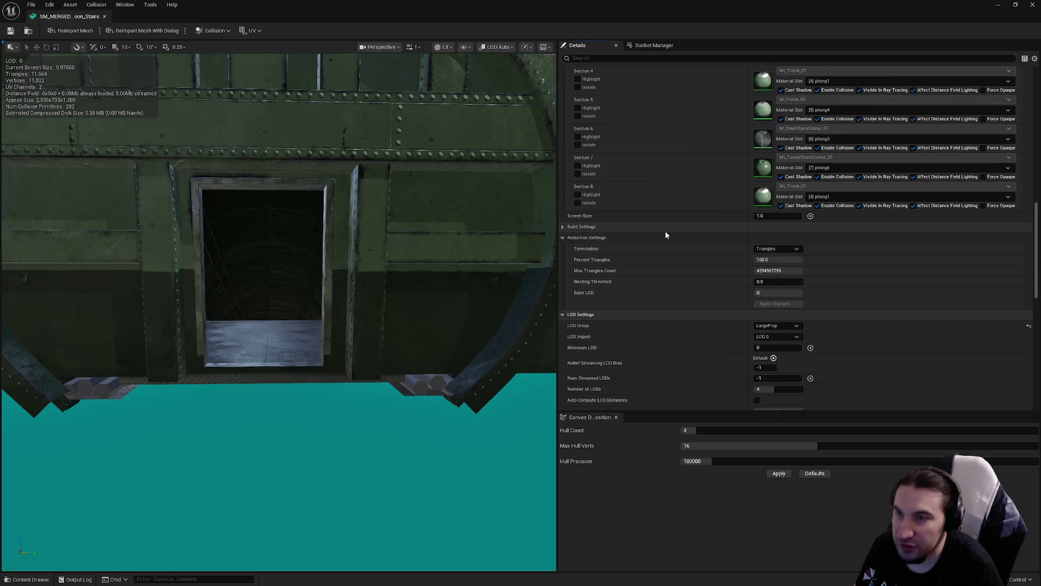
{"action": "scroll", "coordinate": [705, 216], "scroll_direction": "up", "scroll_amount": 3}
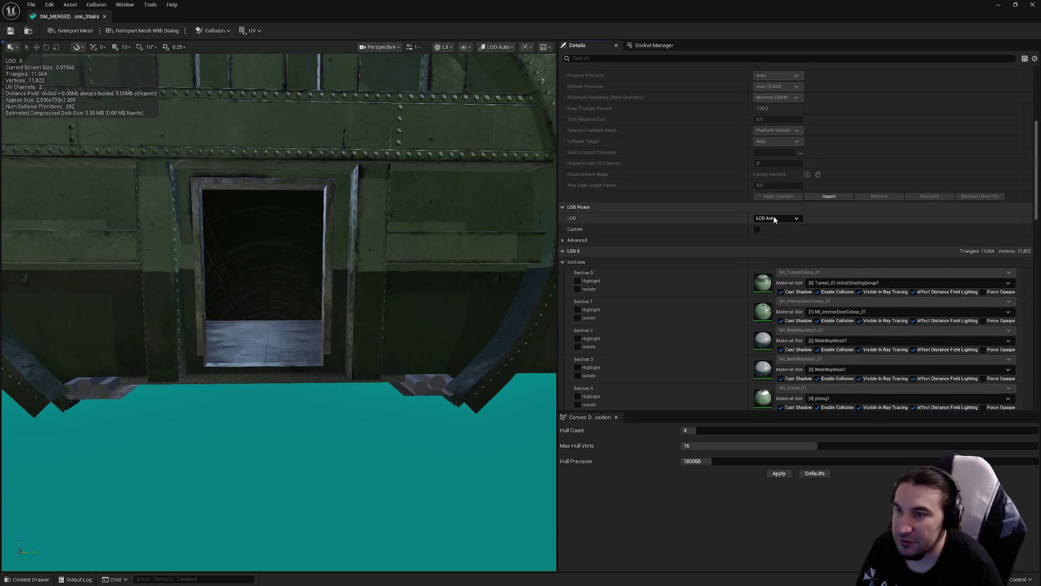
- Preview LOD 1, then change the Stairs LOD 2 screen size from 0.6 to 0.45
{"action": "left_click", "coordinate": [773, 217]}
{"action": "left_click", "coordinate": [775, 244]}
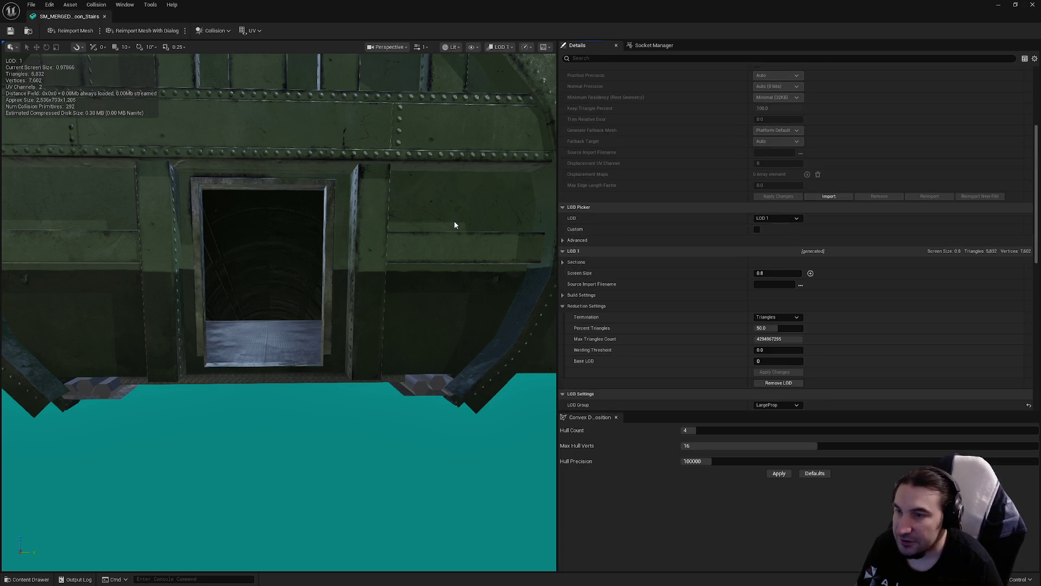
{"action": "mouse_move", "coordinate": [454, 220]}
{"action": "left_mouse_down"}
{"action": "mouse_move", "coordinate": [461, 255]}
{"action": "mouse_move", "coordinate": [318, 220]}
{"action": "left_mouse_up"}
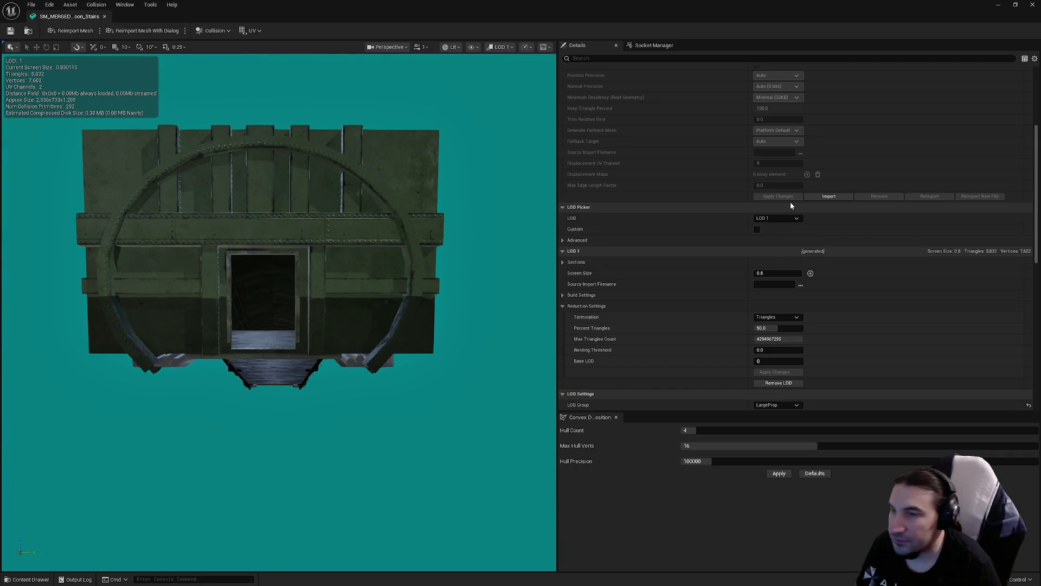
{"action": "left_click", "coordinate": [781, 217]}
{"action": "left_click", "coordinate": [783, 257]}
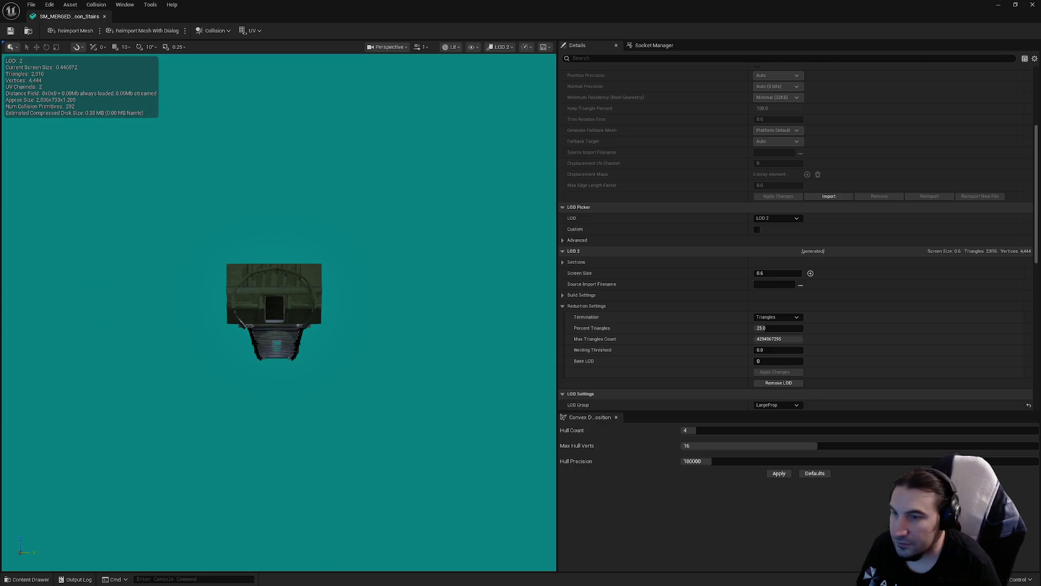
{"action": "left_click", "coordinate": [765, 273]}
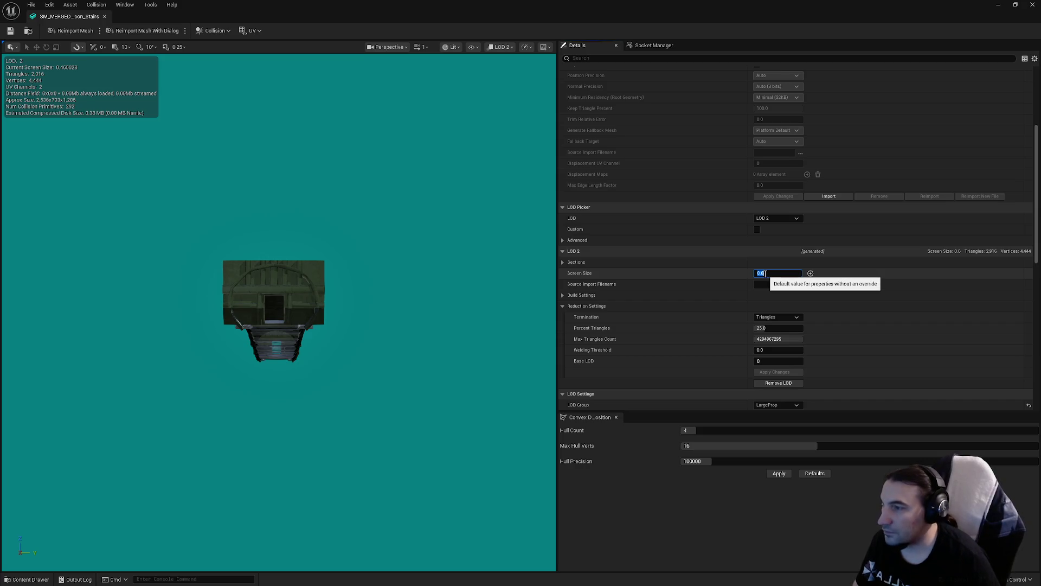
{"action": "type", "text": "0.45"}
{"action": "key", "text": "Return"}
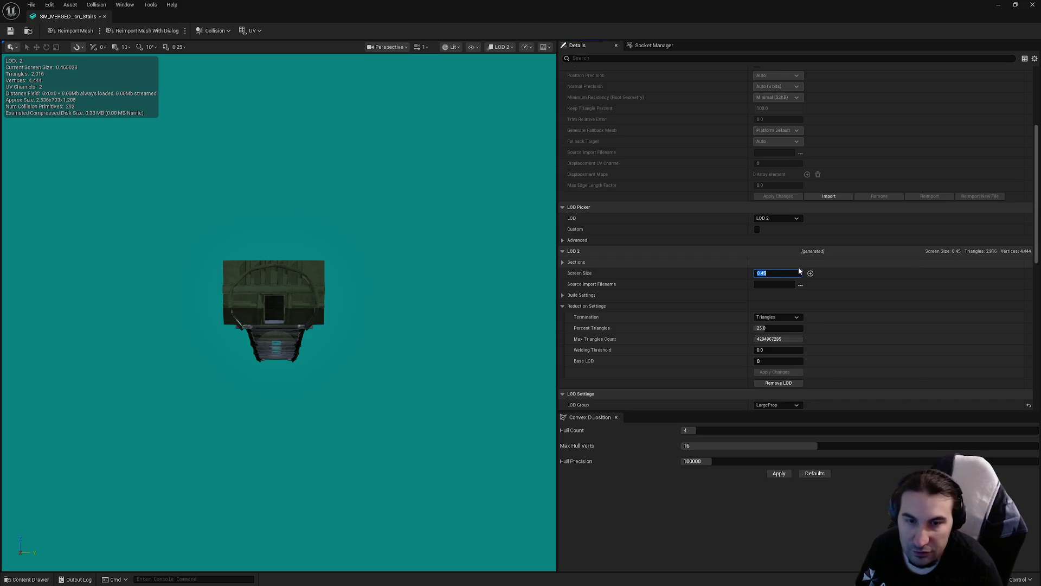
{"action": "left_click", "coordinate": [781, 218]}
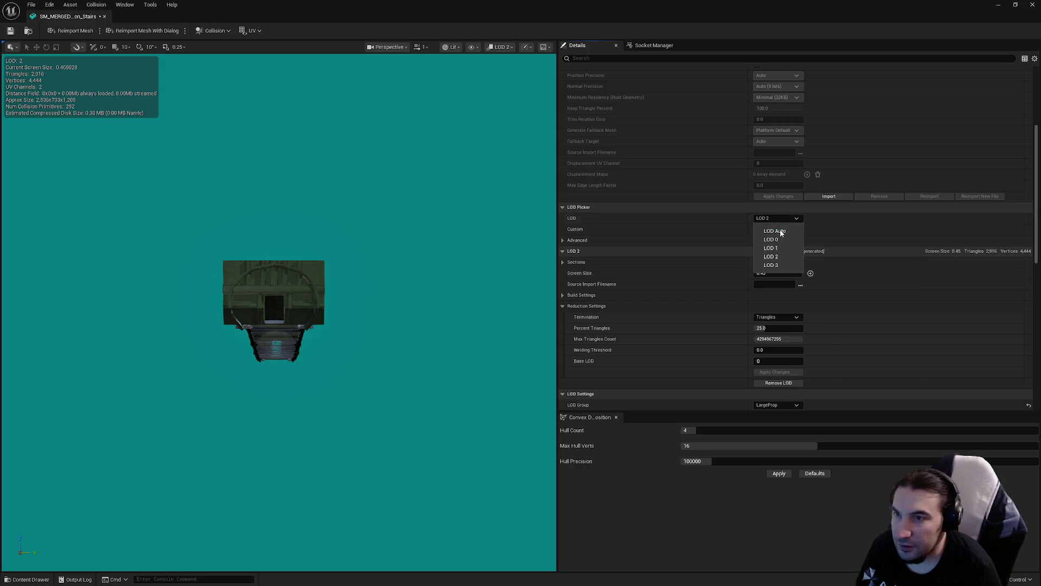
- Set the Stairs LOD 3 screen size to 0.2 and save
{"action": "left_click", "coordinate": [784, 268]}
{"action": "scroll", "coordinate": [360, 293], "scroll_direction": "down", "scroll_amount": 5}
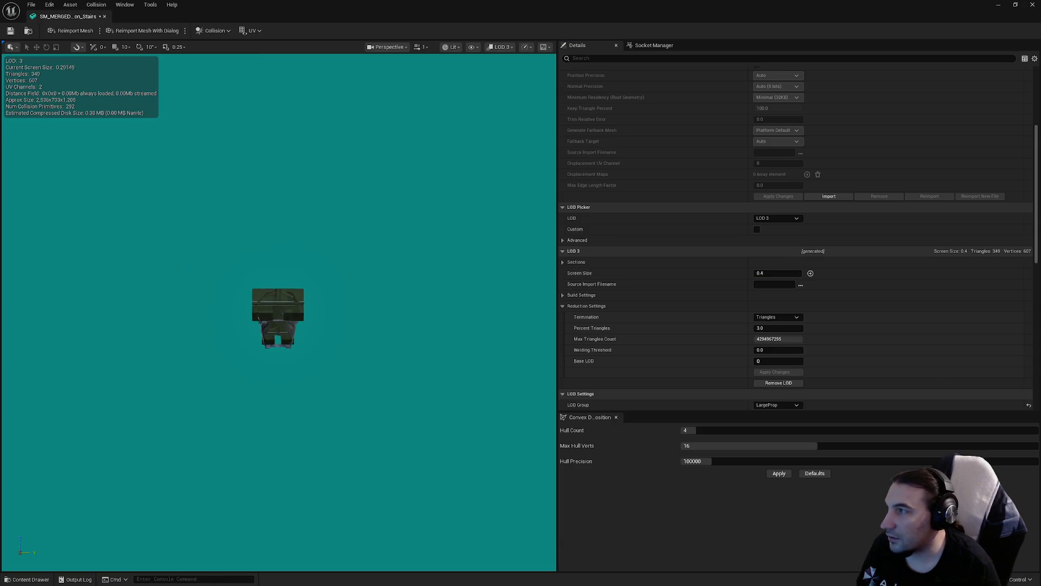
{"action": "left_click", "coordinate": [776, 273]}
{"action": "type", "text": "0.2"}
{"action": "key", "text": "Return"}
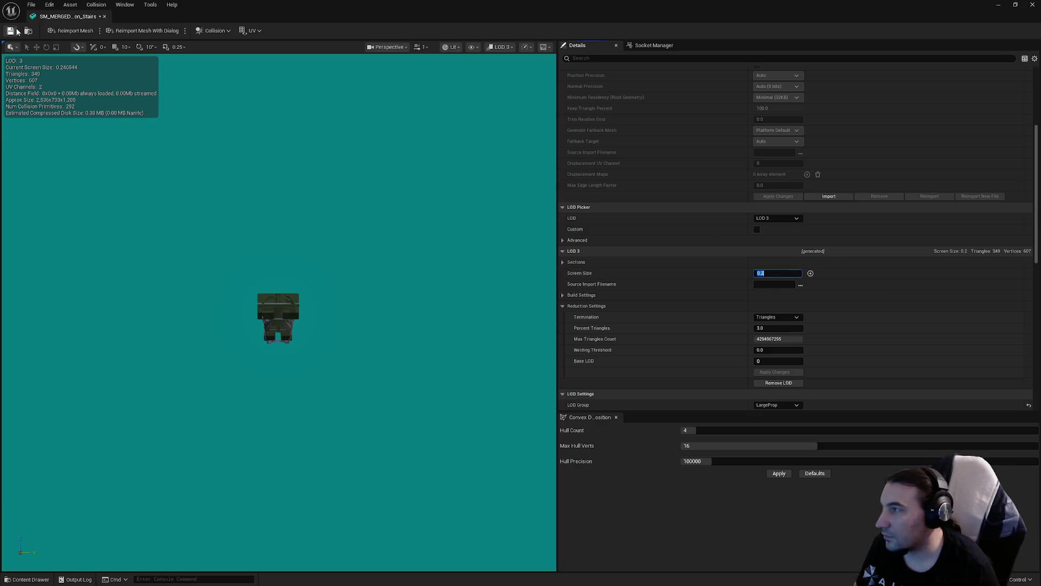
{"action": "left_click", "coordinate": [17, 31]}
- Reduce LOD 3 to 1% triangles (117 triangles) and save again
{"action": "left_click", "coordinate": [775, 328]}
{"action": "type", "text": "1"}
{"action": "key", "text": "Return"}
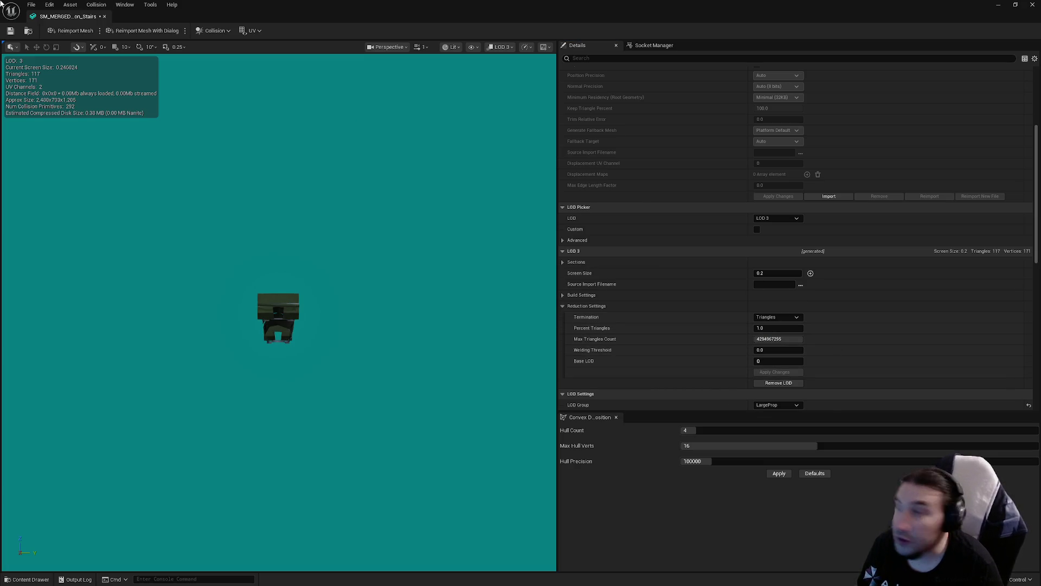
{"action": "left_click", "coordinate": [10, 31]}
{"action": "mouse_move", "coordinate": [360, 168]}
{"action": "left_mouse_down"}
{"action": "mouse_move", "coordinate": [351, 173]}
{"action": "mouse_move", "coordinate": [360, 166]}
{"action": "left_mouse_up"}
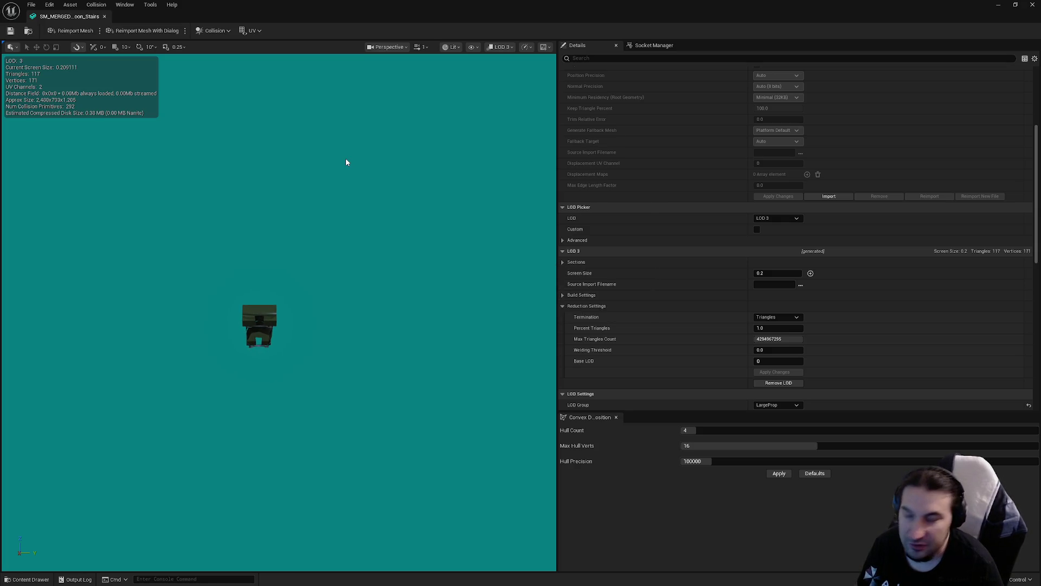
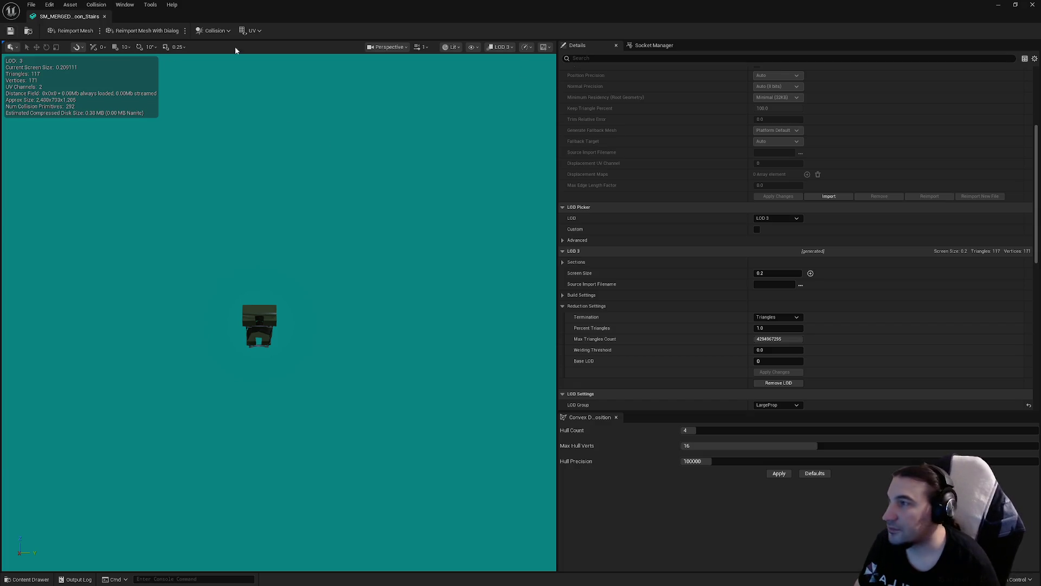
- Reopen SM_MERGED Stairs, look through its Details panel, and close the mesh editor
{"action": "left_click", "coordinate": [1033, 5]}
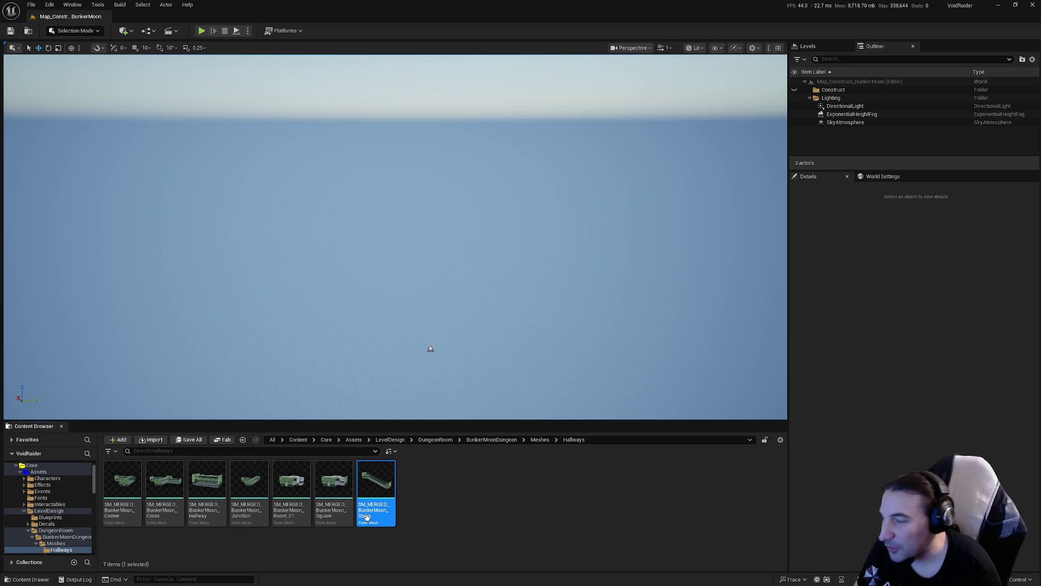
{"action": "double_click", "coordinate": [371, 482]}
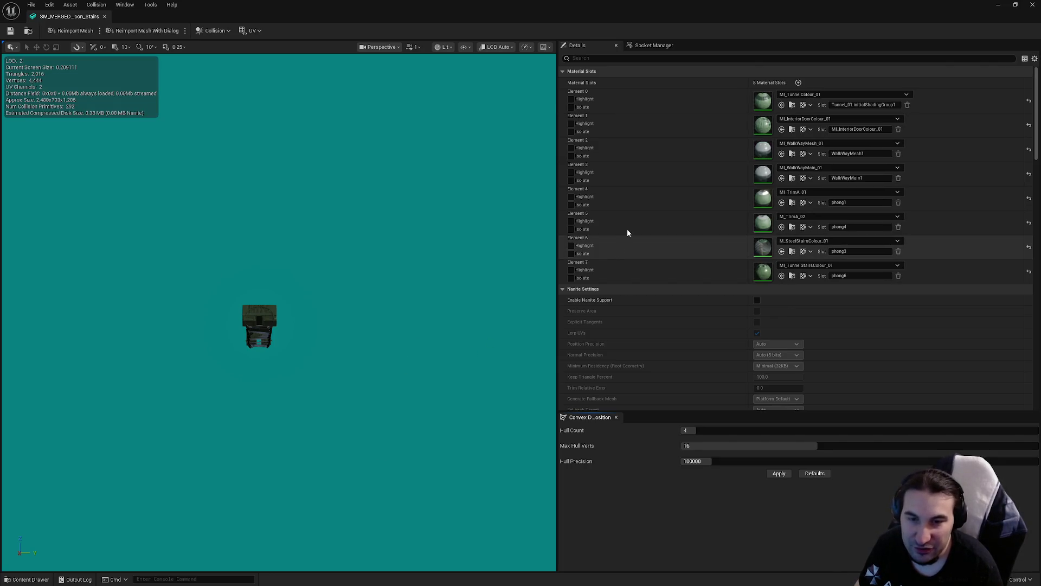
{"action": "scroll", "coordinate": [688, 208], "scroll_direction": "down", "scroll_amount": 2}
{"action": "scroll", "coordinate": [705, 200], "scroll_direction": "down", "scroll_amount": 10}
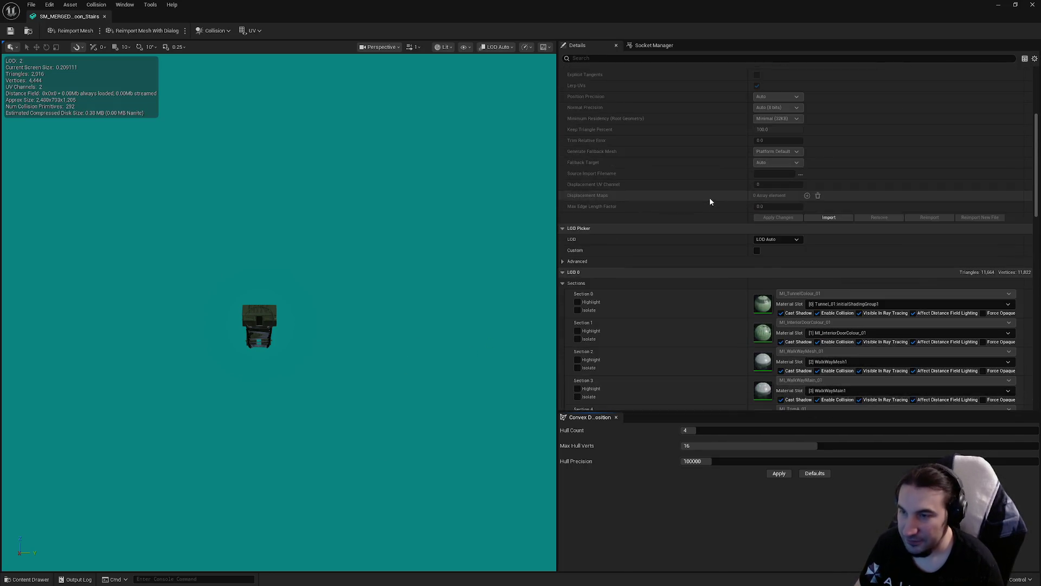
{"action": "scroll", "coordinate": [750, 233], "scroll_direction": "up", "scroll_amount": 1}
{"action": "scroll", "coordinate": [752, 245], "scroll_direction": "down", "scroll_amount": 6}
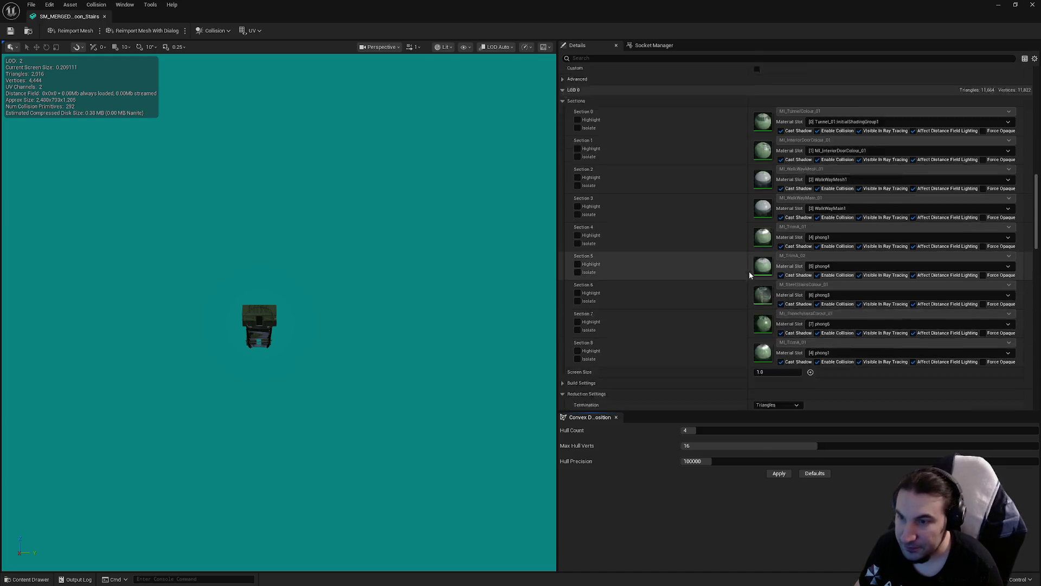
{"action": "scroll", "coordinate": [773, 265], "scroll_direction": "up", "scroll_amount": 5}
{"action": "scroll", "coordinate": [784, 270], "scroll_direction": "down", "scroll_amount": 15}
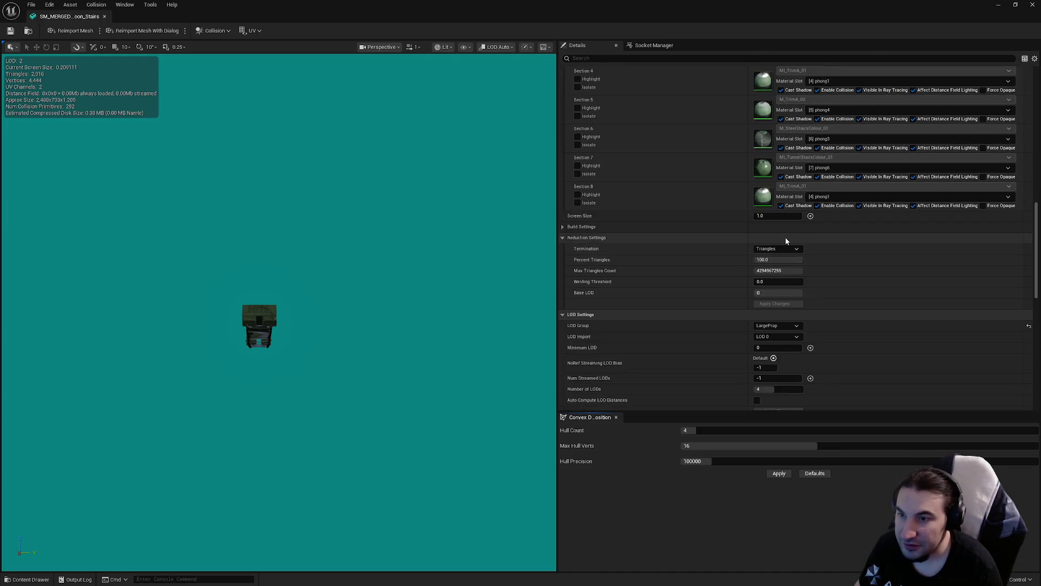
{"action": "left_click", "coordinate": [1032, 4]}
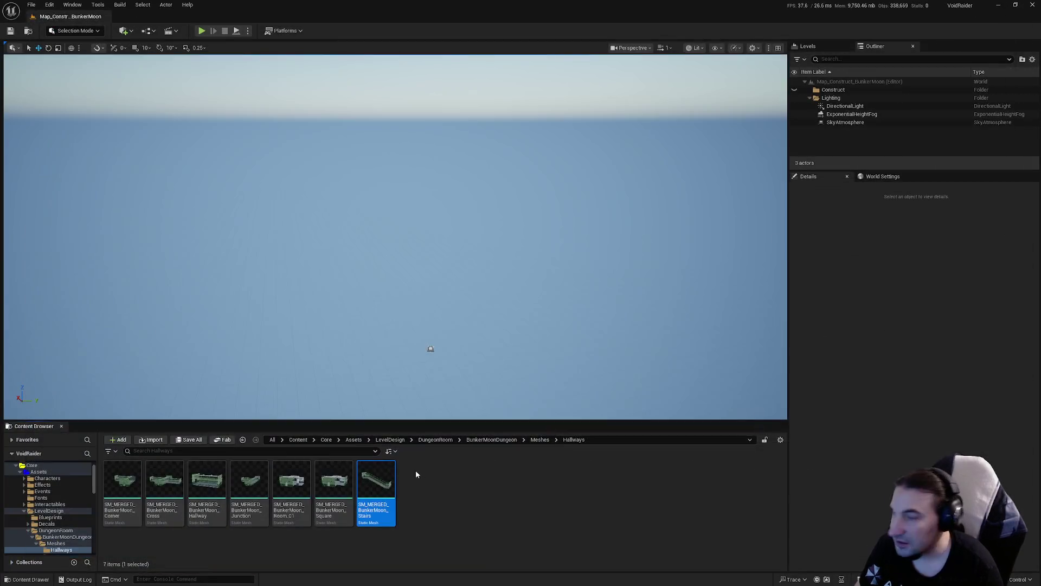
- Go to Meshes > Rooms and open the merged Command Center room mesh
{"action": "left_click", "coordinate": [50, 505], "text": "ctrl"}
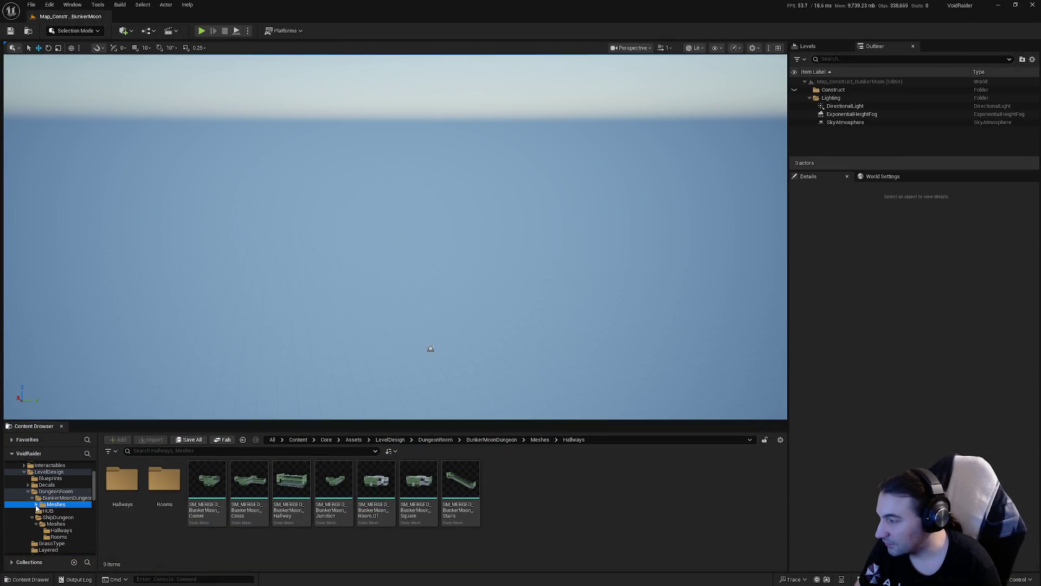
{"action": "left_click", "coordinate": [36, 504]}
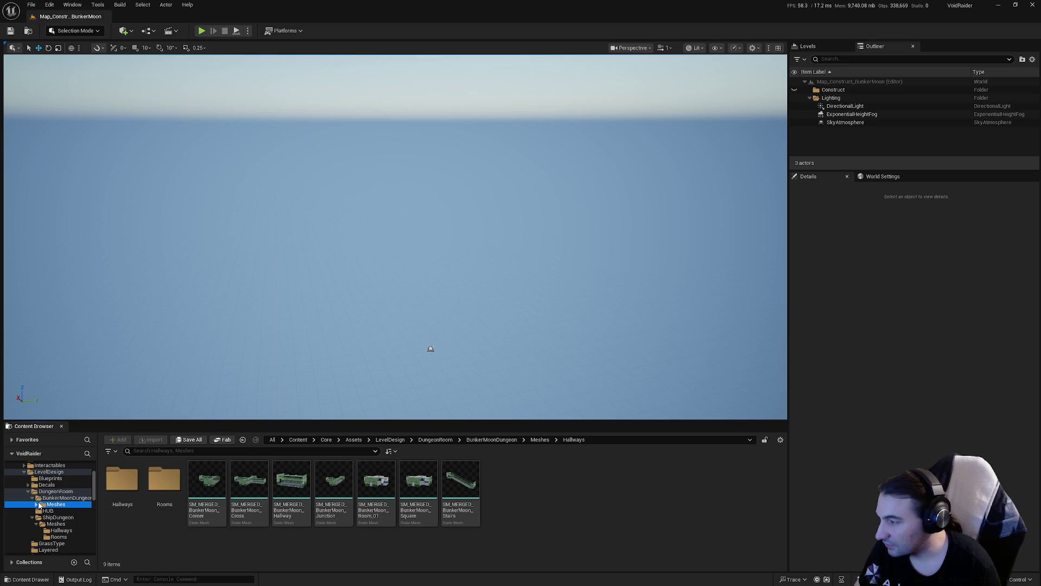
{"action": "left_click", "coordinate": [37, 504]}
{"action": "left_click", "coordinate": [37, 505]}
{"action": "left_click", "coordinate": [37, 504]}
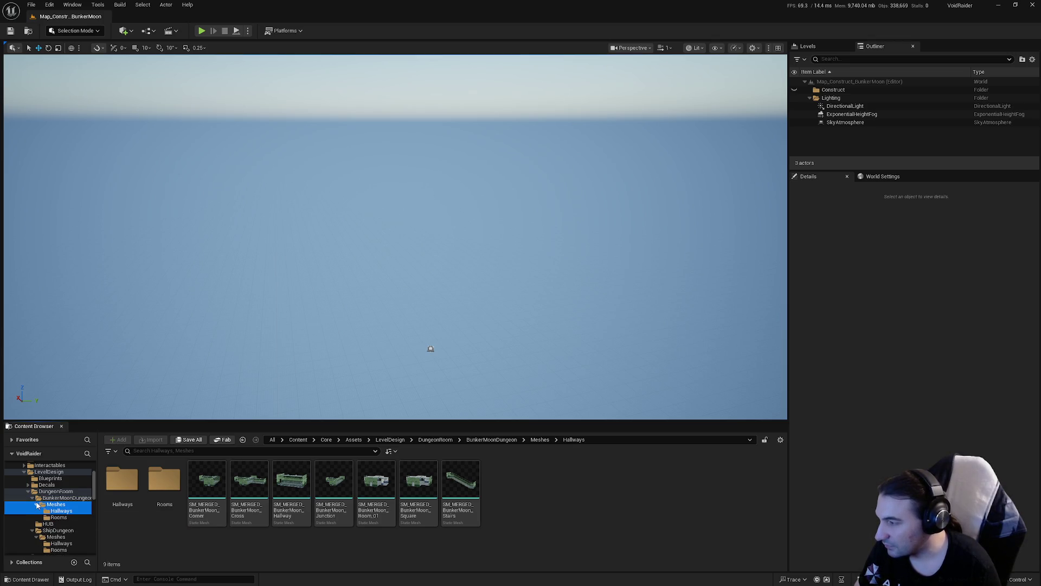
{"action": "left_click", "coordinate": [60, 518]}
{"action": "double_click", "coordinate": [115, 489]}
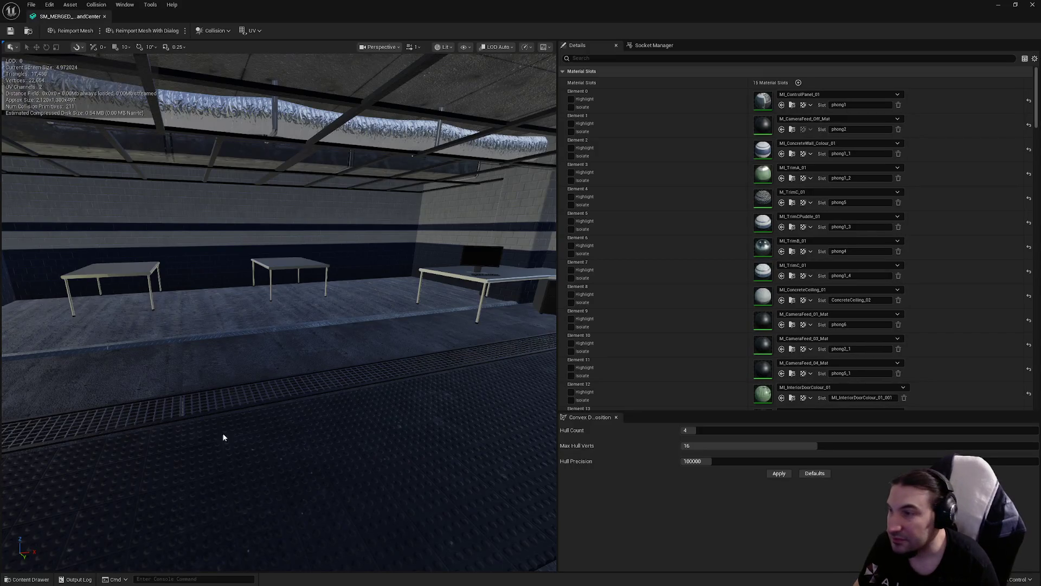
- Enable collision on LOD 0 sections 0 through 9
{"action": "scroll", "coordinate": [805, 240], "scroll_direction": "down", "scroll_amount": 10}
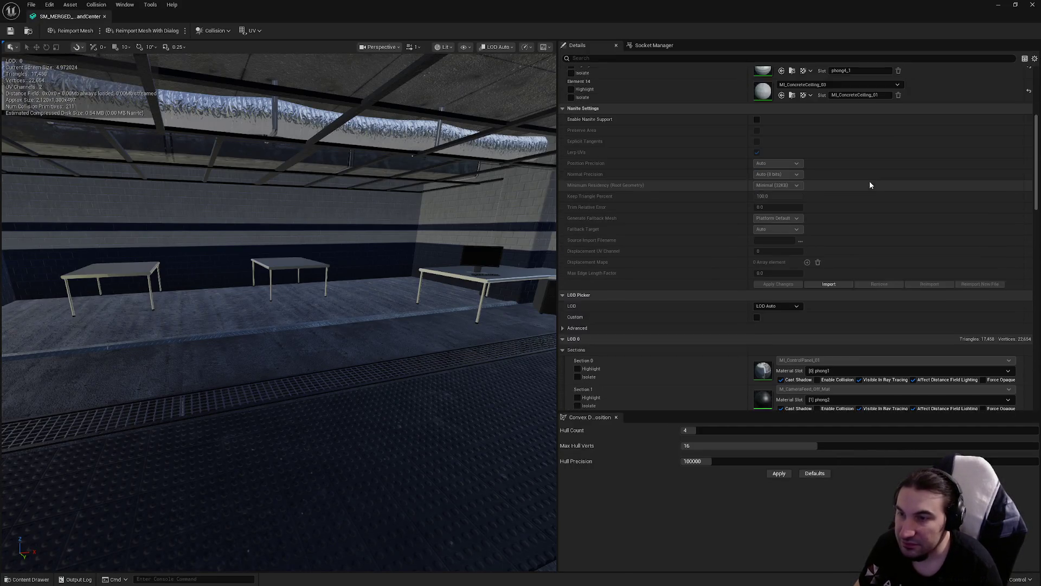
{"action": "left_click", "coordinate": [817, 249]}
{"action": "left_click", "coordinate": [817, 278]}
{"action": "left_click", "coordinate": [817, 307]}
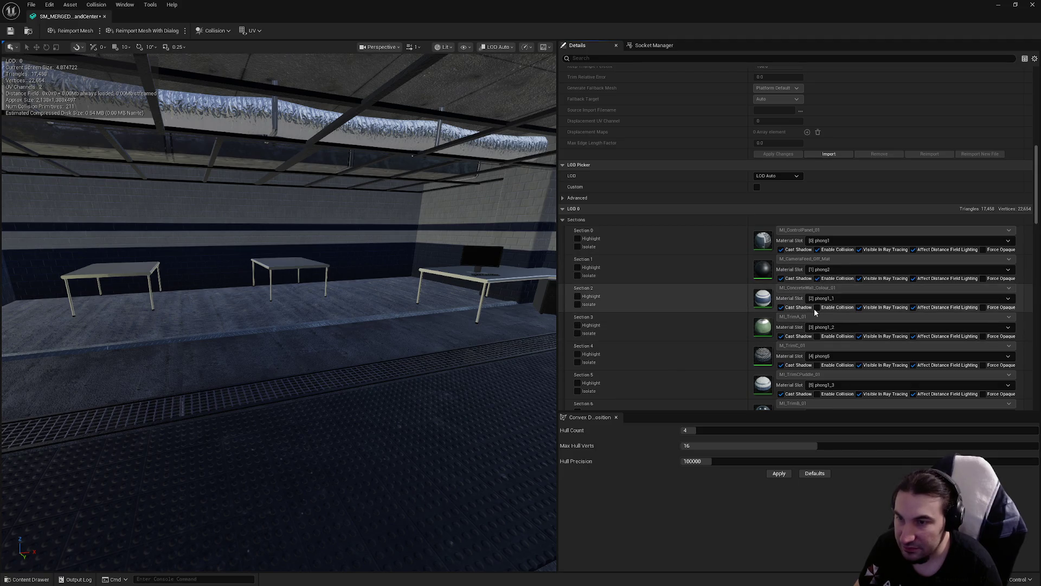
{"action": "left_click", "coordinate": [817, 336]}
{"action": "left_click", "coordinate": [817, 365]}
{"action": "left_click", "coordinate": [818, 356]}
{"action": "left_click", "coordinate": [818, 355]}
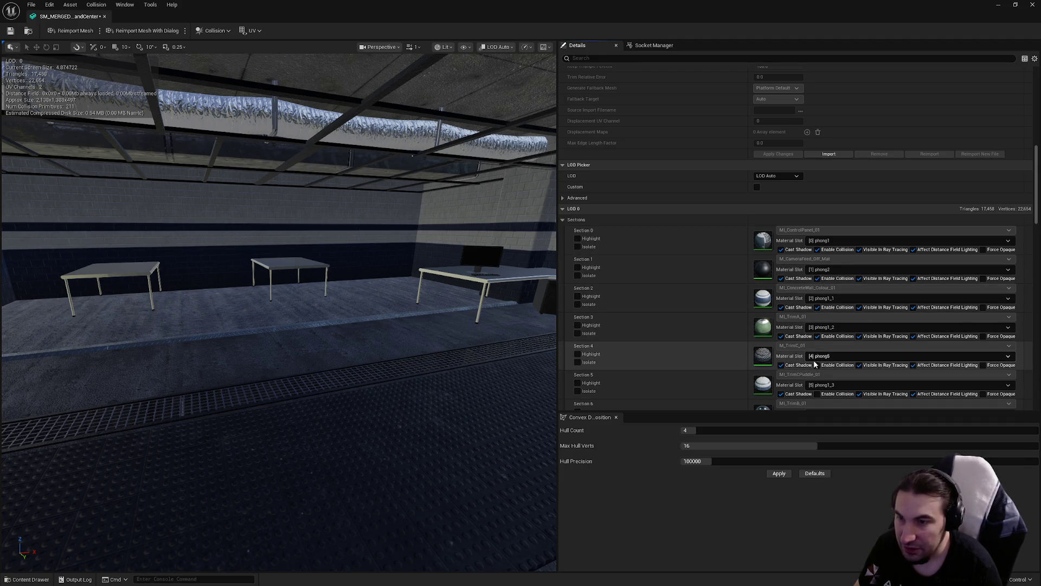
{"action": "scroll", "coordinate": [867, 357], "scroll_direction": "down", "scroll_amount": 5}
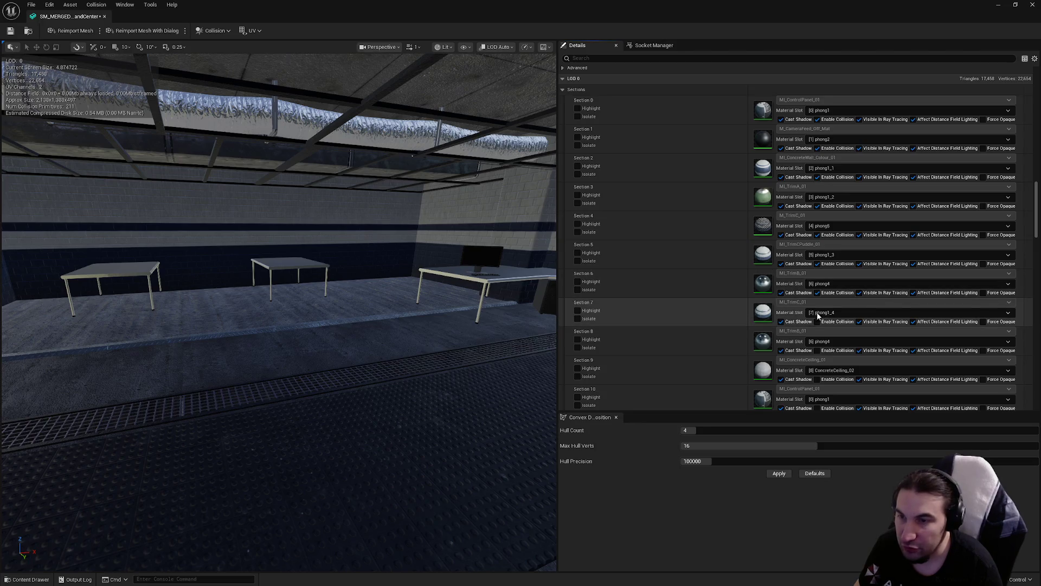
{"action": "left_click", "coordinate": [823, 343]}
{"action": "left_click", "coordinate": [817, 343]}
{"action": "left_click", "coordinate": [817, 379]}
- Enable collision on the remaining LOD 0 sections 10 through 18
{"action": "scroll", "coordinate": [819, 374], "scroll_direction": "down", "scroll_amount": 4}
{"action": "left_click", "coordinate": [817, 291]}
{"action": "left_click", "coordinate": [817, 320]}
{"action": "left_click", "coordinate": [817, 349]}
{"action": "left_click", "coordinate": [817, 378]}
{"action": "scroll", "coordinate": [827, 352], "scroll_direction": "down", "scroll_amount": 5}
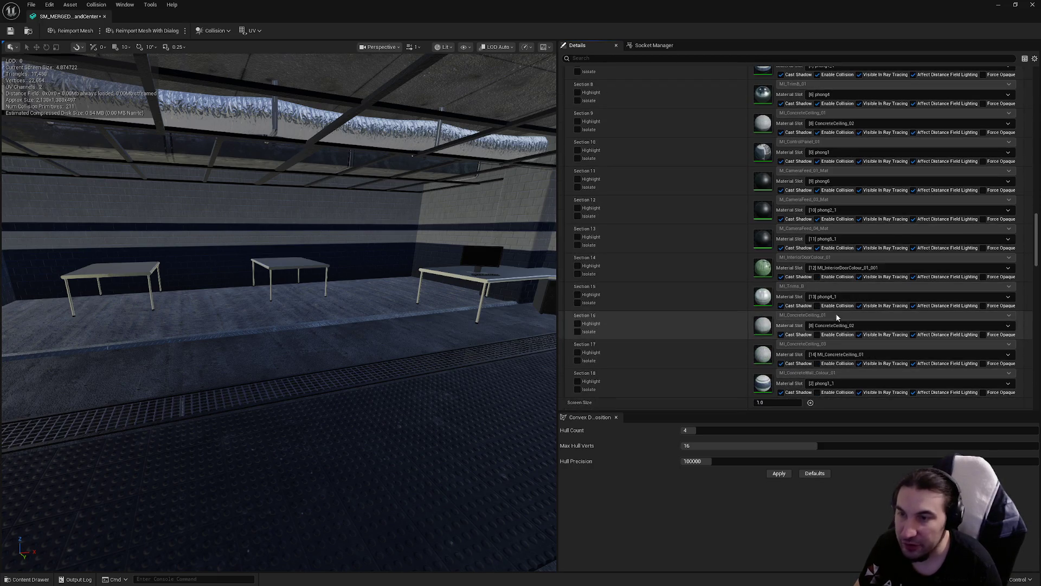
{"action": "left_click", "coordinate": [817, 334]}
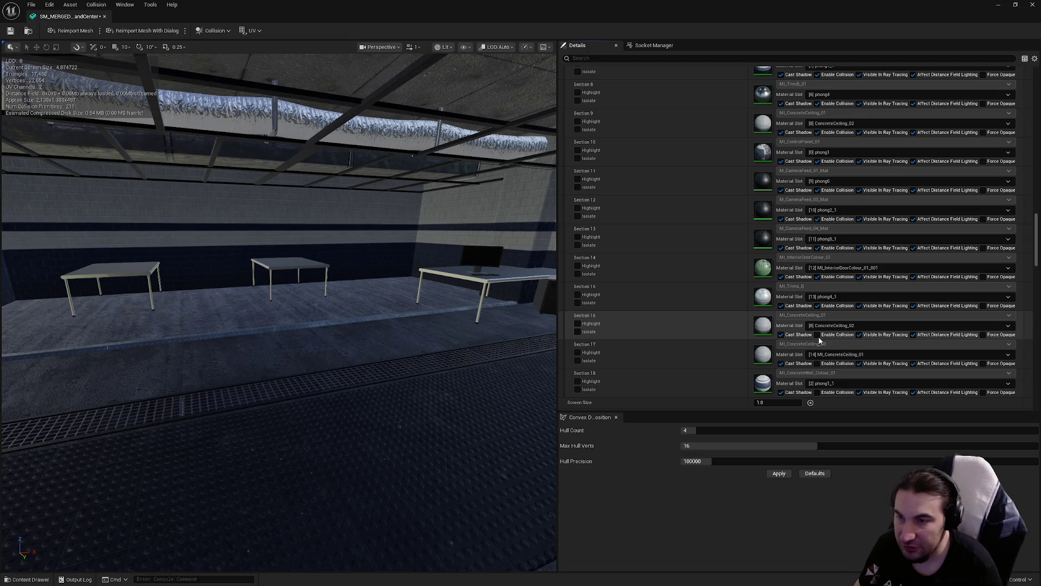
{"action": "left_click", "coordinate": [817, 363]}
{"action": "left_click", "coordinate": [817, 392]}
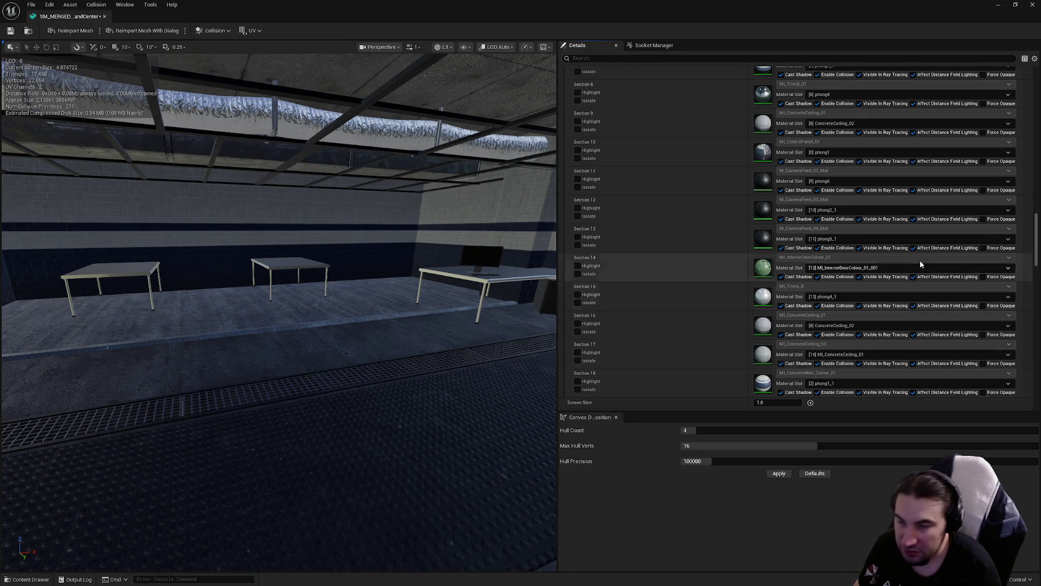
- Set the mesh's Collision Complexity to Simple And Complex
{"action": "scroll", "coordinate": [919, 260], "scroll_direction": "down", "scroll_amount": 10}
{"action": "scroll", "coordinate": [791, 254], "scroll_direction": "down", "scroll_amount": 5}
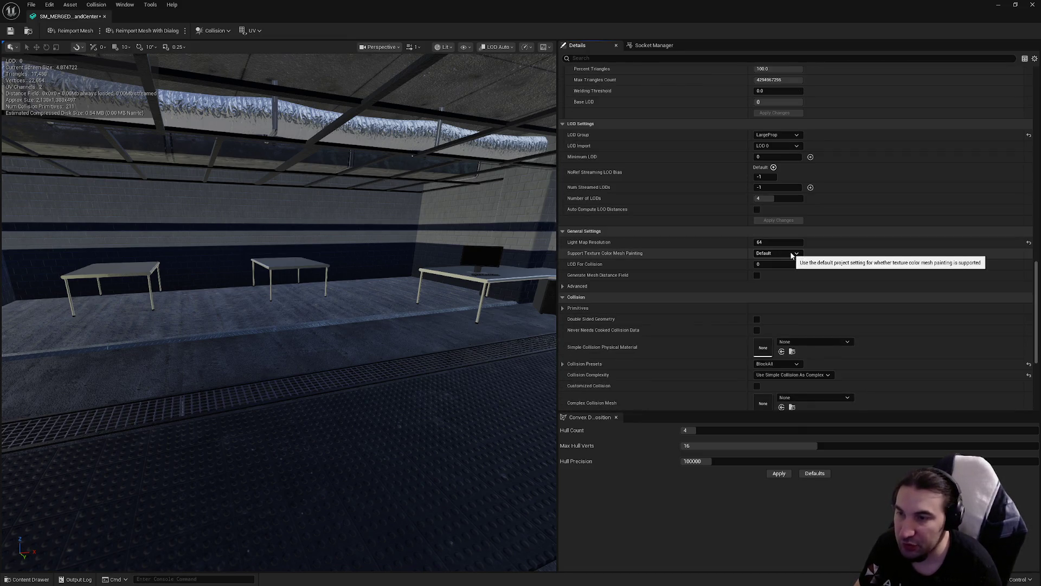
{"action": "left_click", "coordinate": [804, 375]}
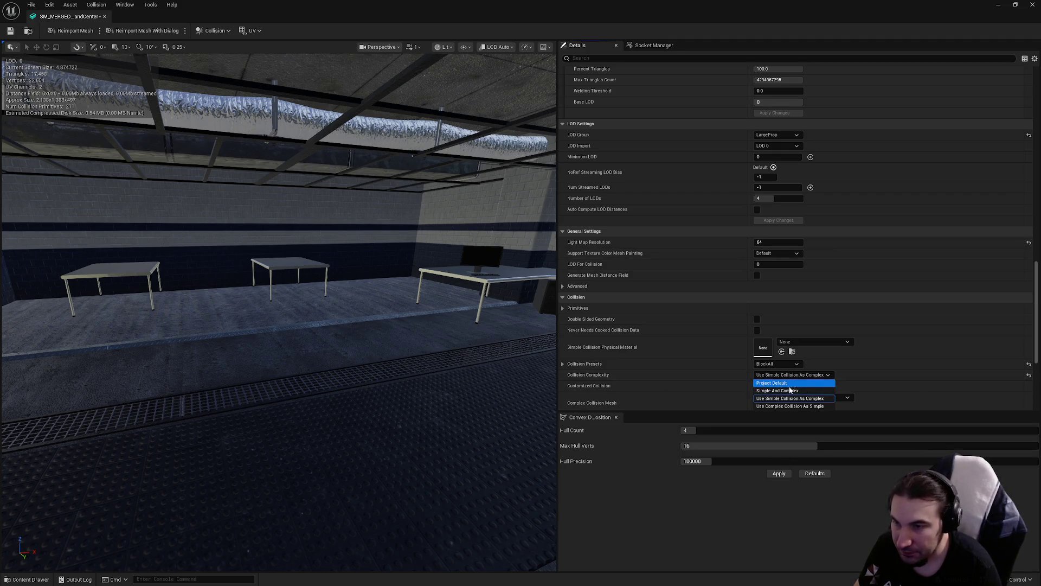
{"action": "left_click", "coordinate": [794, 390]}
- Preview the generated LOD 1 at 50% triangles (8,728)
{"action": "scroll", "coordinate": [683, 340], "scroll_direction": "up", "scroll_amount": 5}
{"action": "scroll", "coordinate": [715, 337], "scroll_direction": "up", "scroll_amount": 15}
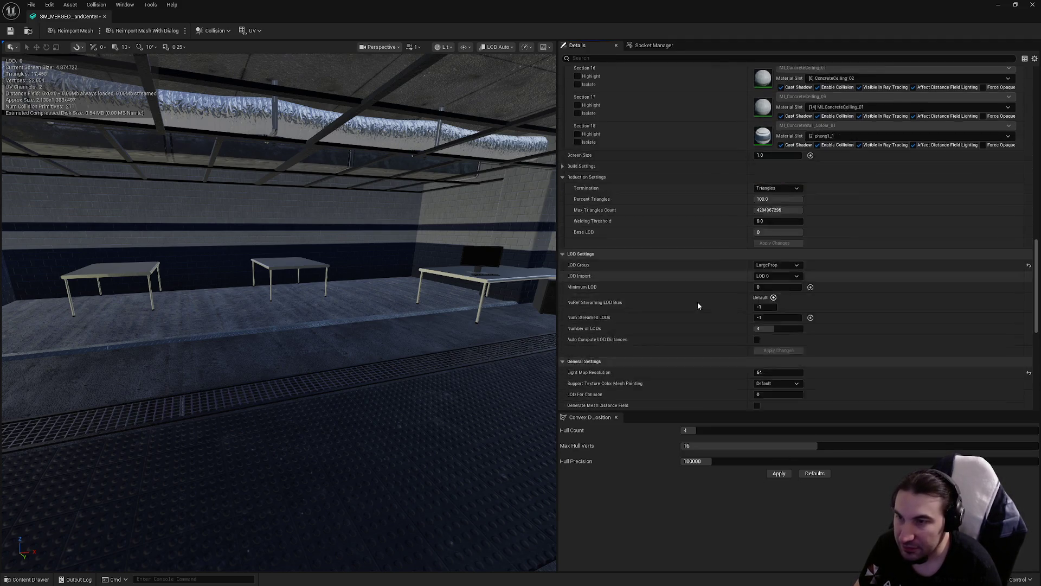
{"action": "scroll", "coordinate": [688, 260], "scroll_direction": "up", "scroll_amount": 12}
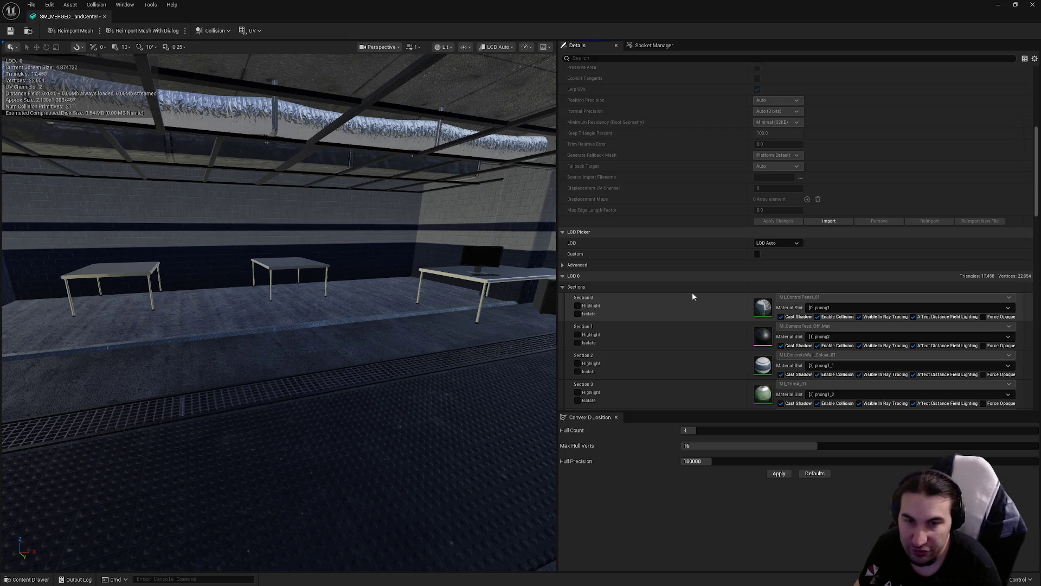
{"action": "left_click", "coordinate": [776, 243]}
{"action": "left_click", "coordinate": [779, 273]}
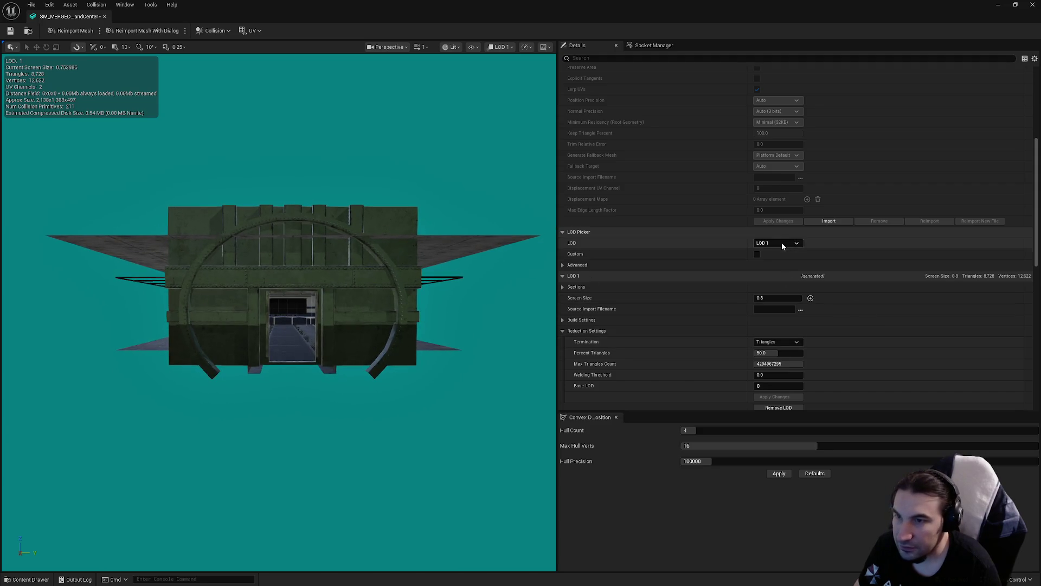
- Set the LOD 2 screen size to 0.4
{"action": "left_click", "coordinate": [782, 242]}
{"action": "left_click", "coordinate": [785, 283]}
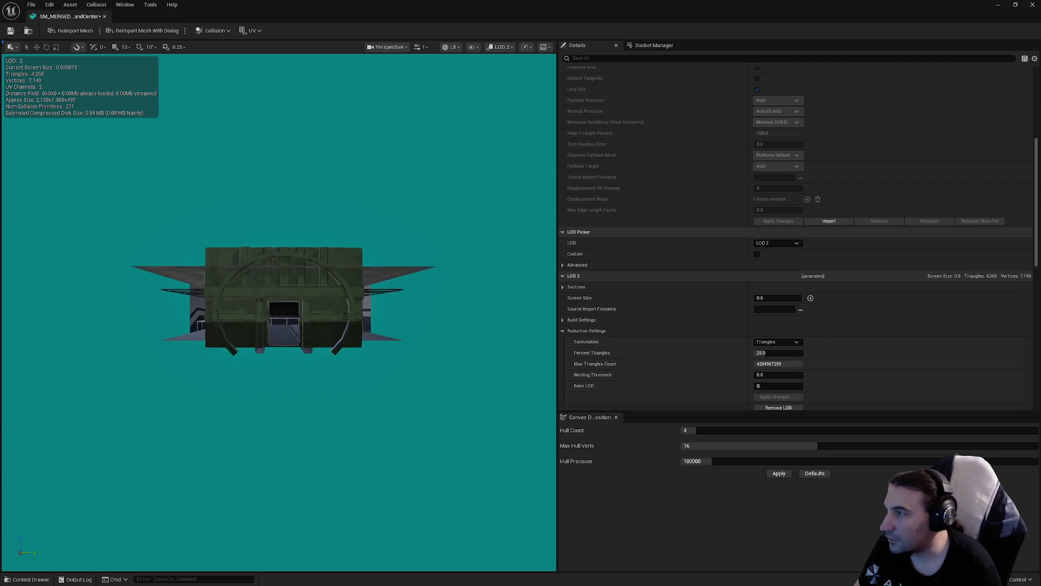
{"action": "left_click", "coordinate": [777, 298]}
{"action": "type", "text": "0.4"}
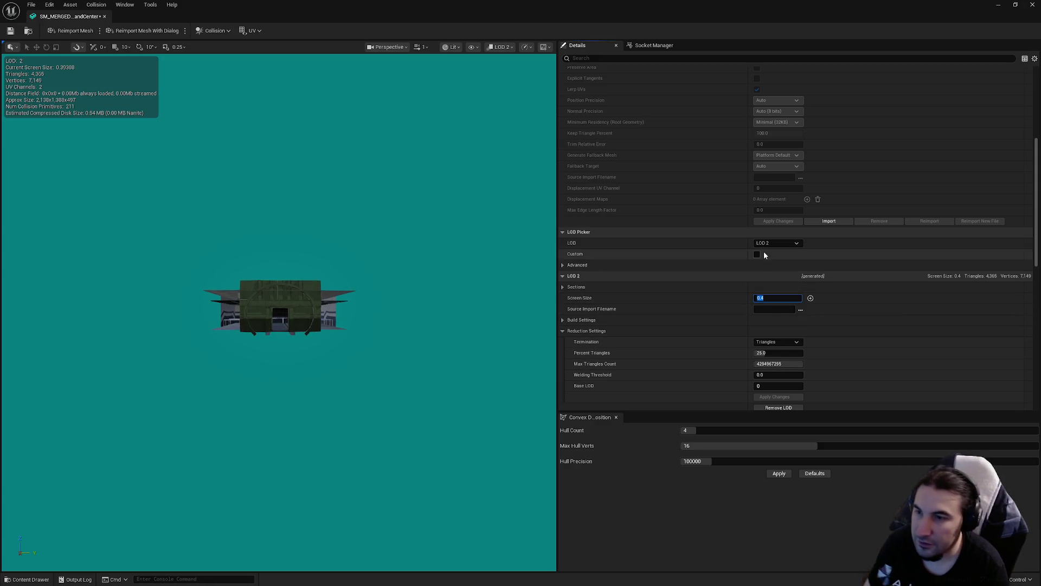
- Give LOD 3 a screen size of 0.2 and 1 percent triangles
{"action": "left_click", "coordinate": [763, 243]}
{"action": "left_click", "coordinate": [779, 289]}
{"action": "left_click_drag", "start_coordinate": [503, 299], "coordinate": [503, 317]}
{"action": "left_click", "coordinate": [770, 297]}
{"action": "type", "text": "0.2"}
{"action": "key", "text": "Return"}
{"action": "left_click", "coordinate": [770, 353]}
{"action": "type", "text": "1"}
{"action": "key", "text": "Return"}
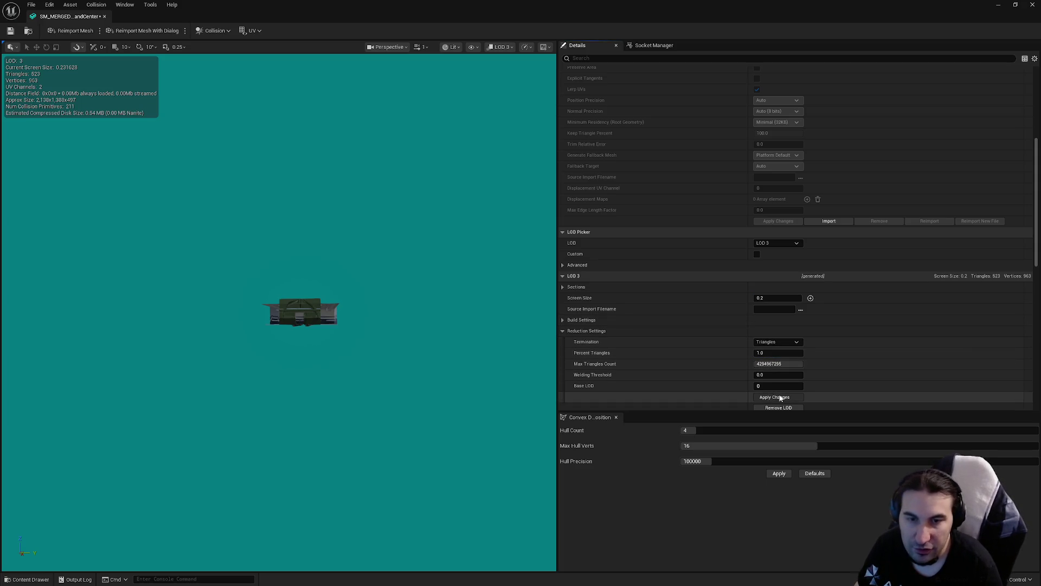
- Apply the LOD changes, close the Command Center mesh, and open the Decontamination room mesh
{"action": "left_click", "coordinate": [780, 397]}
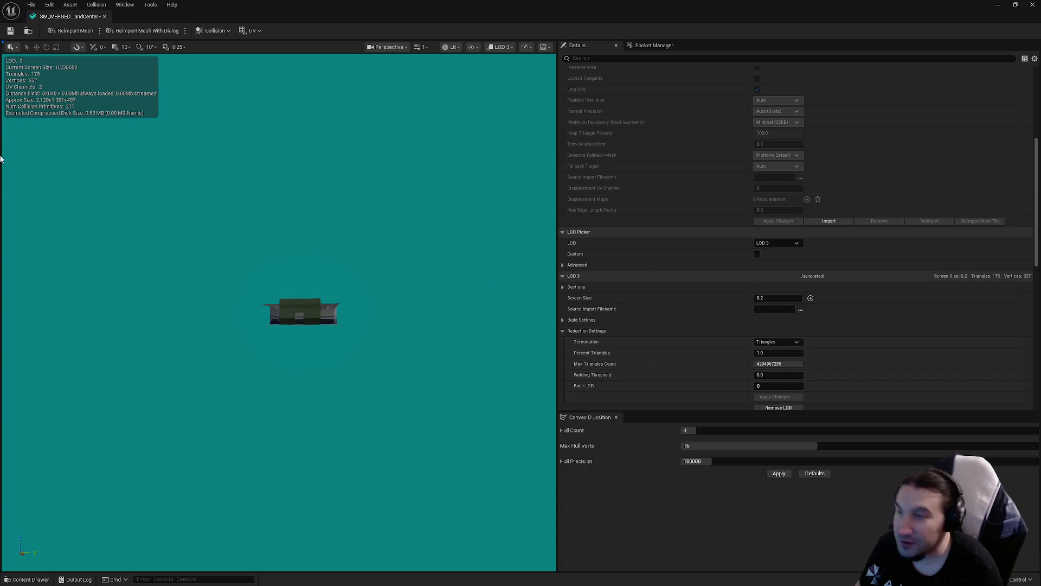
{"action": "left_click", "coordinate": [1032, 4]}
{"action": "double_click", "coordinate": [169, 496]}
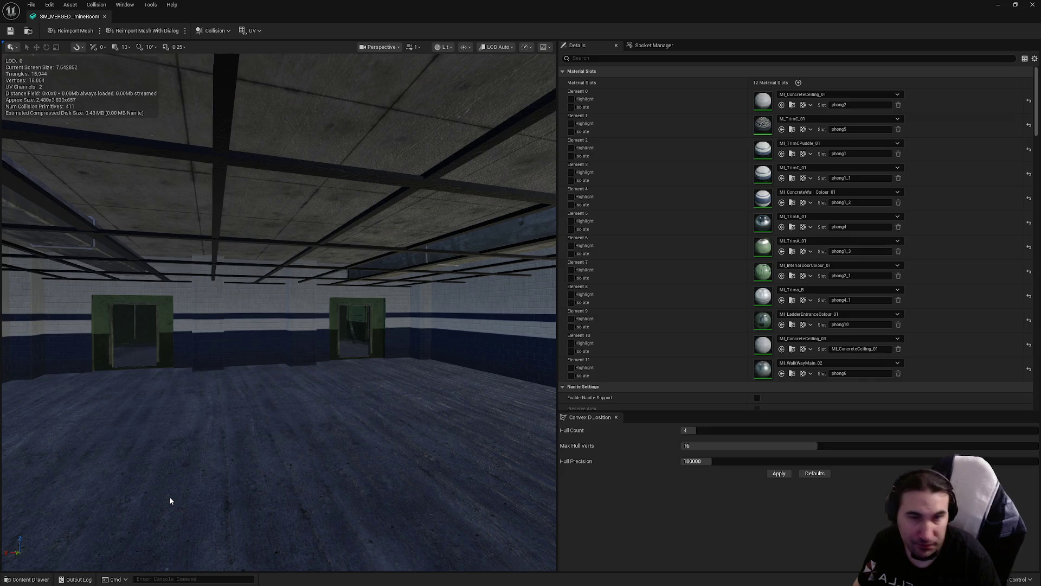
- Set the Decontamination mesh's Collision Complexity to Project Default
{"action": "scroll", "coordinate": [669, 290], "scroll_direction": "down", "scroll_amount": 15}
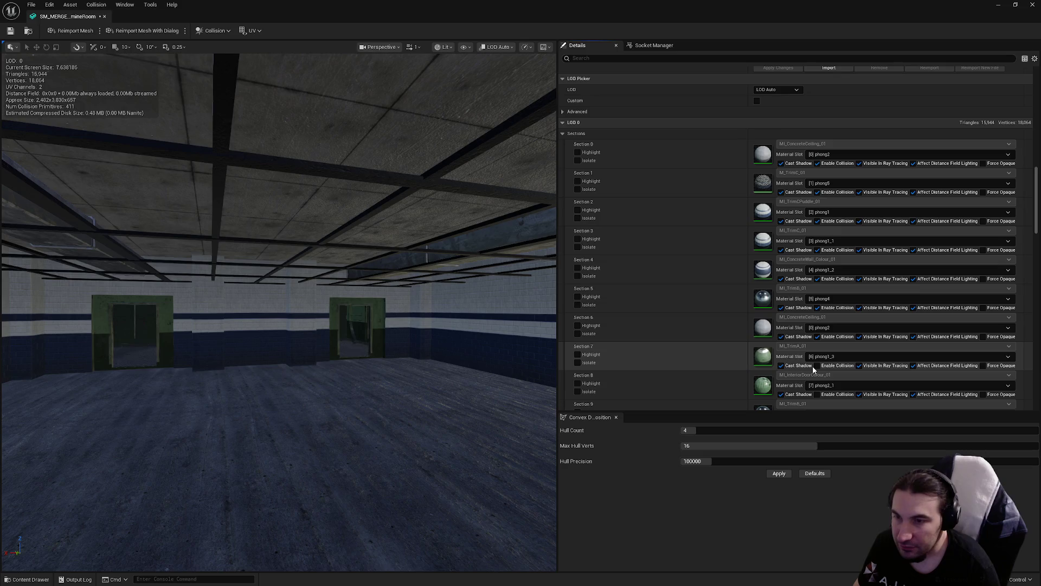
{"action": "scroll", "coordinate": [858, 265], "scroll_direction": "down", "scroll_amount": 5}
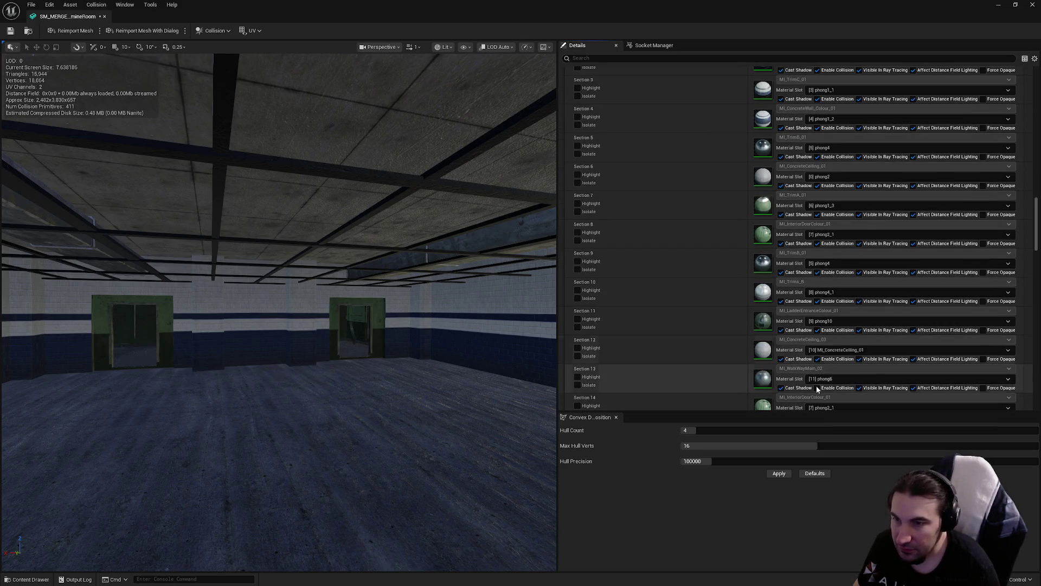
{"action": "scroll", "coordinate": [835, 359], "scroll_direction": "down", "scroll_amount": 4}
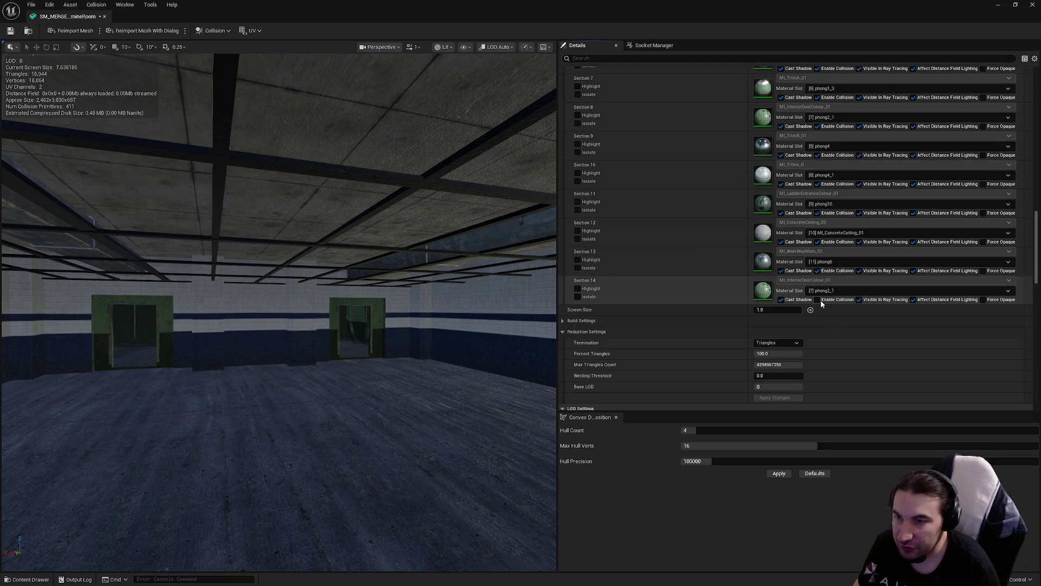
{"action": "scroll", "coordinate": [821, 305], "scroll_direction": "down", "scroll_amount": 10}
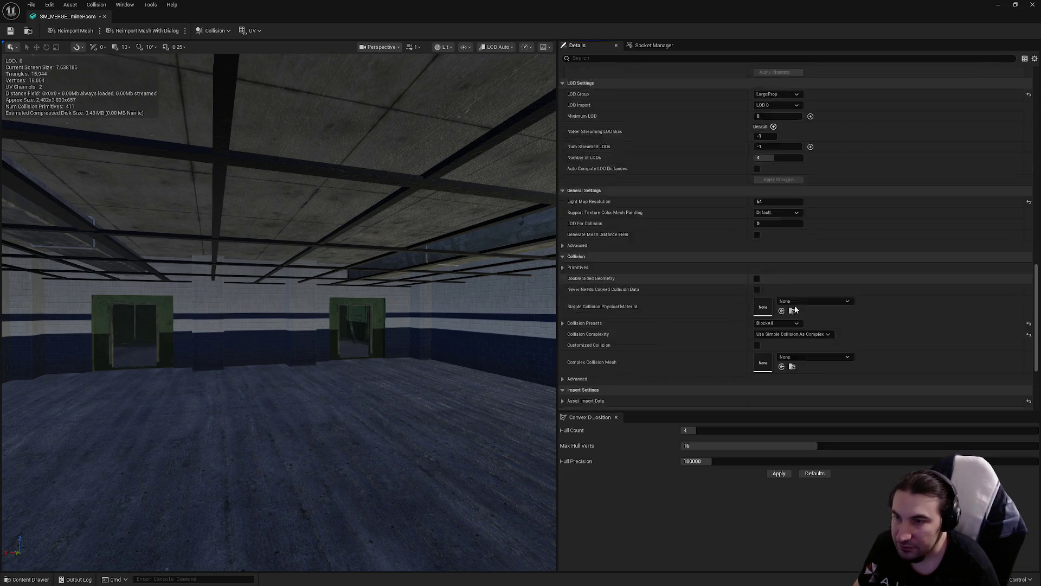
{"action": "scroll", "coordinate": [795, 310], "scroll_direction": "down", "scroll_amount": 2}
{"action": "left_click", "coordinate": [794, 295]}
- Preview LOD 1, reduced to 7,672 triangles at screen size 0.95
{"action": "scroll", "coordinate": [791, 307], "scroll_direction": "up", "scroll_amount": 8}
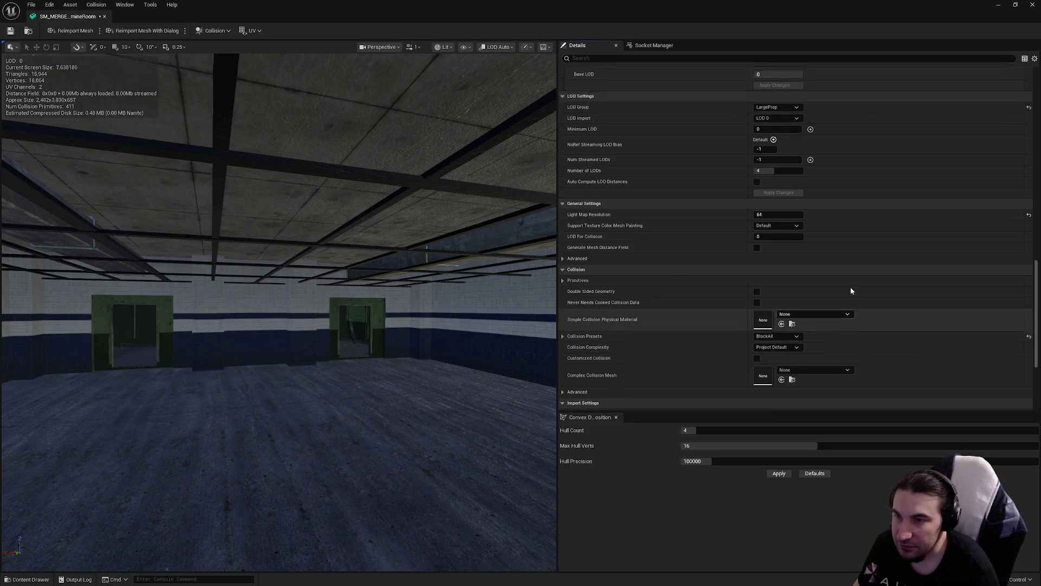
{"action": "scroll", "coordinate": [831, 238], "scroll_direction": "up", "scroll_amount": 20}
{"action": "left_click", "coordinate": [776, 200]}
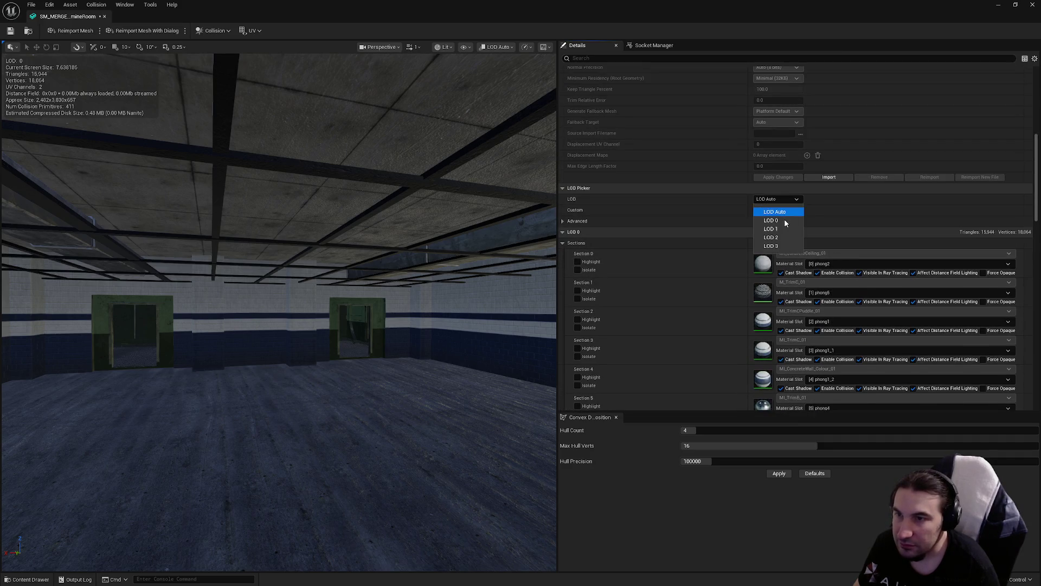
{"action": "left_click", "coordinate": [782, 232]}
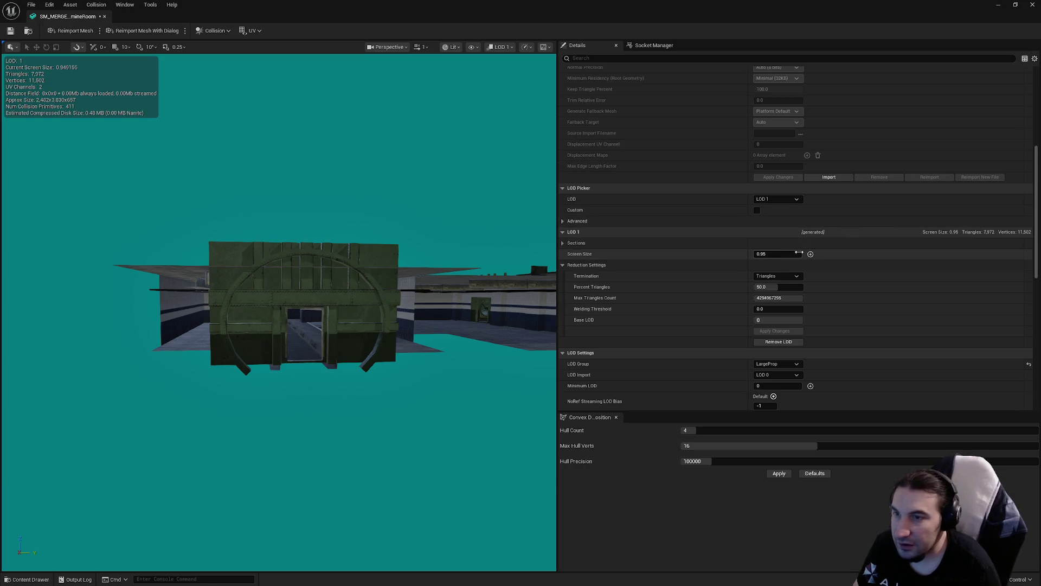
- Preview LOD 1 and then LOD 2 of the Decontamination mesh
{"action": "left_click", "coordinate": [762, 199]}
{"action": "left_click", "coordinate": [783, 233]}
{"action": "left_click", "coordinate": [776, 199]}
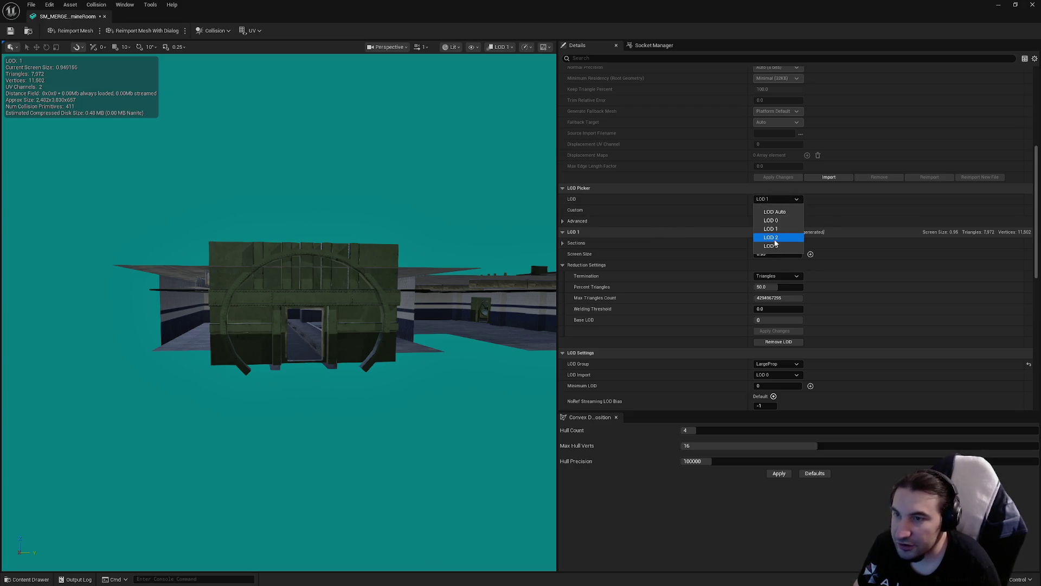
{"action": "left_click", "coordinate": [775, 239]}
{"action": "left_click_drag", "start_coordinate": [445, 268], "coordinate": [472, 268]}
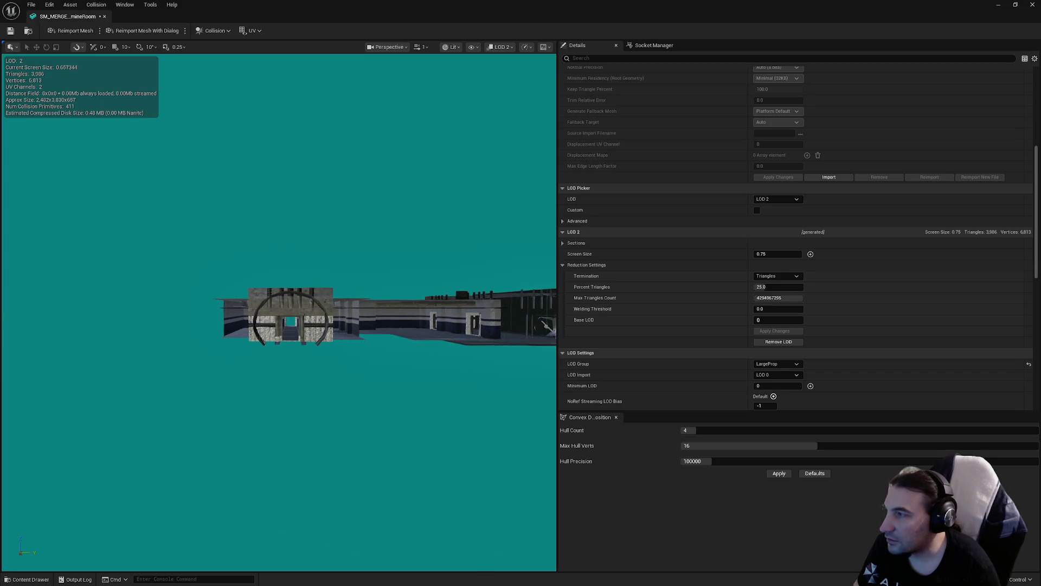
{"action": "left_click_drag", "start_coordinate": [360, 270], "coordinate": [368, 269]}
- Set the LOD 2 screen size to 0.55, saving along the way
{"action": "left_click", "coordinate": [777, 255]}
{"action": "type", "text": "0.5"}
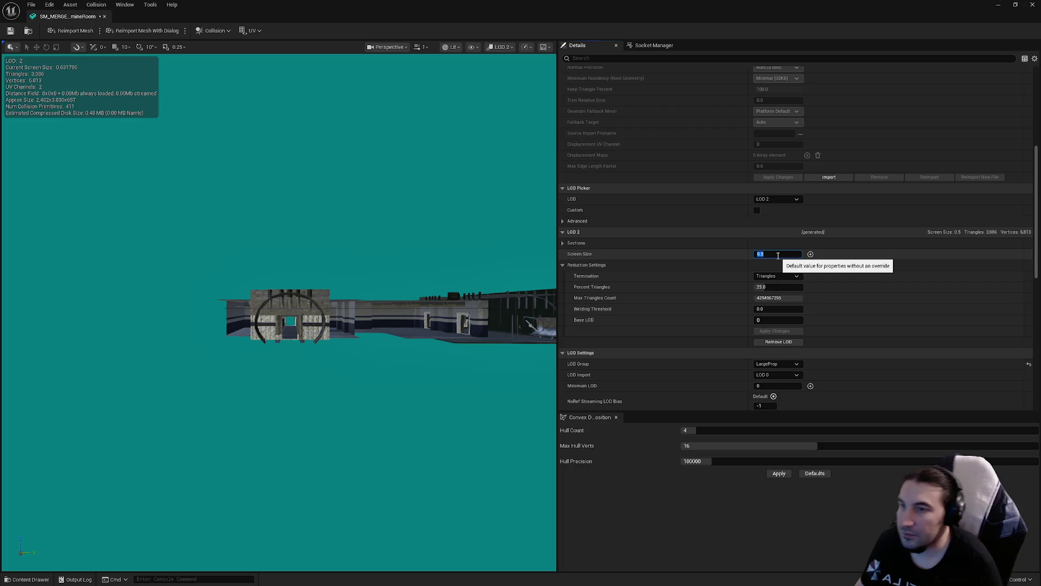
{"action": "left_click", "coordinate": [10, 31]}
{"action": "mouse_move", "coordinate": [269, 162]}
{"action": "left_mouse_down"}
{"action": "mouse_move", "coordinate": [293, 170]}
{"action": "mouse_move", "coordinate": [293, 195]}
{"action": "left_mouse_up"}
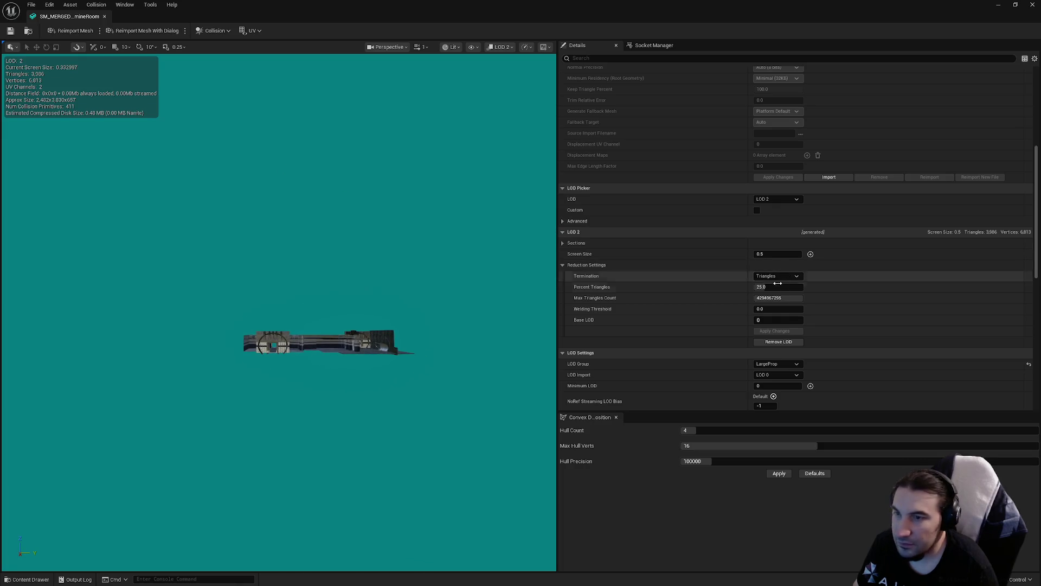
{"action": "left_click", "coordinate": [774, 254]}
{"action": "type", "text": "0.35"}
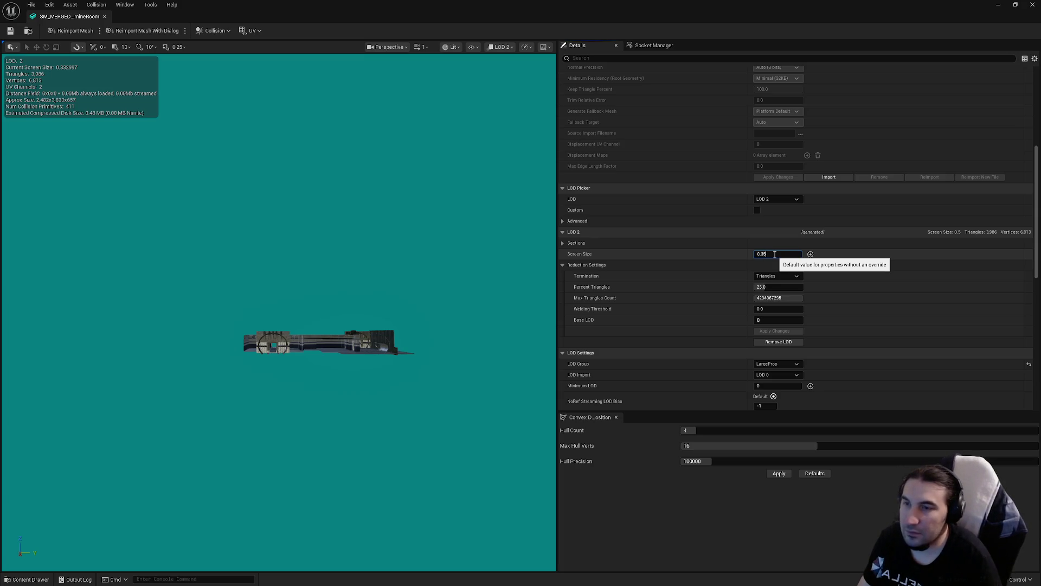
{"action": "left_click", "coordinate": [11, 31]}
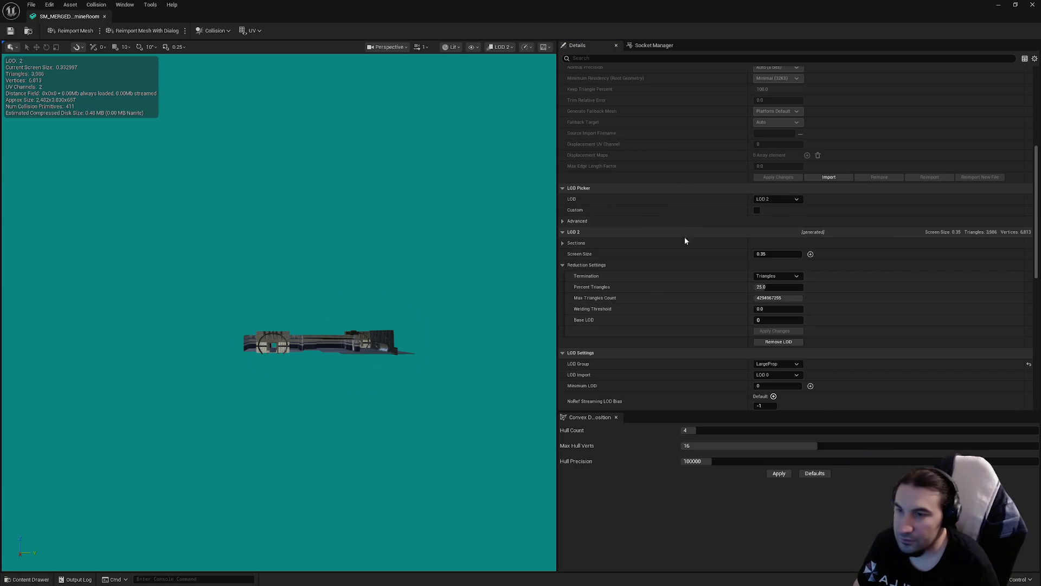
{"action": "scroll", "coordinate": [326, 347], "scroll_direction": "up", "scroll_amount": 3}
{"action": "scroll", "coordinate": [325, 347], "scroll_direction": "up", "scroll_amount": 1}
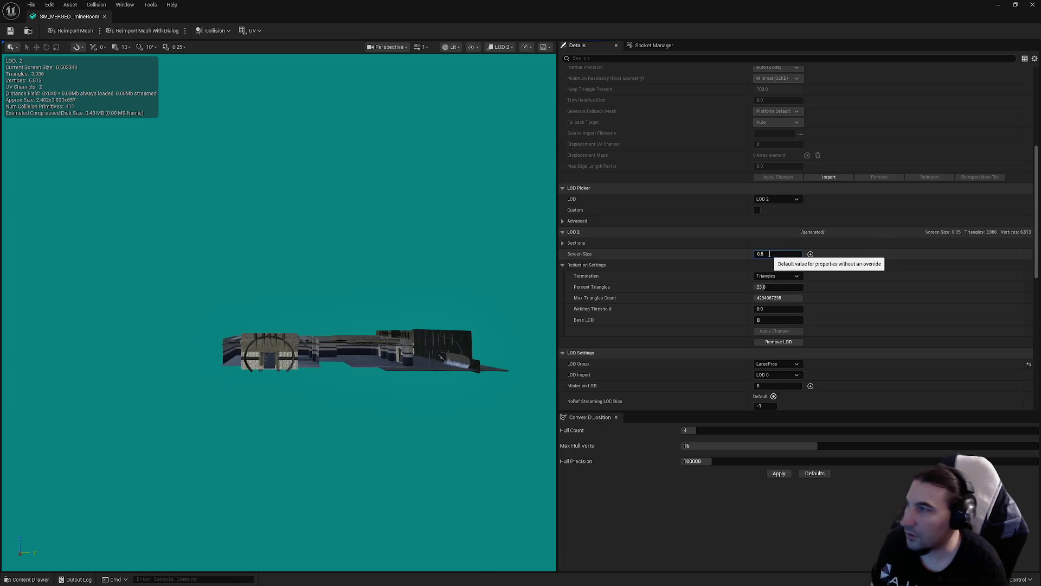
{"action": "type", "text": "5"}
{"action": "key", "text": "Return"}
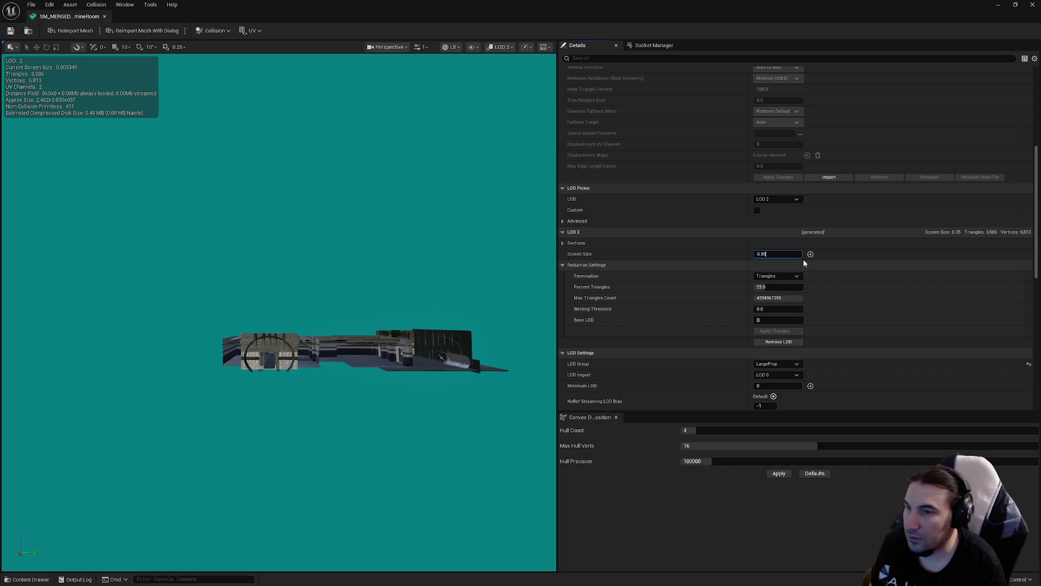
- Reduce LOD 3 to 1 percent triangles (160) and apply the change
{"action": "left_click", "coordinate": [781, 199]}
{"action": "left_click", "coordinate": [783, 247]}
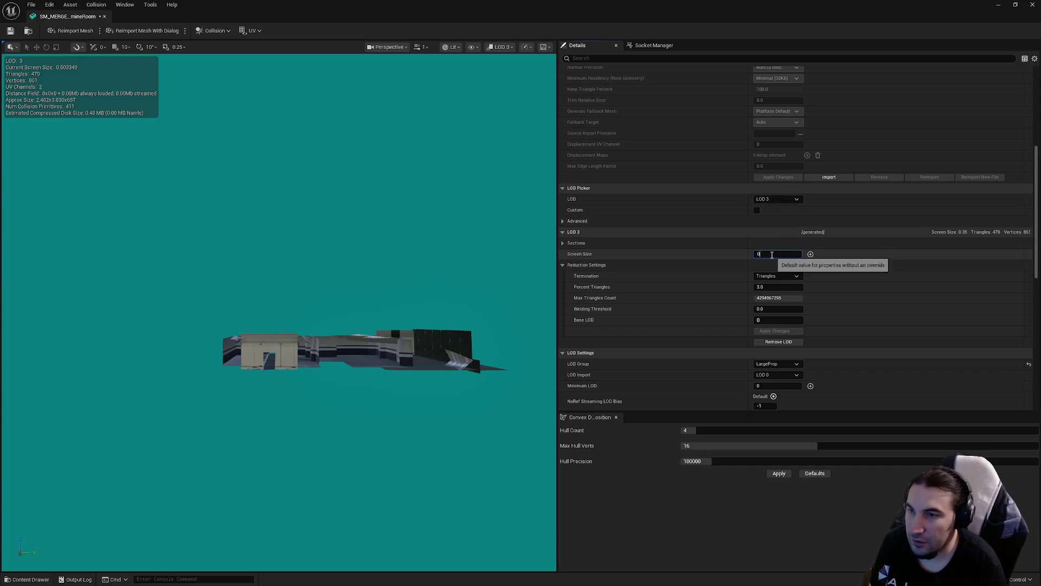
{"action": "type", "text": ".35"}
{"action": "left_click", "coordinate": [786, 254]}
{"action": "scroll", "coordinate": [326, 347], "scroll_direction": "down", "scroll_amount": 4}
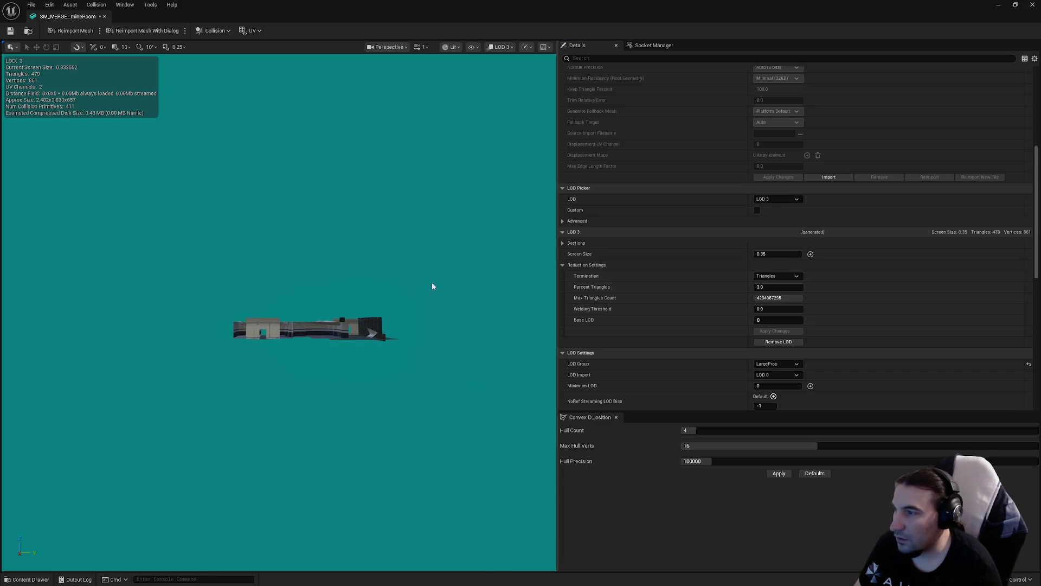
{"action": "left_click", "coordinate": [778, 287]}
{"action": "type", "text": "1"}
{"action": "key", "text": "Return"}
{"action": "left_click", "coordinate": [791, 330]}
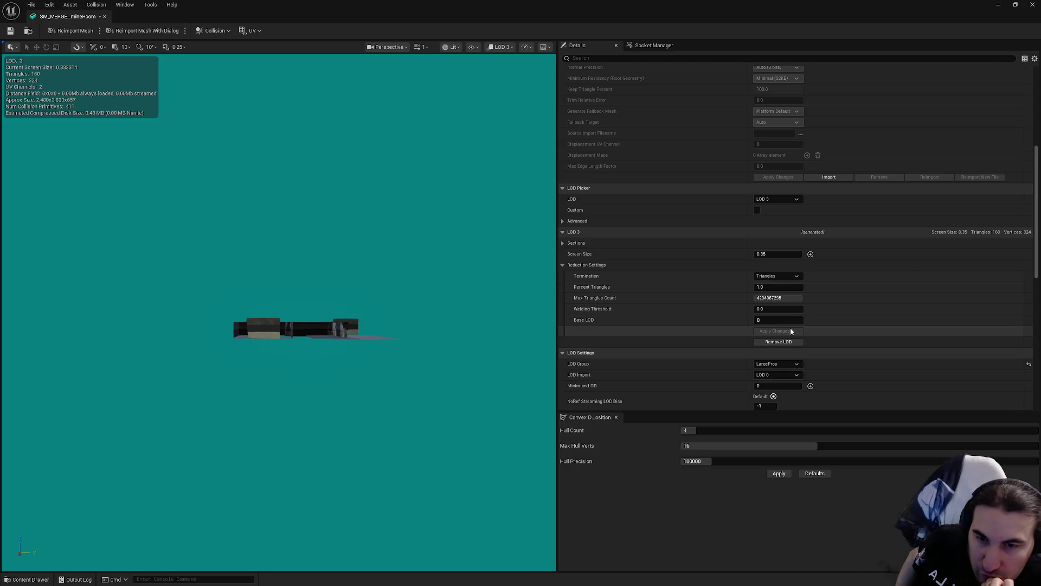
- Save and close the Decontamination mesh, then open the GeneratorRoom mesh
{"action": "left_click", "coordinate": [10, 33]}
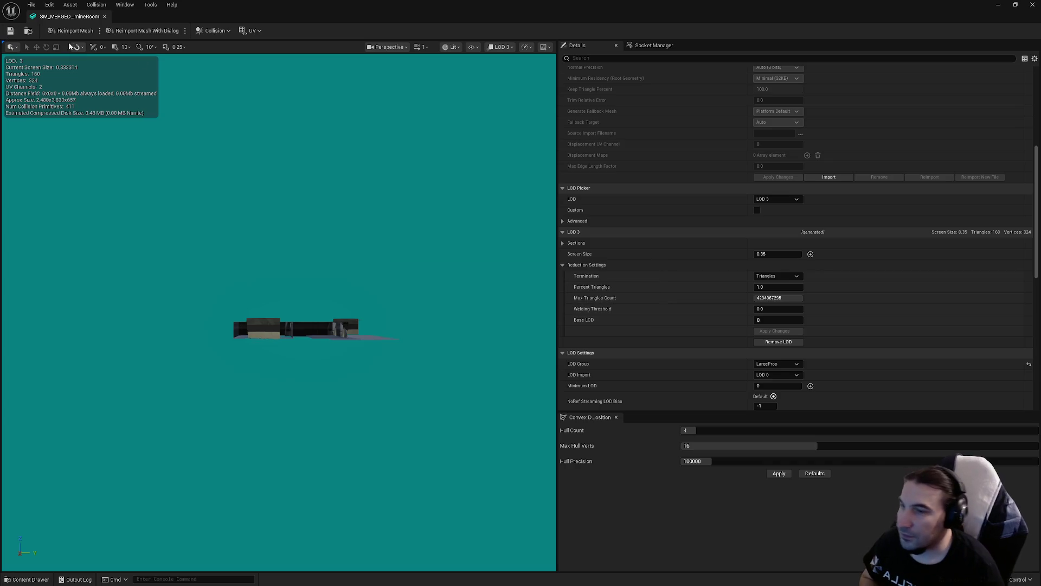
{"action": "left_click", "coordinate": [1033, 4]}
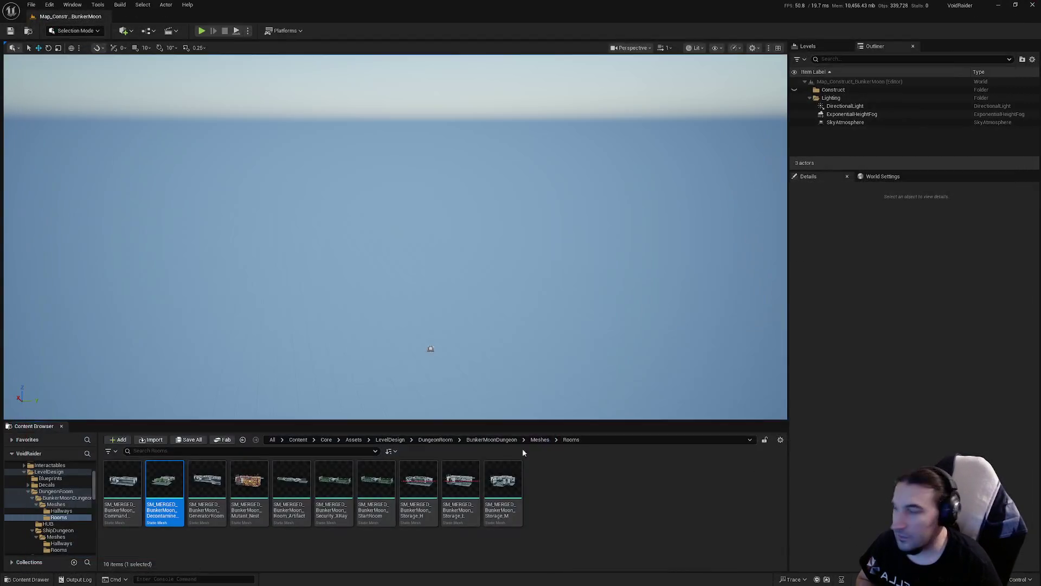
{"action": "double_click", "coordinate": [197, 489]}
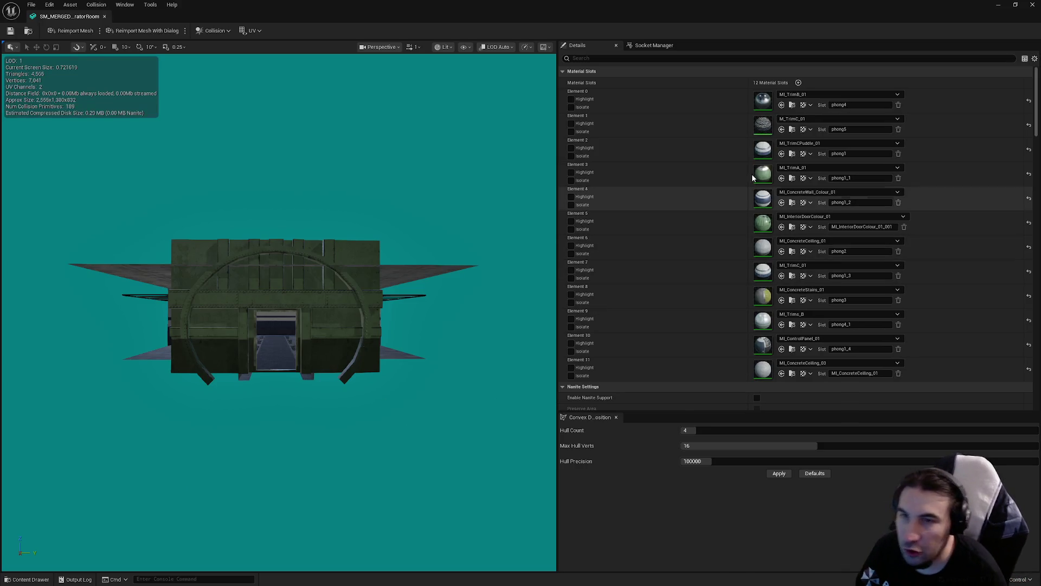
- Review the Generator Room mesh's LODs down to its 92-triangle LOD 3, then close it
{"action": "mouse_move", "coordinate": [1038, 100]}
{"action": "left_mouse_down"}
{"action": "mouse_move", "coordinate": [1037, 119]}
{"action": "mouse_move", "coordinate": [1036, 93]}
{"action": "left_mouse_up"}
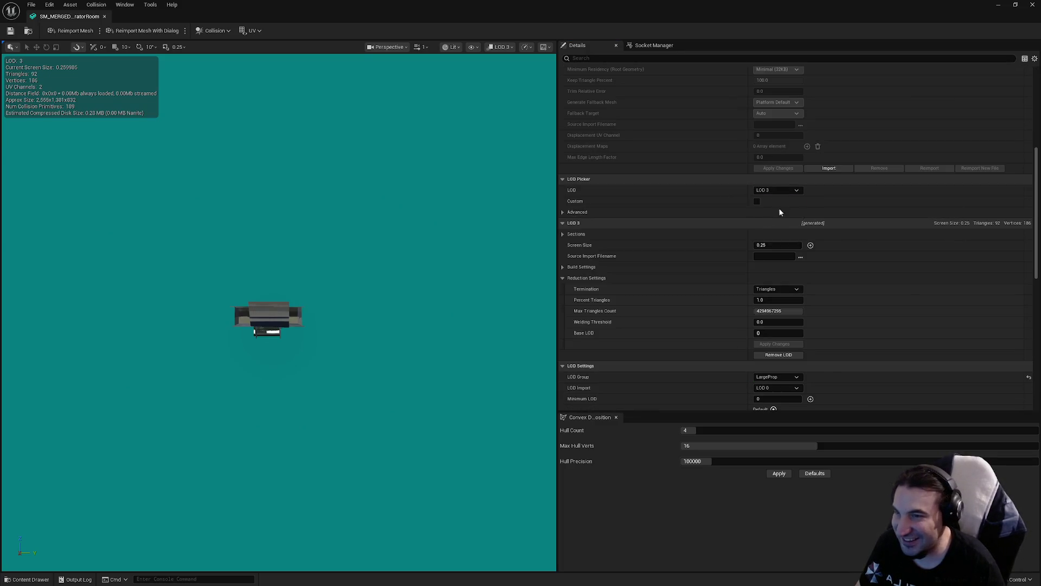
{"action": "scroll", "coordinate": [264, 320], "scroll_direction": "up", "scroll_amount": 10}
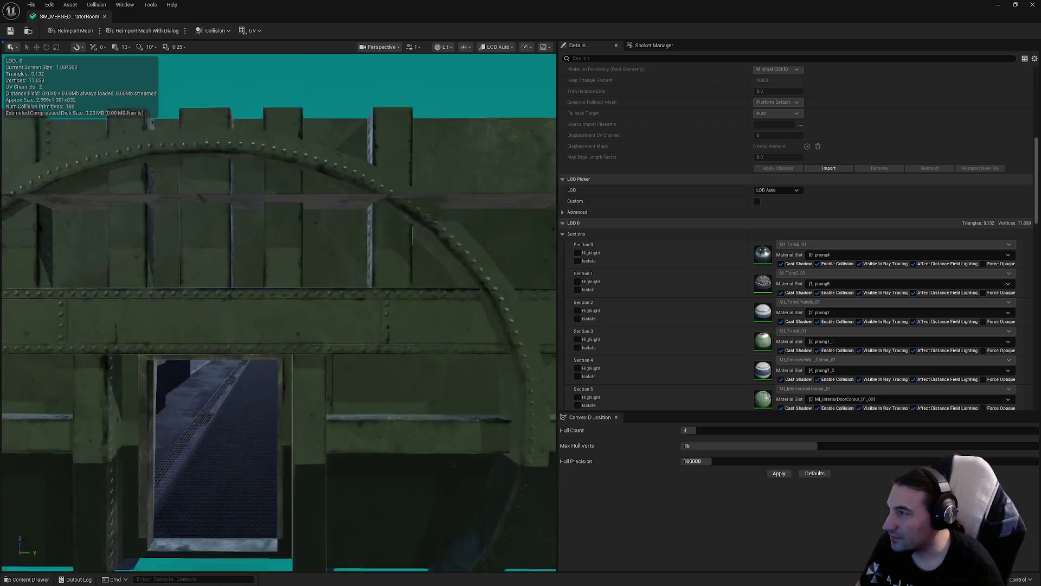
{"action": "scroll", "coordinate": [354, 310], "scroll_direction": "up", "scroll_amount": 5}
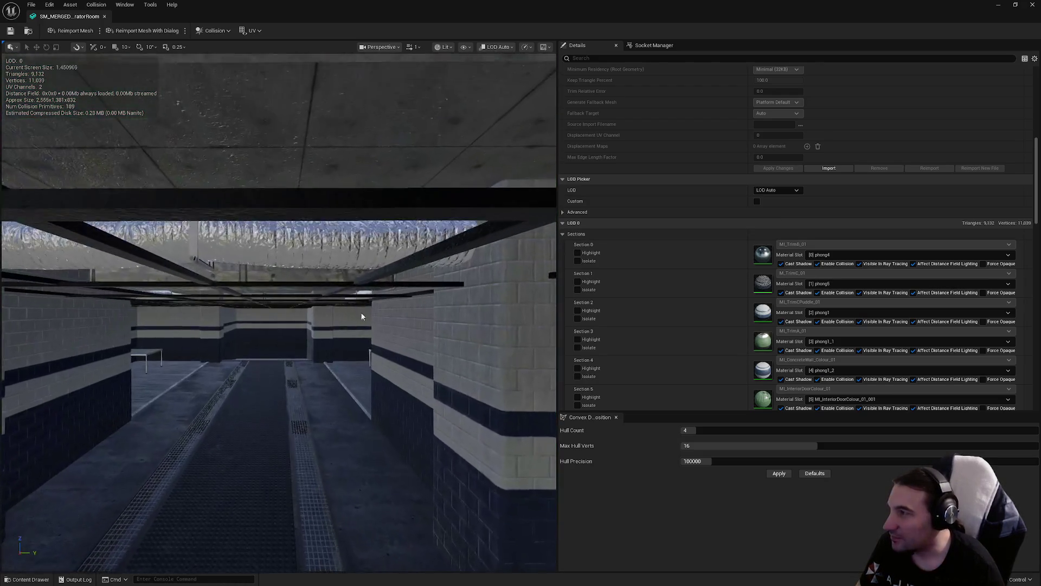
{"action": "left_click", "coordinate": [1032, 5]}
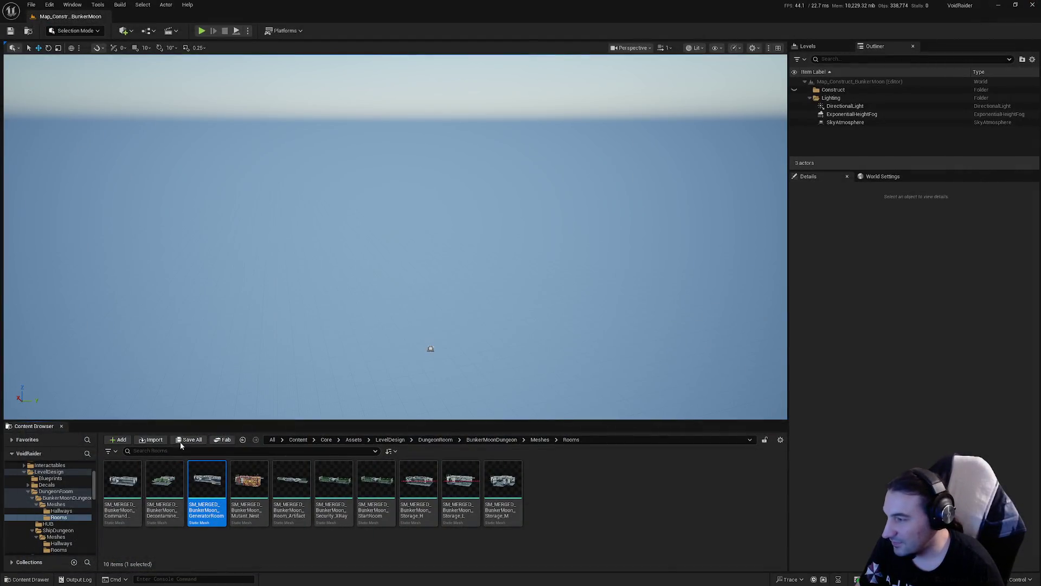
- Save all modified assets and open the Mutant_Nest room mesh
{"action": "left_click", "coordinate": [182, 440]}
{"action": "left_click", "coordinate": [596, 390]}
{"action": "left_click", "coordinate": [251, 484]}
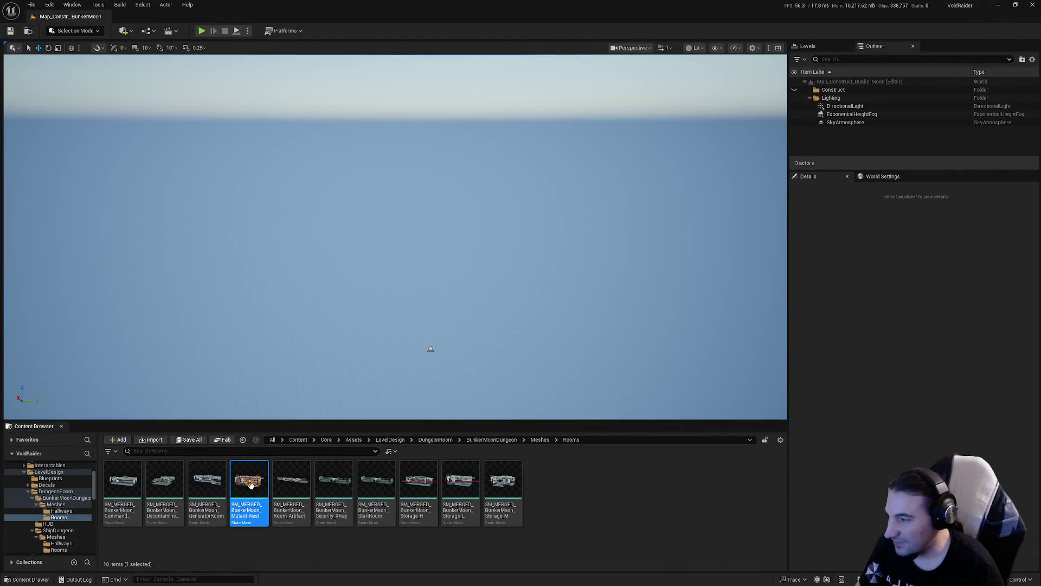
{"action": "double_click", "coordinate": [251, 484]}
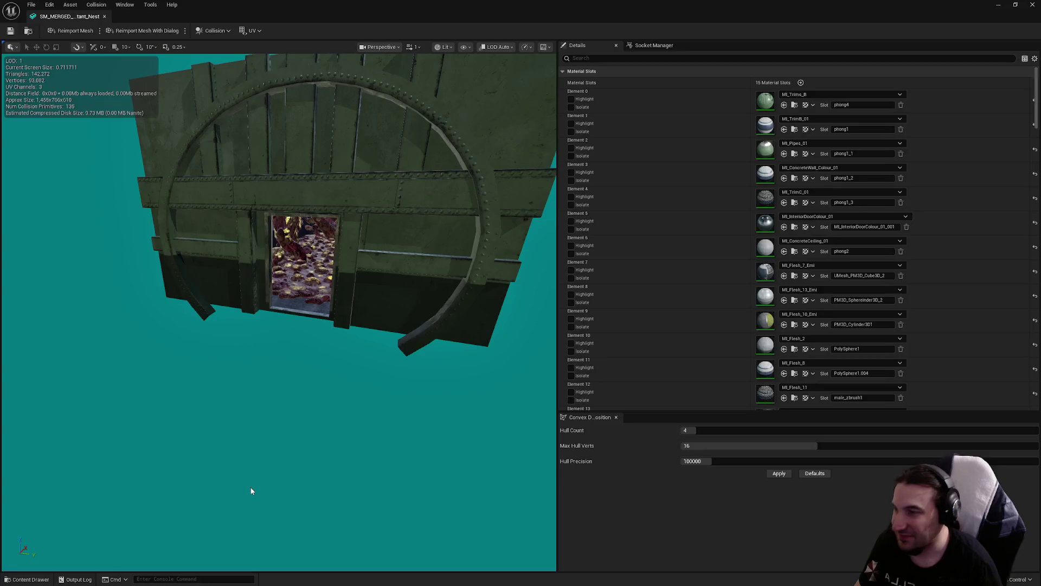
- Inspect the Mutant Nest room, turn off the Simple Collision display, and close the editor
{"action": "left_click_drag", "start_coordinate": [250, 487], "coordinate": [251, 402]}
{"action": "scroll", "coordinate": [283, 182], "scroll_direction": "down", "scroll_amount": 5}
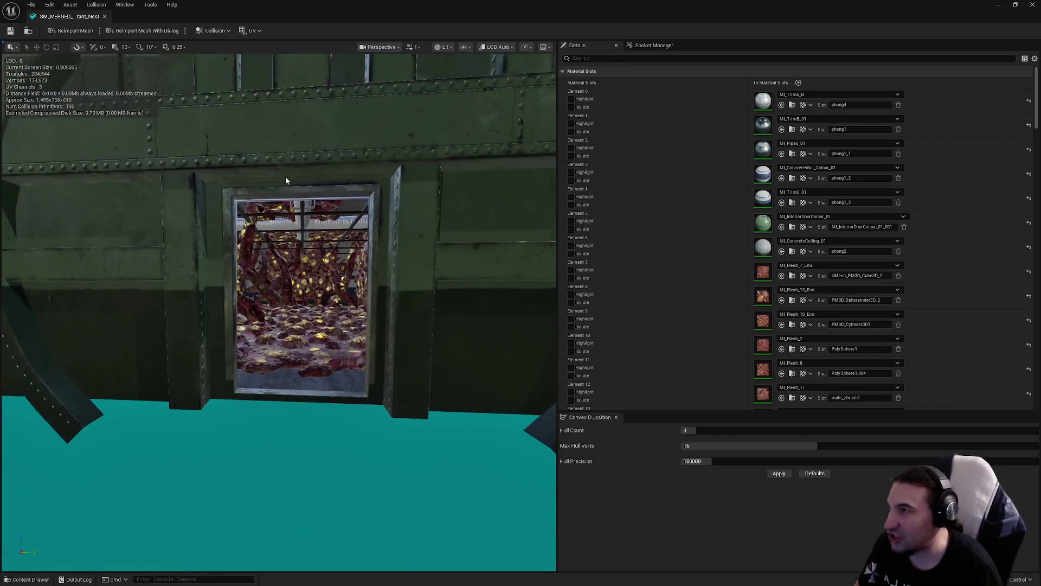
{"action": "scroll", "coordinate": [287, 162], "scroll_direction": "up", "scroll_amount": 5}
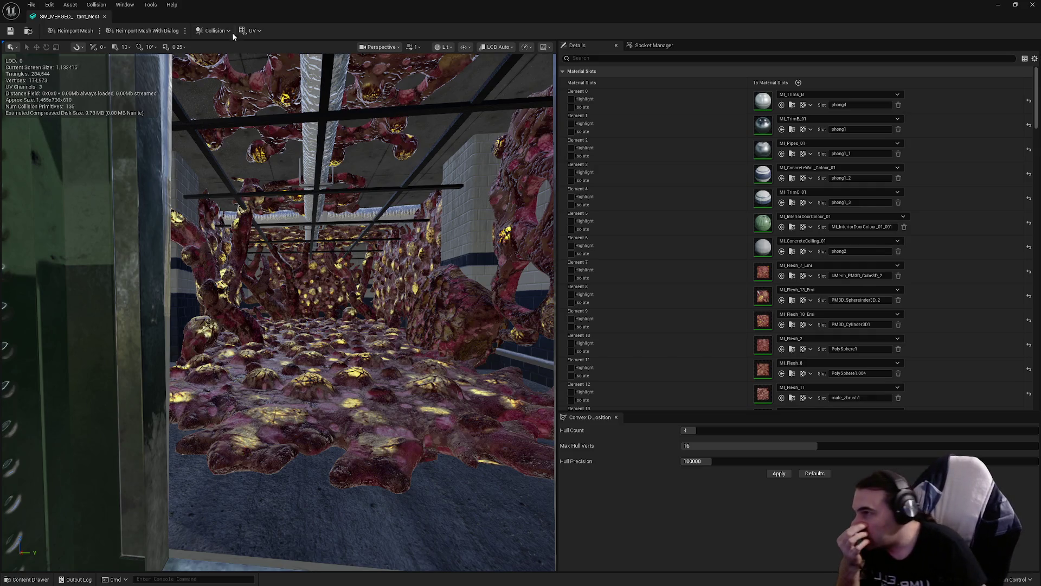
{"action": "left_click", "coordinate": [199, 30]}
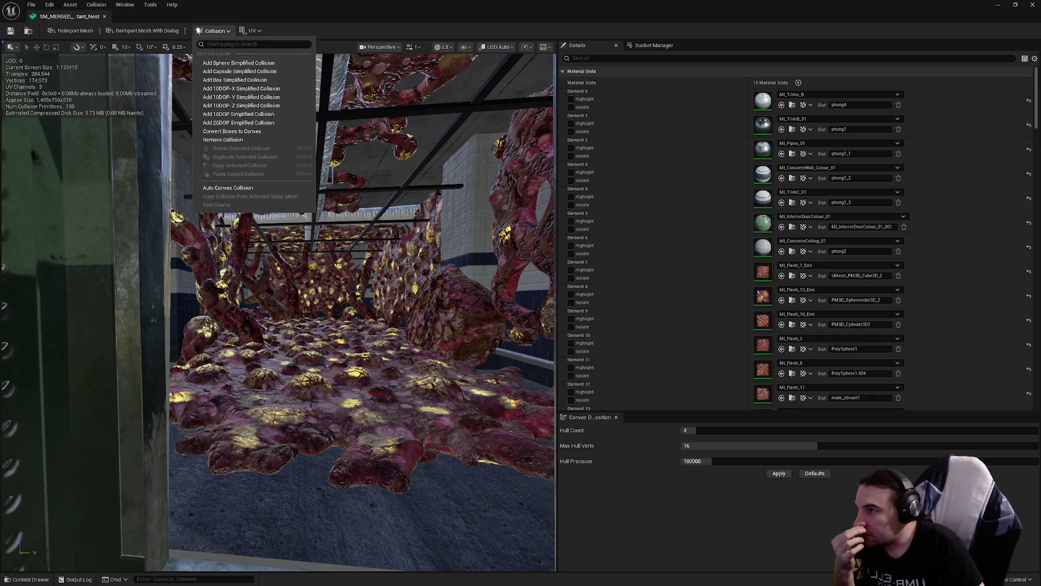
{"action": "left_click", "coordinate": [382, 299]}
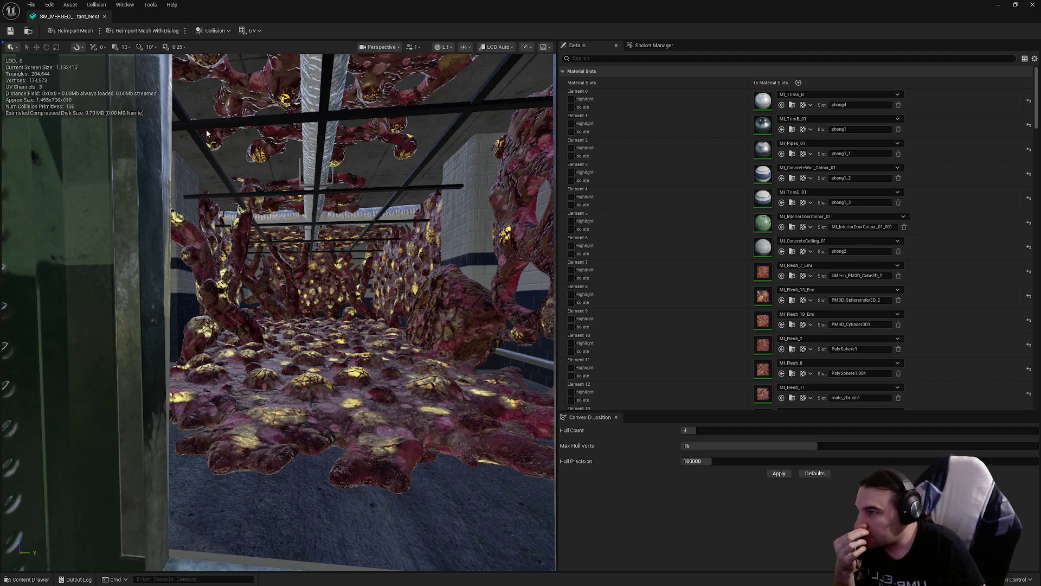
{"action": "left_click", "coordinate": [465, 46]}
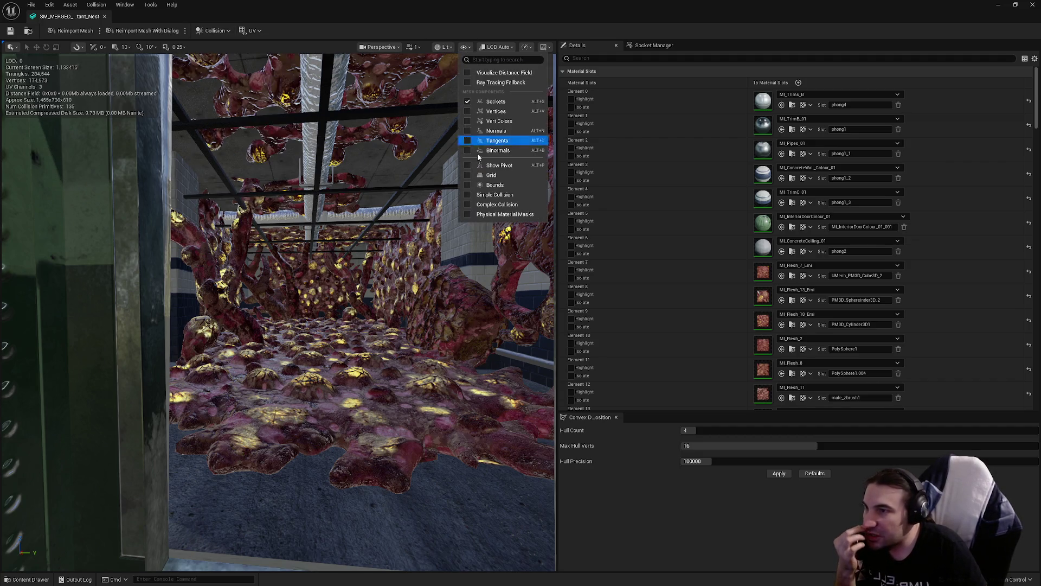
{"action": "left_click", "coordinate": [469, 197]}
{"action": "left_click", "coordinate": [470, 196]}
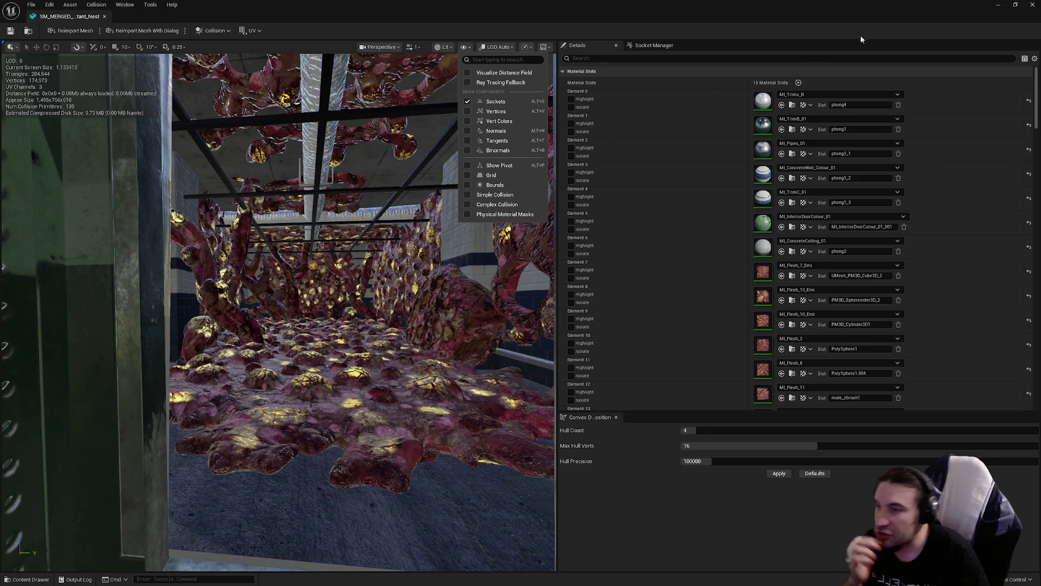
{"action": "left_click", "coordinate": [1032, 4]}
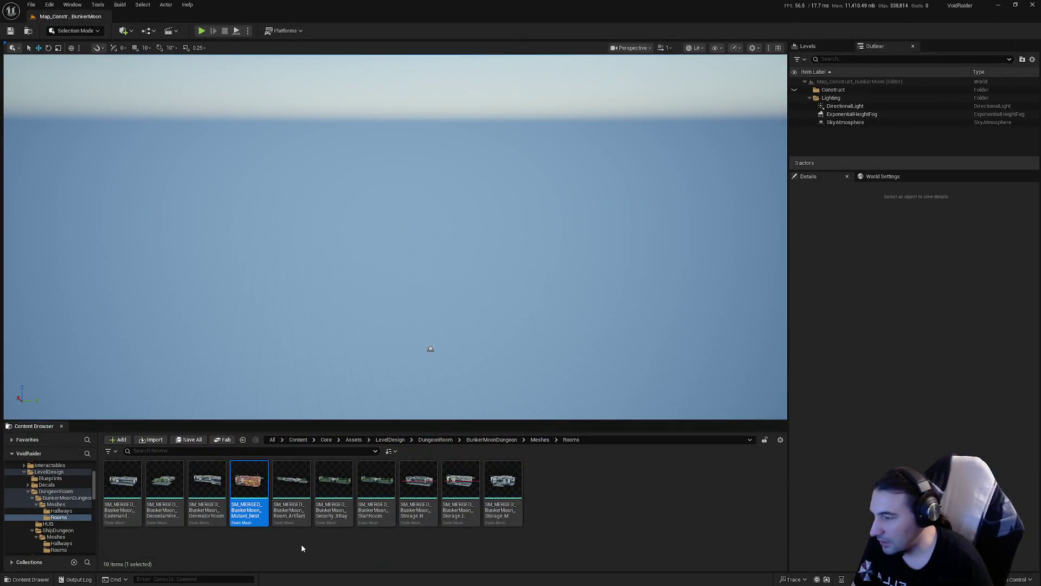
- Open SM_MERGED Room_Artifact and fly the camera through its tunnel to view the whole room
{"action": "double_click", "coordinate": [290, 497]}
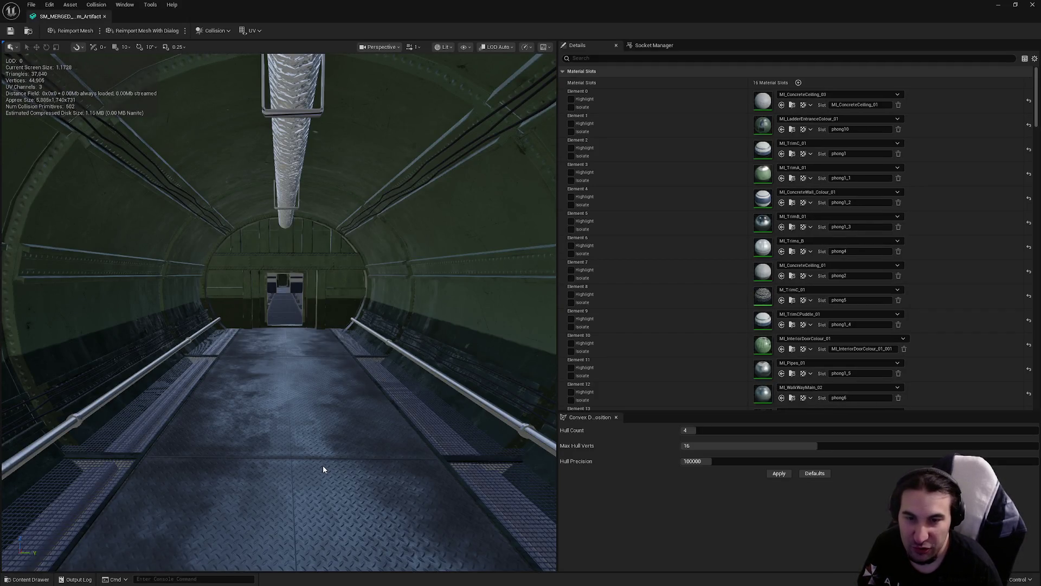
{"action": "mouse_move", "coordinate": [399, 404]}
{"action": "left_mouse_down"}
{"action": "mouse_move", "coordinate": [390, 227]}
{"action": "mouse_move", "coordinate": [396, 244]}
{"action": "mouse_move", "coordinate": [396, 217]}
{"action": "mouse_move", "coordinate": [444, 222]}
{"action": "mouse_move", "coordinate": [445, 239]}
{"action": "mouse_move", "coordinate": [448, 217]}
{"action": "left_mouse_up"}
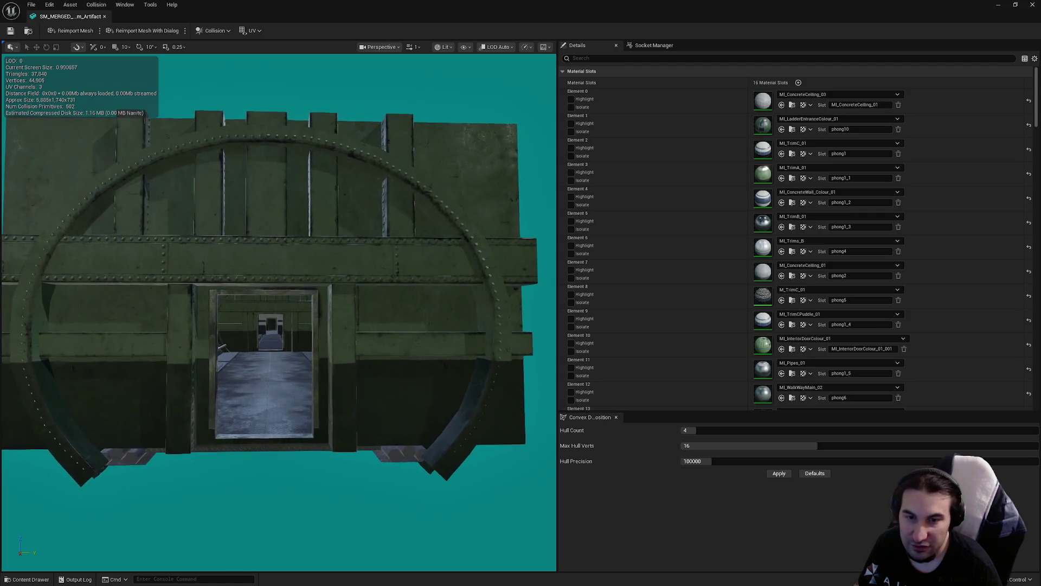
{"action": "left_click_drag", "start_coordinate": [415, 398], "coordinate": [415, 397]}
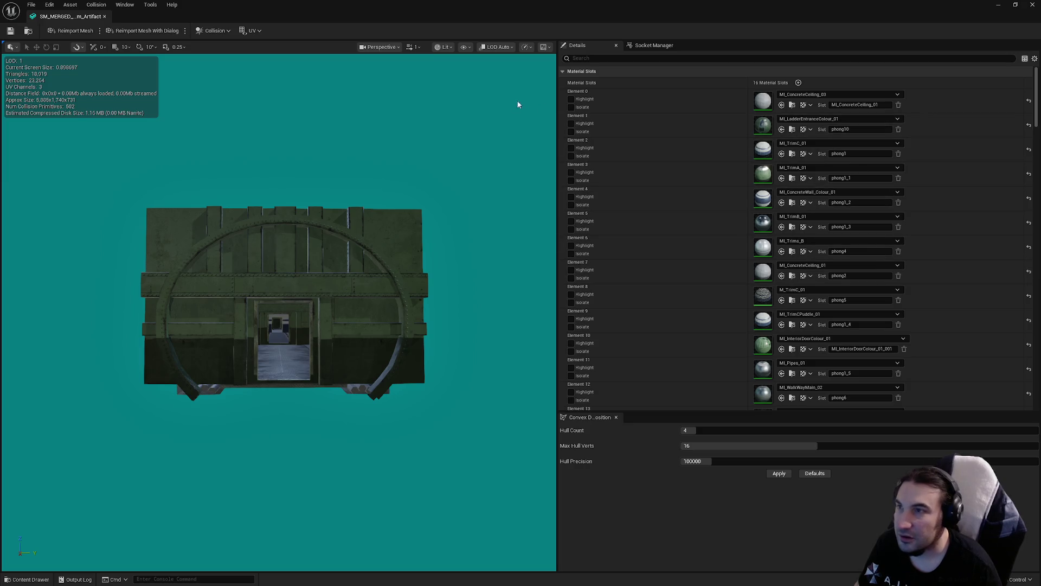
{"action": "scroll", "coordinate": [666, 130], "scroll_direction": "down", "scroll_amount": 12}
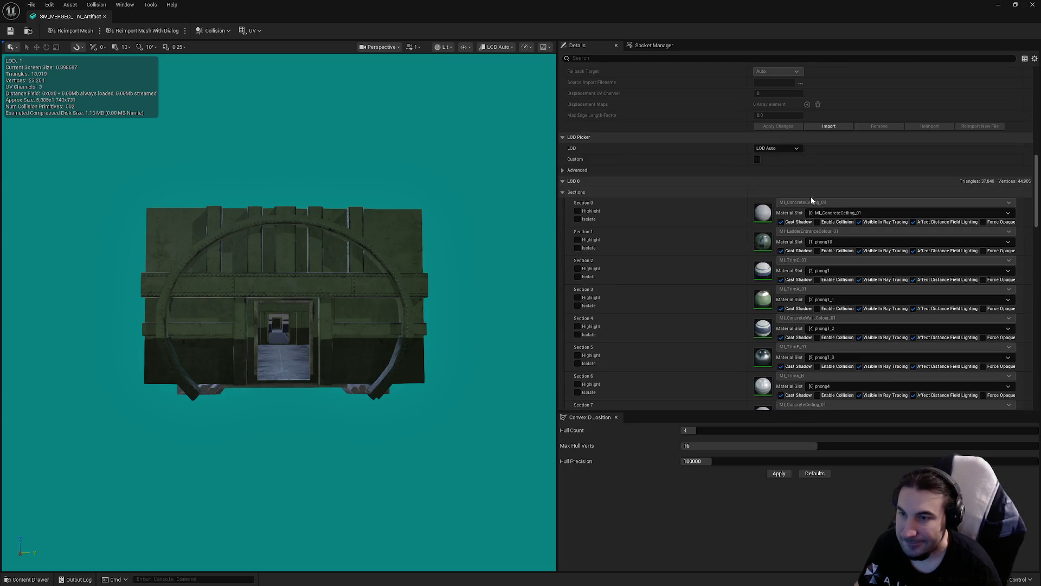
- Enable collision on the Artifact mesh's LOD 0 sections 0 through 6
{"action": "left_click", "coordinate": [817, 222]}
{"action": "left_click", "coordinate": [818, 251]}
{"action": "left_click", "coordinate": [818, 280]}
{"action": "left_click", "coordinate": [817, 309]}
{"action": "left_click", "coordinate": [817, 338]}
{"action": "left_click", "coordinate": [818, 366]}
{"action": "left_click", "coordinate": [818, 395]}
{"action": "scroll", "coordinate": [866, 325], "scroll_direction": "down", "scroll_amount": 1}
{"action": "scroll", "coordinate": [846, 324], "scroll_direction": "down", "scroll_amount": 5}
- Enable collision on LOD 0 sections 7 through 13
{"action": "left_click", "coordinate": [818, 216]}
{"action": "left_click", "coordinate": [817, 245]}
{"action": "left_click", "coordinate": [818, 273]}
{"action": "left_click", "coordinate": [818, 303]}
{"action": "left_click", "coordinate": [817, 331]}
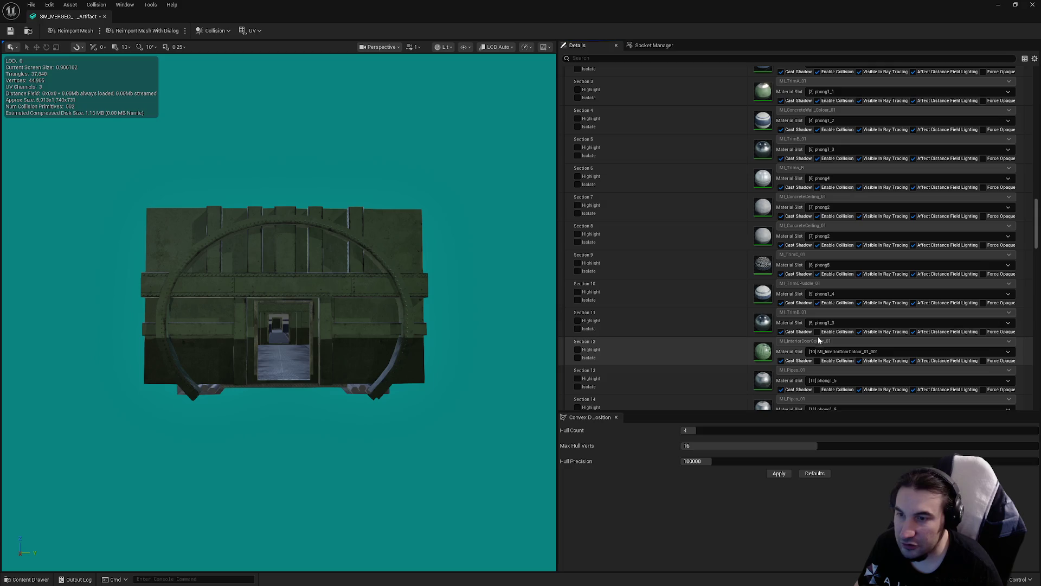
{"action": "left_click", "coordinate": [818, 360]}
{"action": "left_click", "coordinate": [818, 389]}
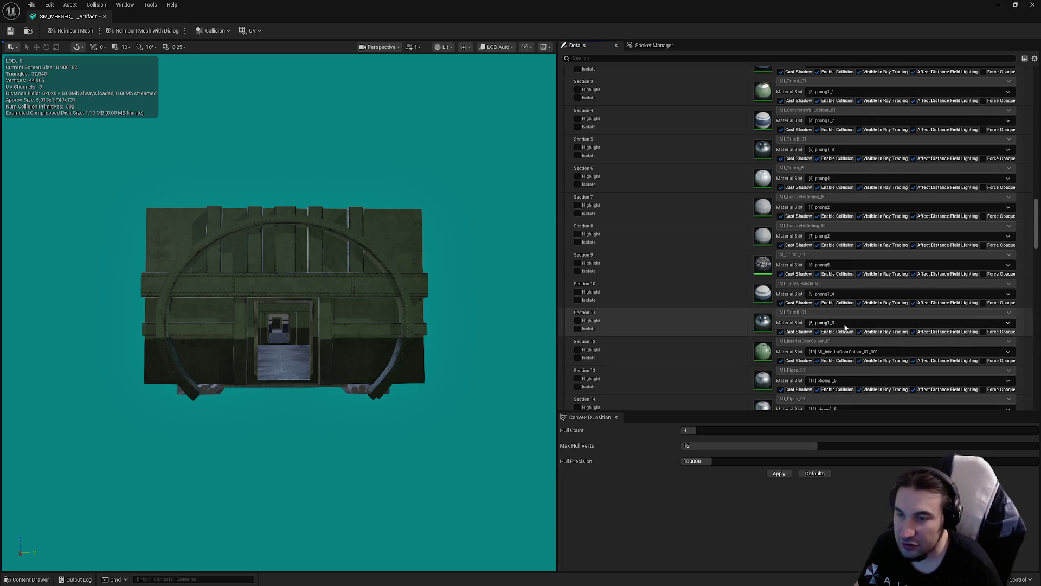
{"action": "scroll", "coordinate": [819, 389], "scroll_direction": "down", "scroll_amount": 3}
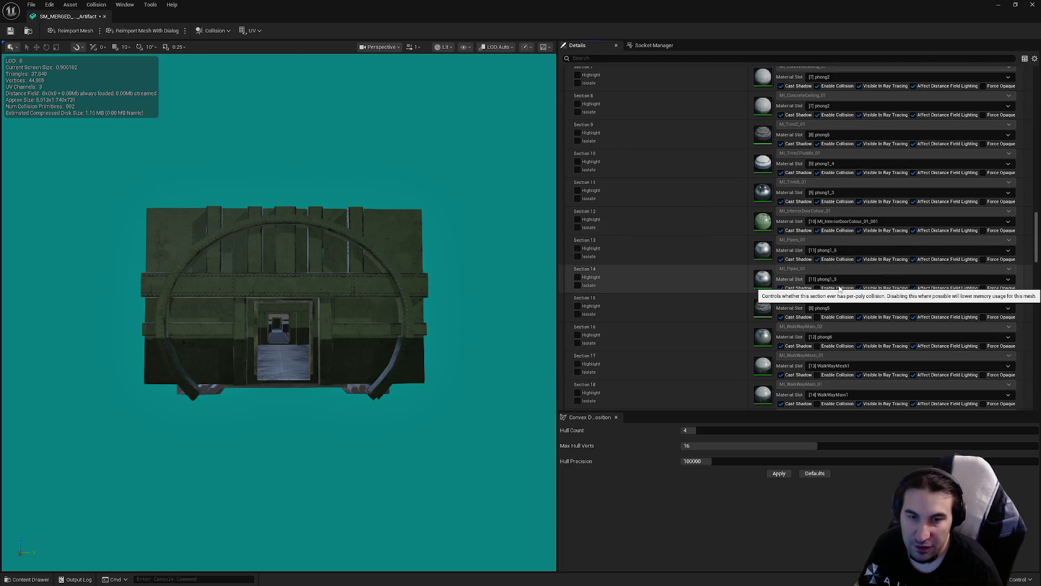
{"action": "scroll", "coordinate": [839, 289], "scroll_direction": "down", "scroll_amount": 1}
- Enable collision on the remaining LOD 0 sections 14 through 19
{"action": "left_click", "coordinate": [817, 236]}
{"action": "left_click", "coordinate": [817, 265]}
{"action": "left_click", "coordinate": [818, 294]}
{"action": "left_click", "coordinate": [817, 322]}
{"action": "left_click", "coordinate": [817, 351]}
{"action": "left_click", "coordinate": [817, 380]}
- Set the mesh's Collision Complexity to Project Default
{"action": "scroll", "coordinate": [861, 340], "scroll_direction": "down", "scroll_amount": 2}
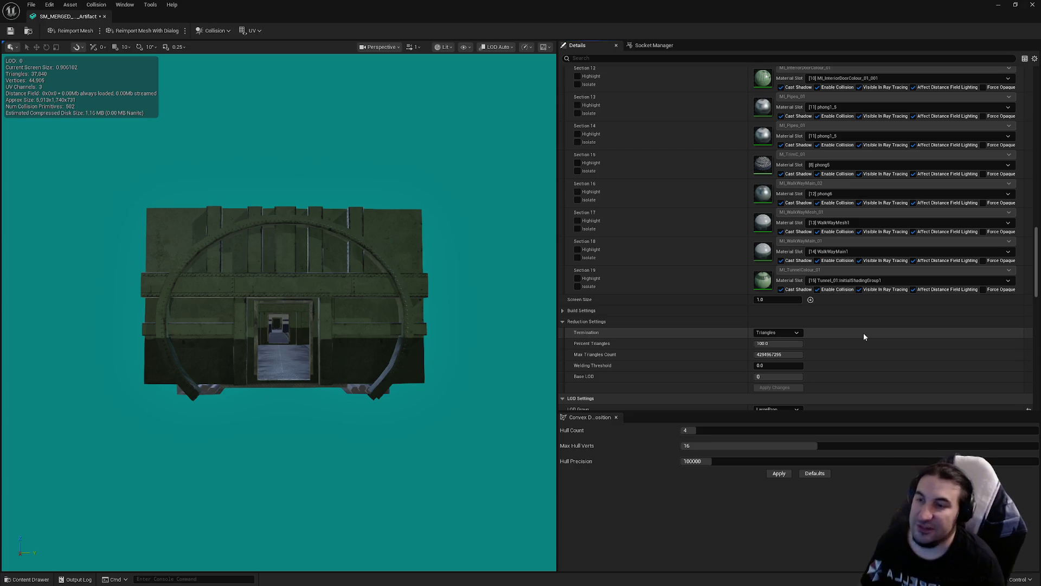
{"action": "scroll", "coordinate": [846, 325], "scroll_direction": "down", "scroll_amount": 3}
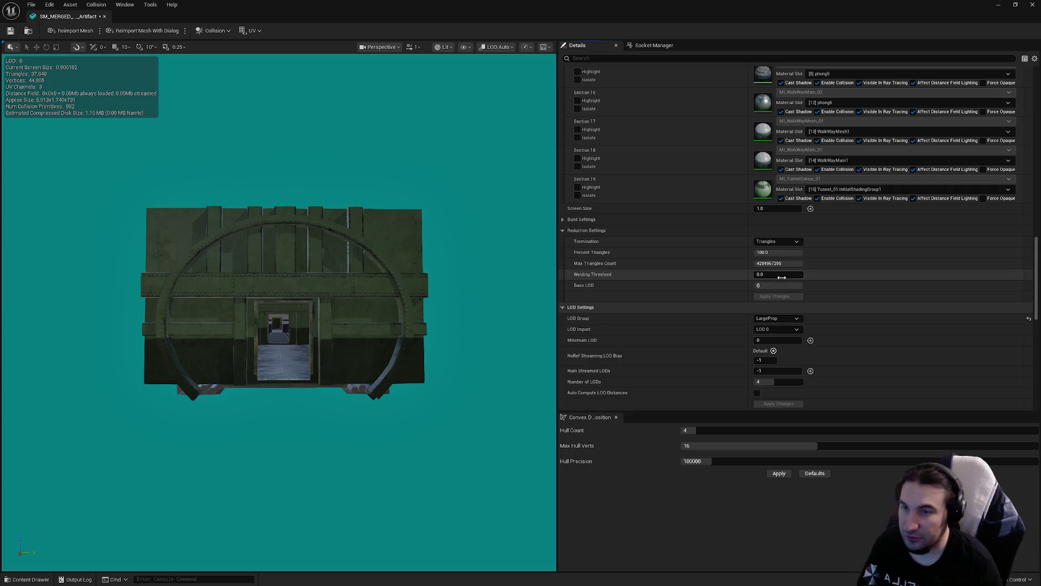
{"action": "scroll", "coordinate": [779, 277], "scroll_direction": "down", "scroll_amount": 3}
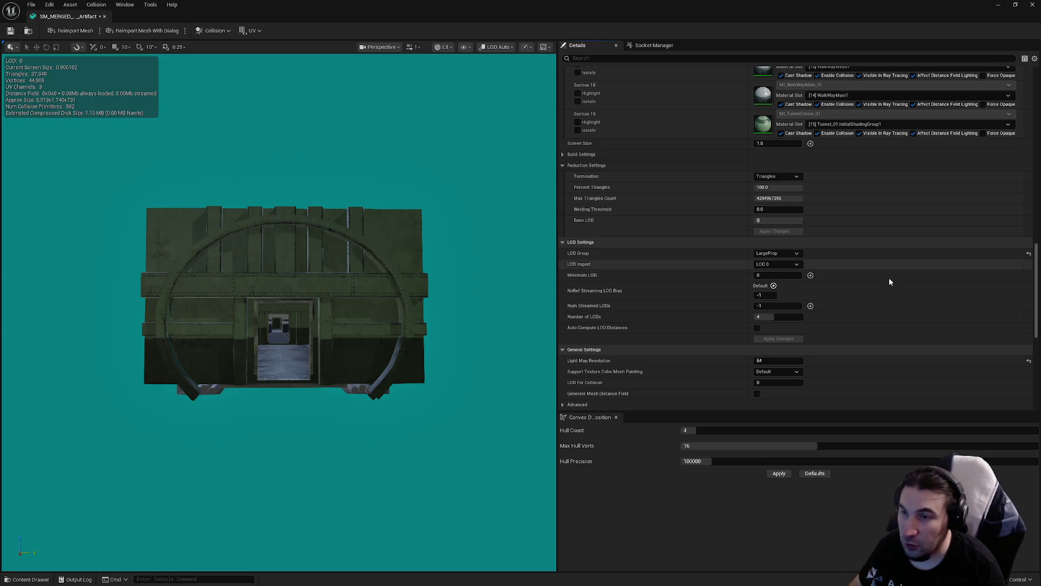
{"action": "scroll", "coordinate": [831, 309], "scroll_direction": "down", "scroll_amount": 6}
{"action": "left_click", "coordinate": [813, 300]}
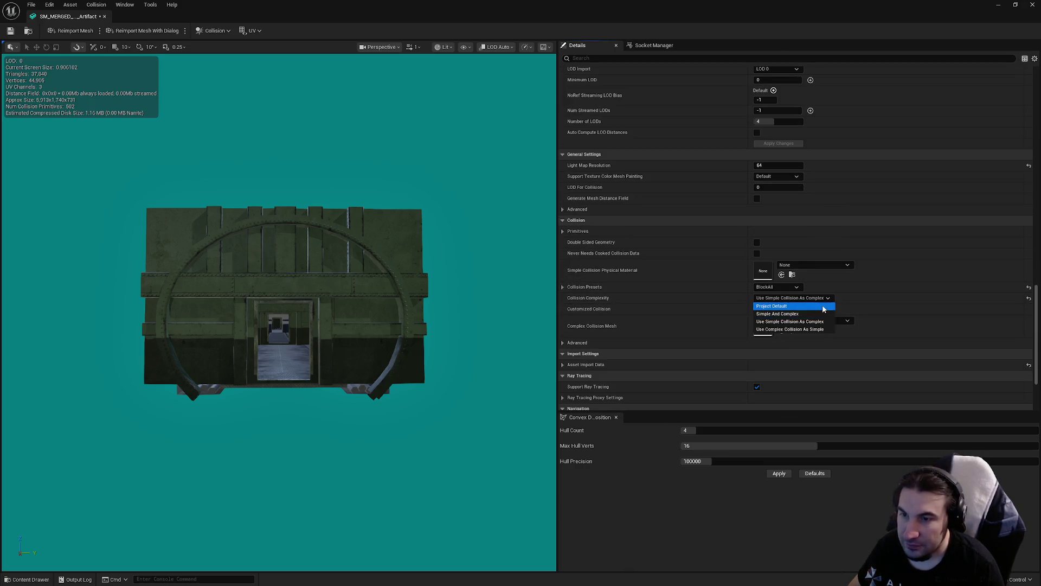
{"action": "left_click", "coordinate": [816, 307]}
{"action": "scroll", "coordinate": [868, 244], "scroll_direction": "up", "scroll_amount": 15}
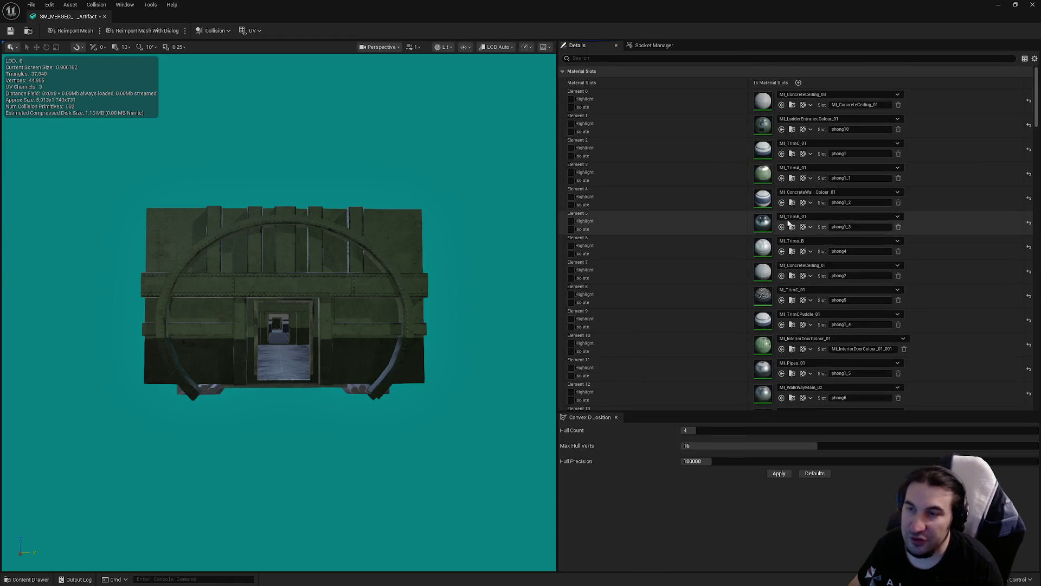
{"action": "scroll", "coordinate": [792, 227], "scroll_direction": "down", "scroll_amount": 8}
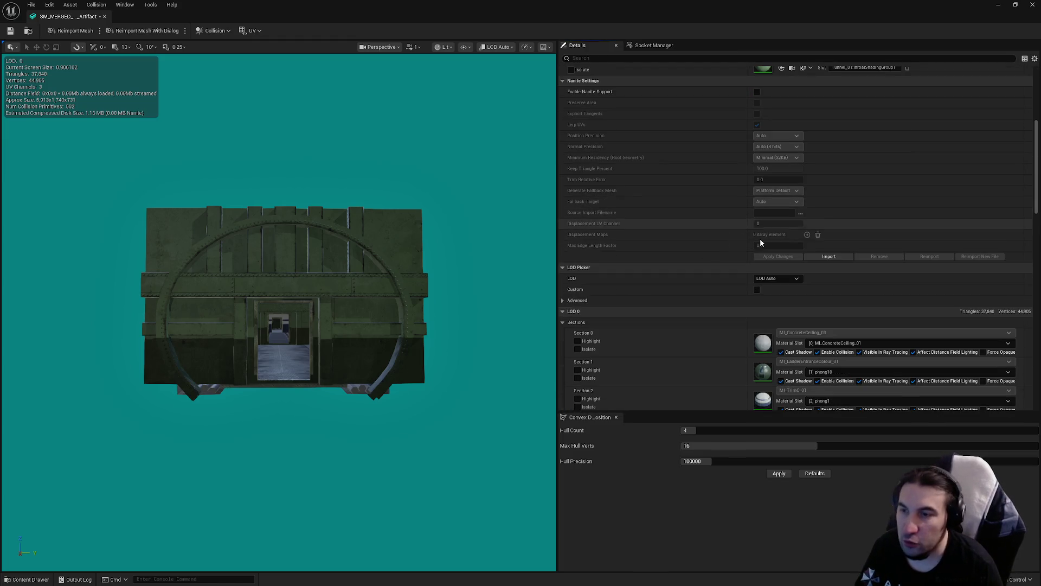
{"action": "scroll", "coordinate": [743, 233], "scroll_direction": "up", "scroll_amount": 5}
{"action": "scroll", "coordinate": [733, 239], "scroll_direction": "down", "scroll_amount": 6}
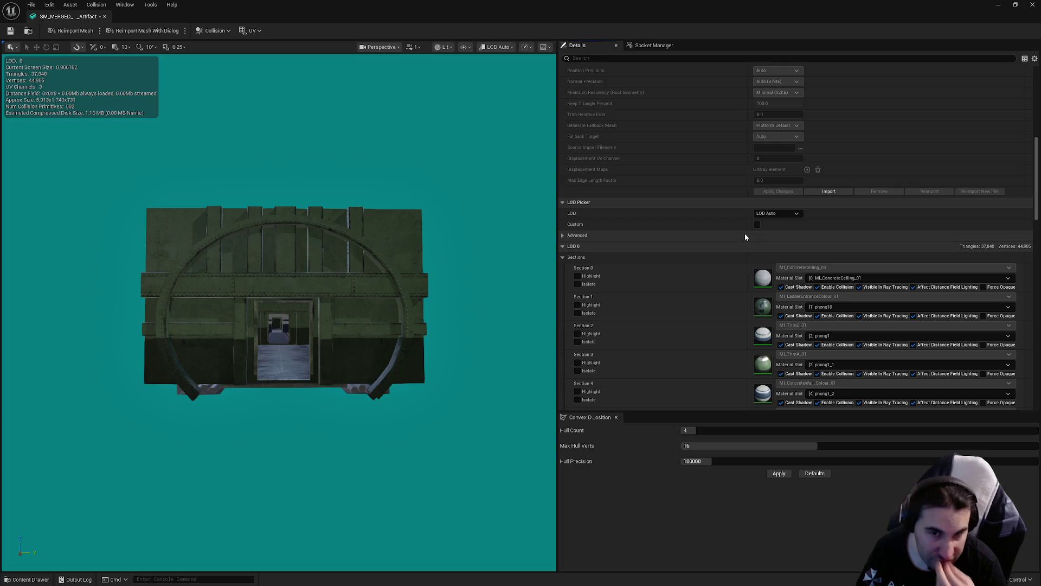
- Preview the Artifact mesh at LOD 1 (50% triangles, screen size 0.9), zooming to inspect it
{"action": "left_click", "coordinate": [772, 213]}
{"action": "left_click", "coordinate": [770, 234]}
{"action": "left_click", "coordinate": [773, 213]}
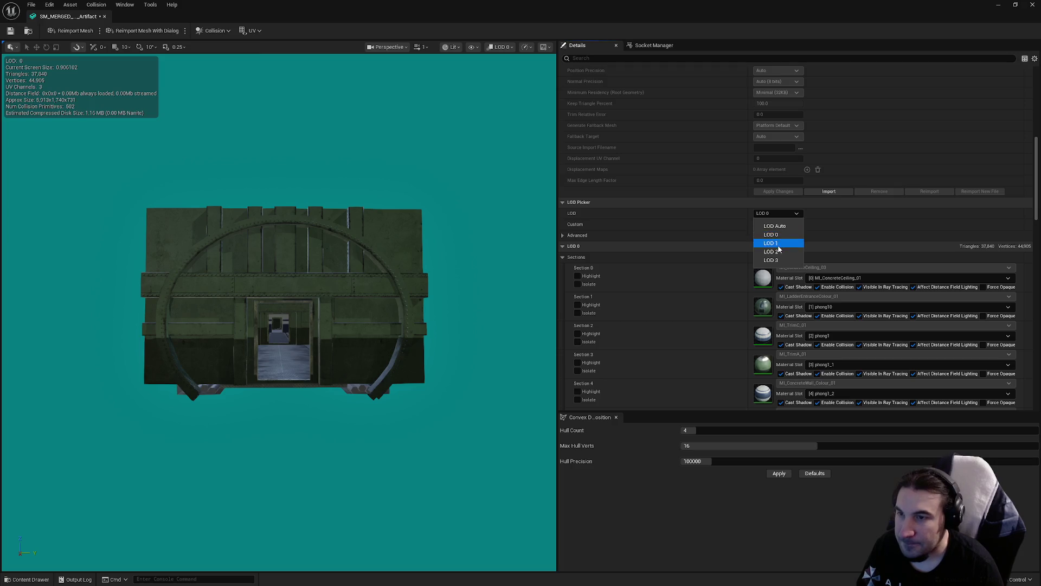
{"action": "left_click", "coordinate": [777, 245]}
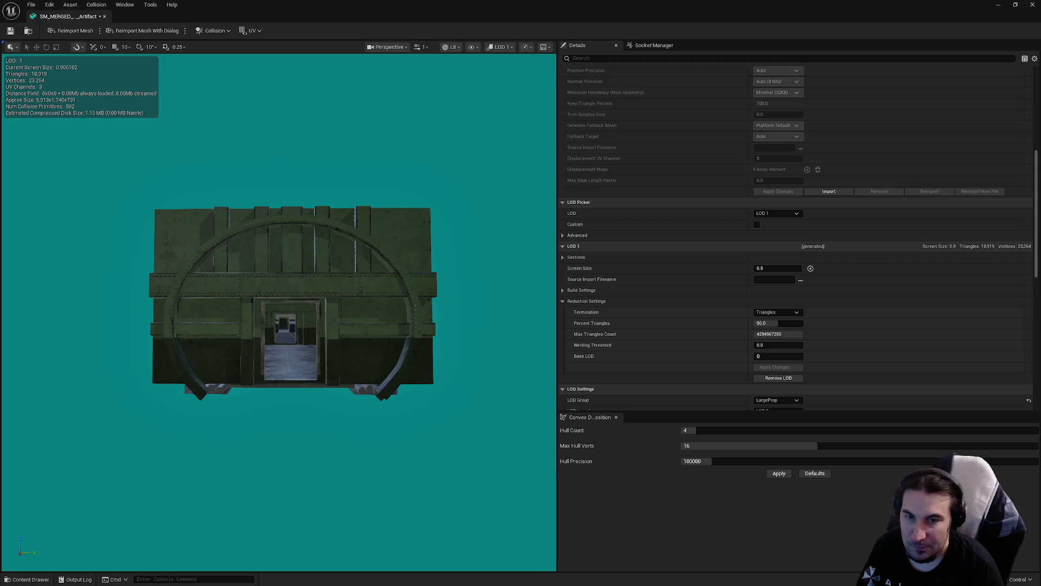
{"action": "scroll", "coordinate": [279, 311], "scroll_direction": "up", "scroll_amount": 5}
{"action": "scroll", "coordinate": [279, 312], "scroll_direction": "down", "scroll_amount": 4}
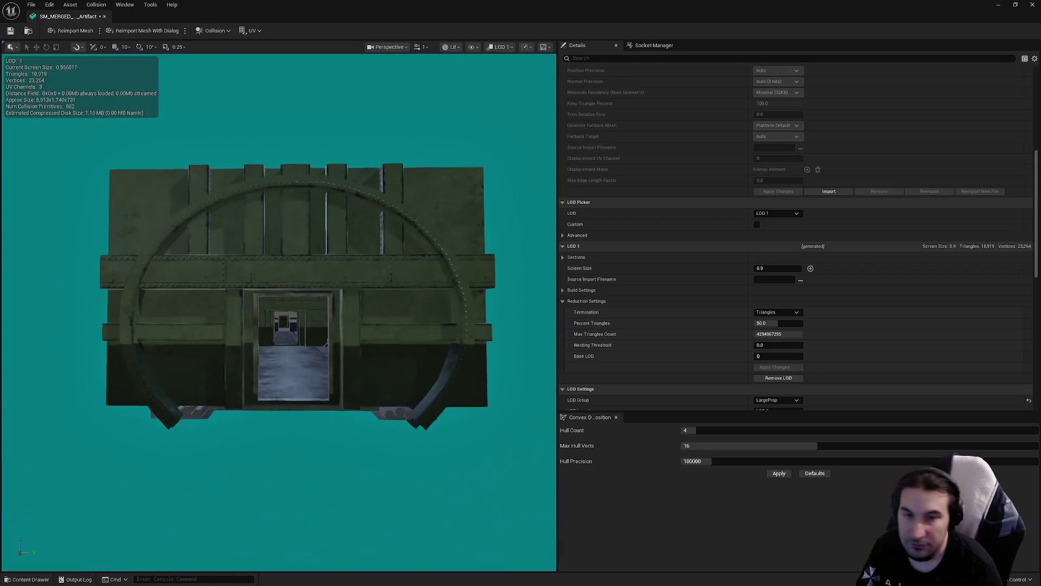
{"action": "scroll", "coordinate": [292, 293], "scroll_direction": "down", "scroll_amount": 1}
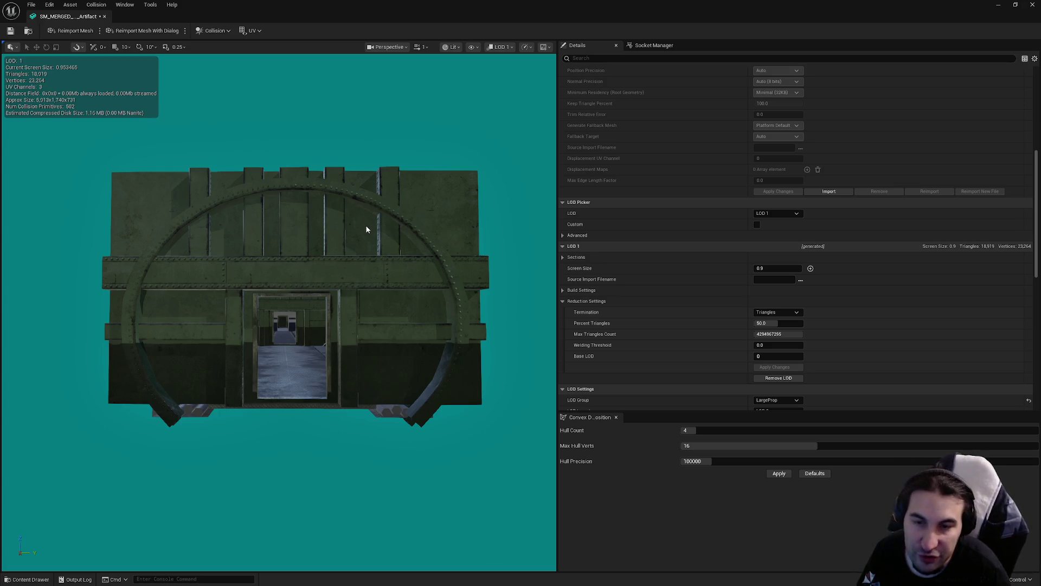
{"action": "scroll", "coordinate": [353, 238], "scroll_direction": "down", "scroll_amount": 4}
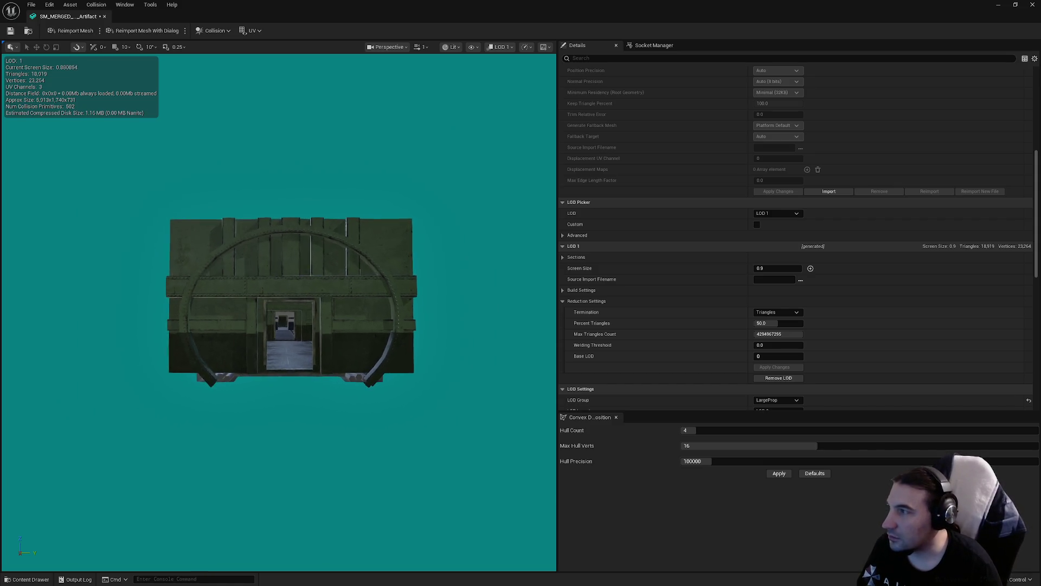
{"action": "scroll", "coordinate": [292, 298], "scroll_direction": "down", "scroll_amount": 4}
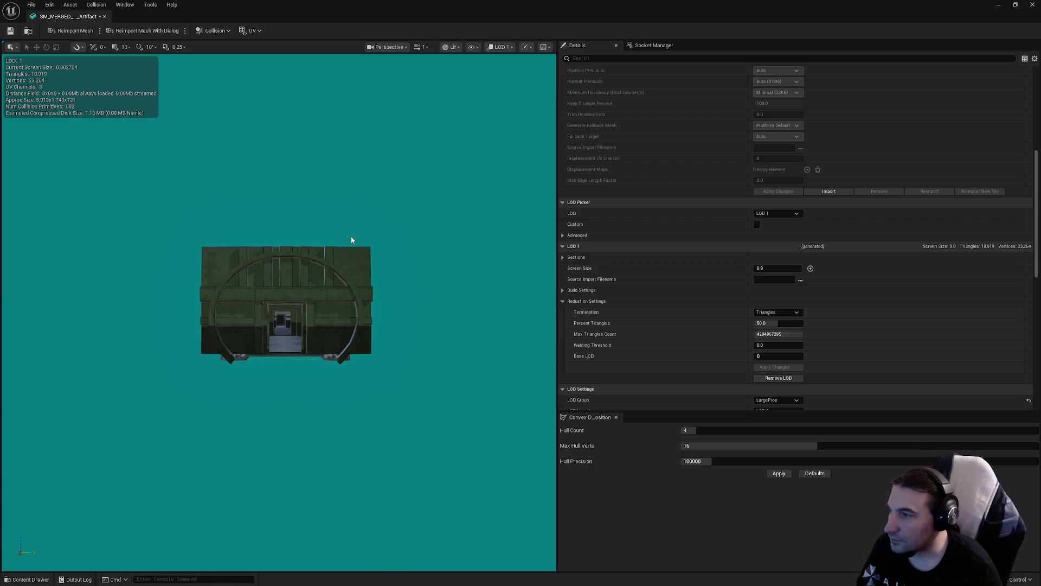
- Set LOD 1's screen size to 0.8 and LOD 2's screen size to 0.55
{"action": "left_click", "coordinate": [769, 269]}
{"action": "type", "text": "0.8"}
{"action": "key", "text": "Return"}
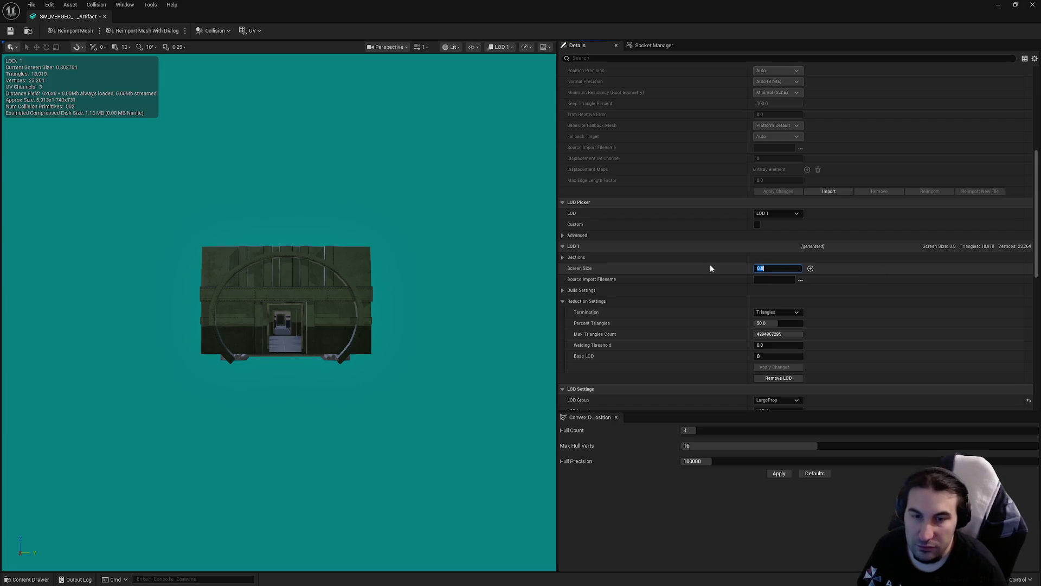
{"action": "left_click", "coordinate": [785, 214]}
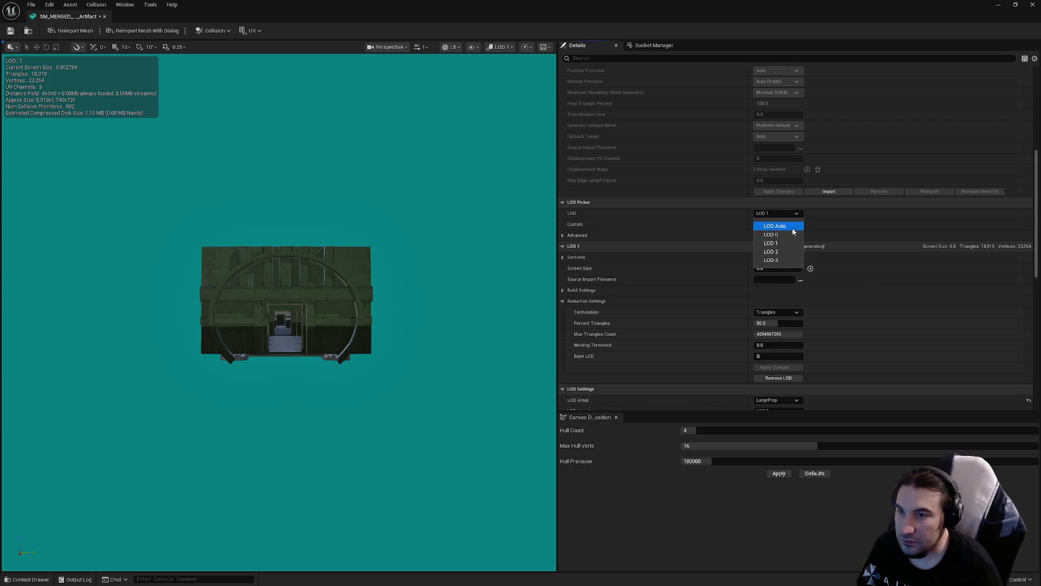
{"action": "left_click", "coordinate": [770, 252]}
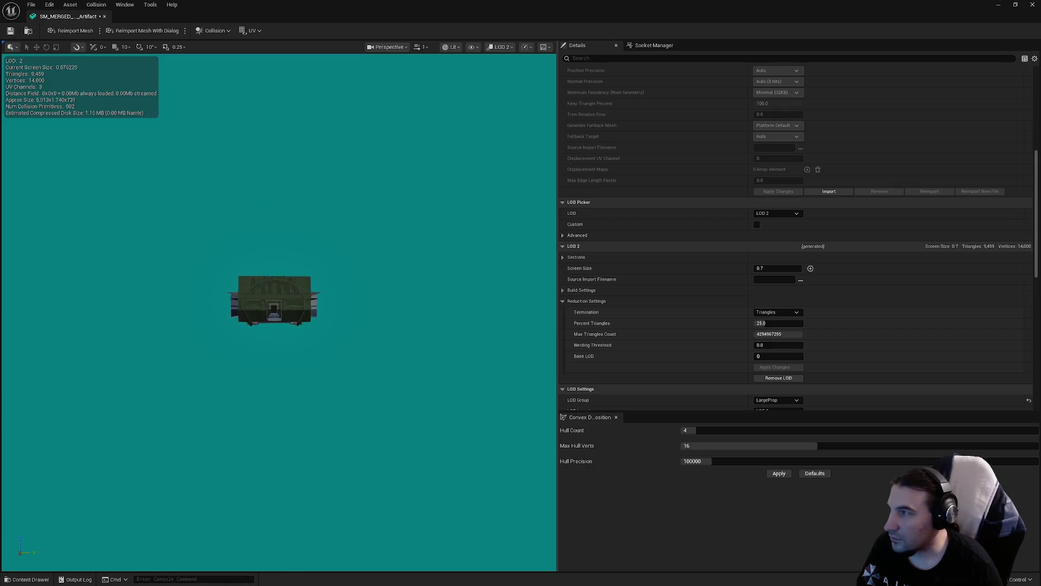
{"action": "left_click", "coordinate": [771, 269]}
{"action": "type", "text": "0.5"}
{"action": "key", "text": "Return"}
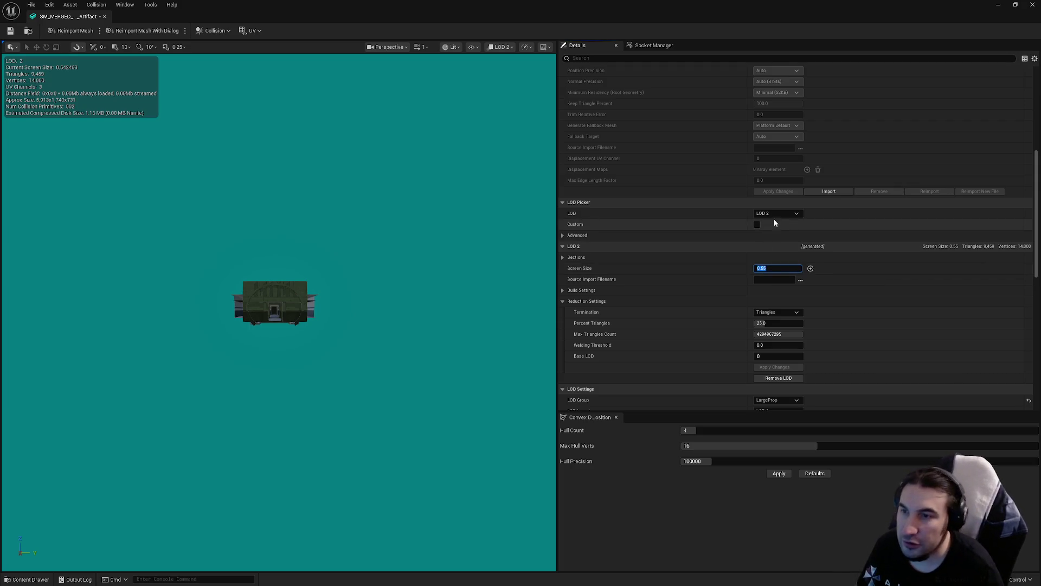
- Set LOD 3's screen size to 0.35
{"action": "left_click", "coordinate": [776, 213]}
{"action": "left_click", "coordinate": [781, 261]}
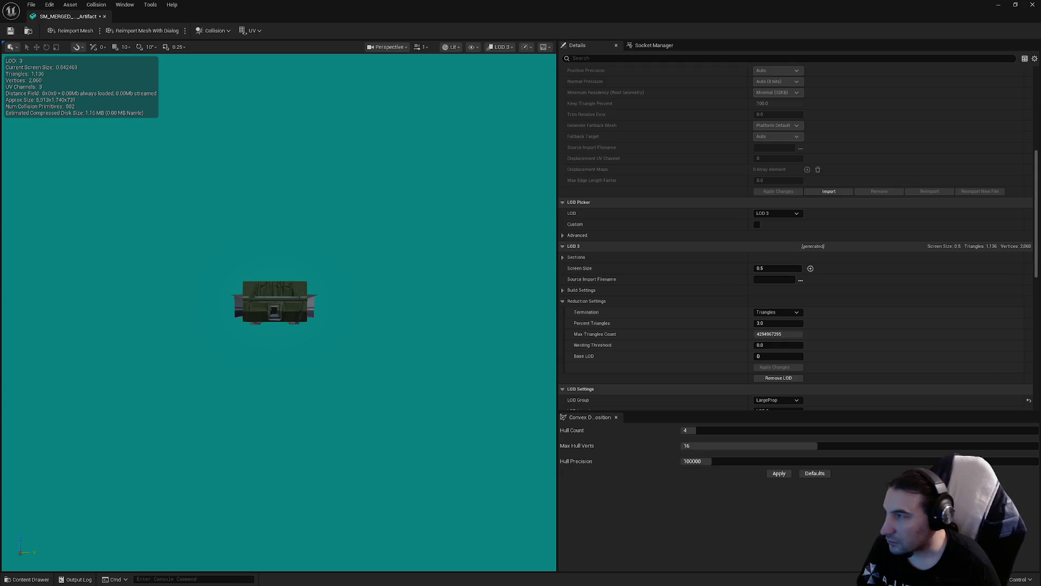
{"action": "scroll", "coordinate": [275, 306], "scroll_direction": "down", "scroll_amount": 3}
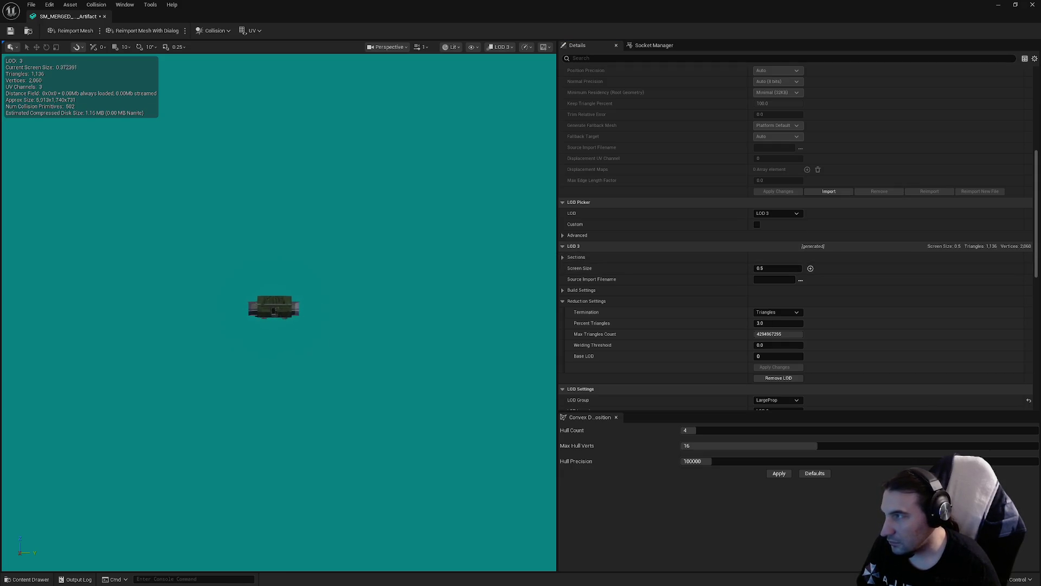
{"action": "scroll", "coordinate": [274, 309], "scroll_direction": "up", "scroll_amount": 1}
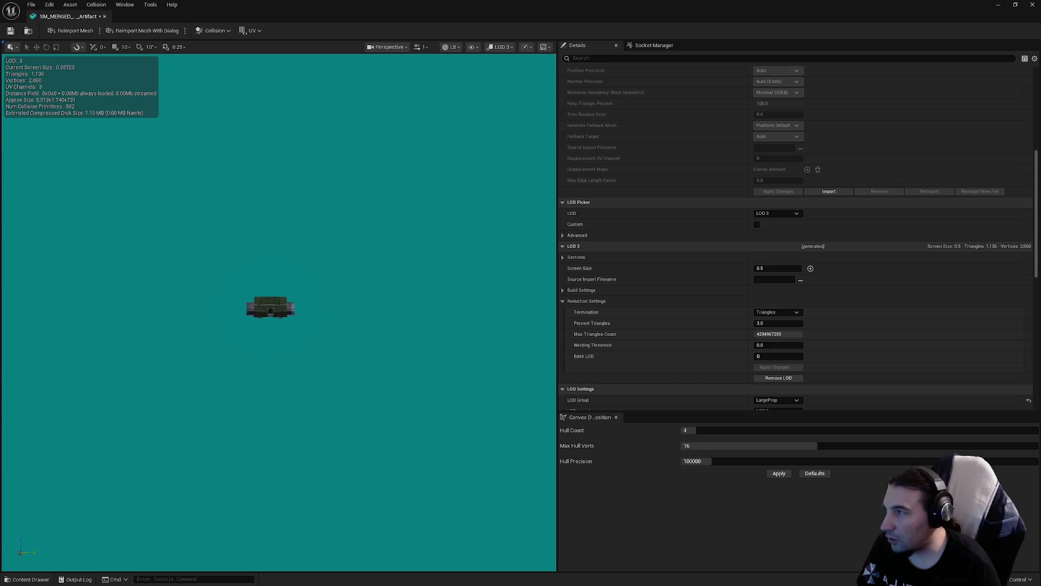
{"action": "left_click", "coordinate": [785, 268]}
{"action": "type", "text": "0.35"}
{"action": "key", "text": "Return"}
- Change LOD 2's screen size to 0.6 and save the mesh asset
{"action": "left_click", "coordinate": [777, 213]}
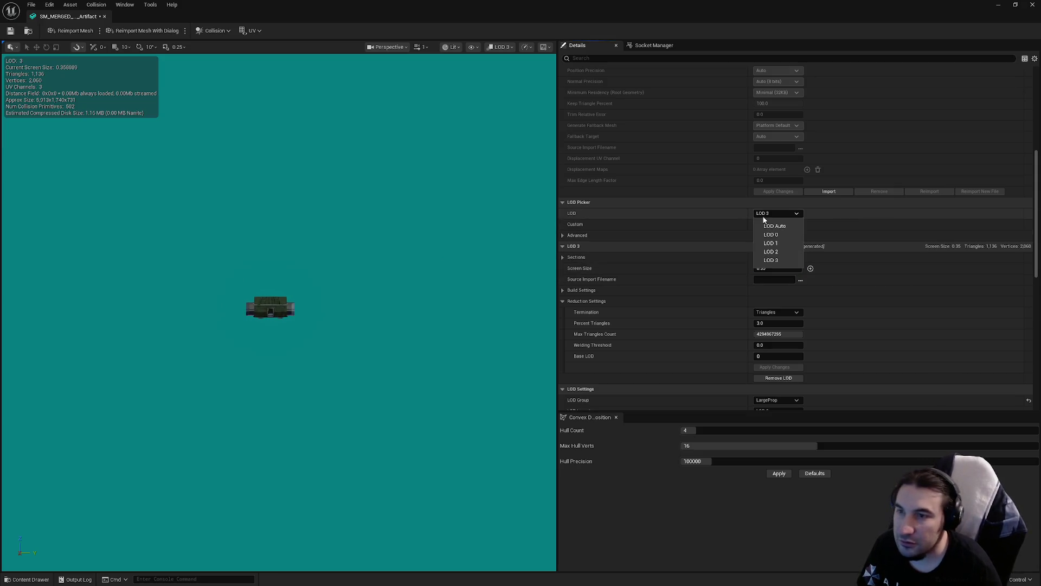
{"action": "left_click", "coordinate": [769, 252]}
{"action": "scroll", "coordinate": [267, 310], "scroll_direction": "up", "scroll_amount": 2}
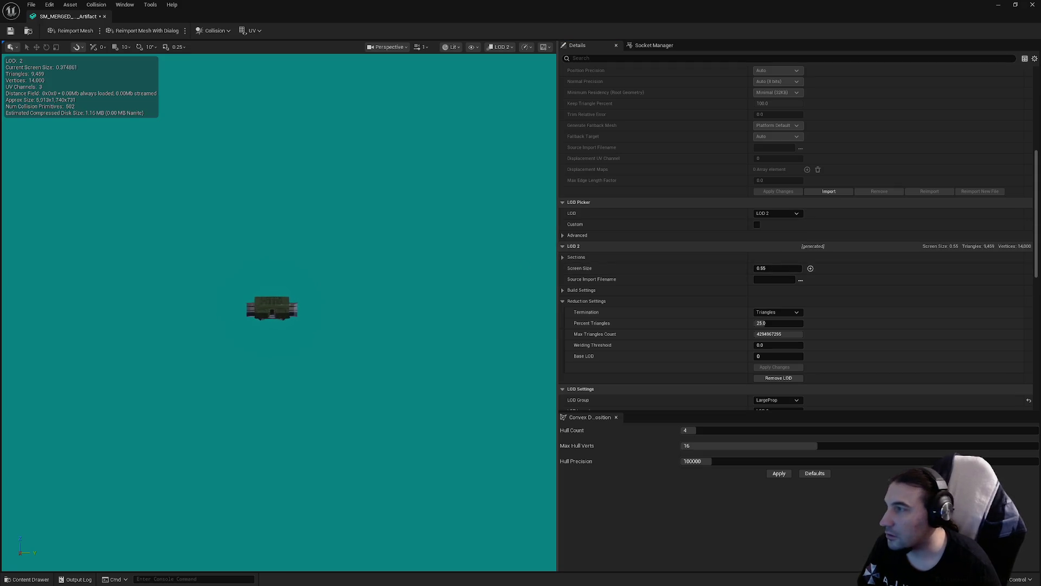
{"action": "scroll", "coordinate": [267, 314], "scroll_direction": "up", "scroll_amount": 3}
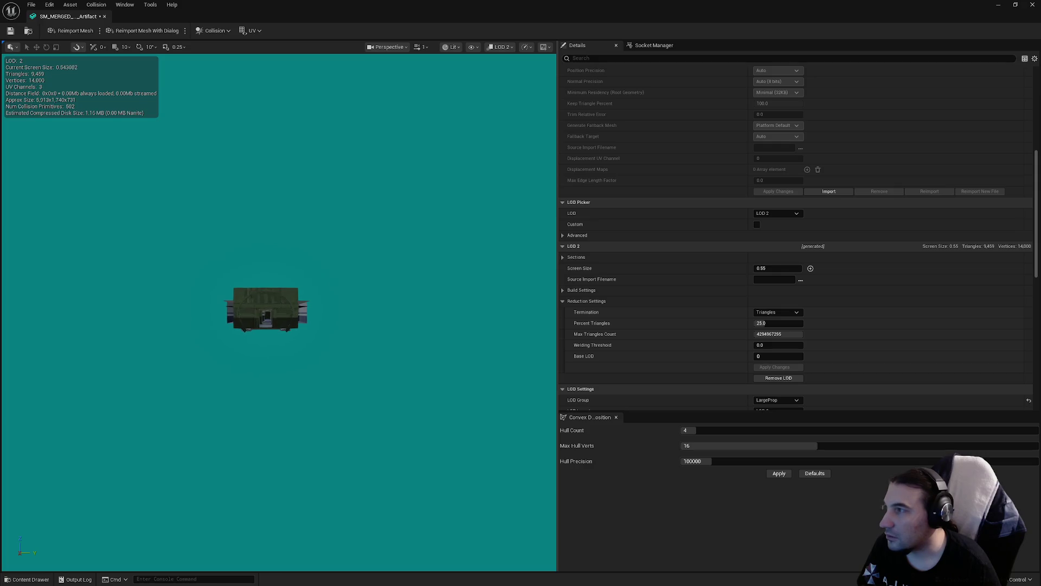
{"action": "scroll", "coordinate": [266, 314], "scroll_direction": "up", "scroll_amount": 1}
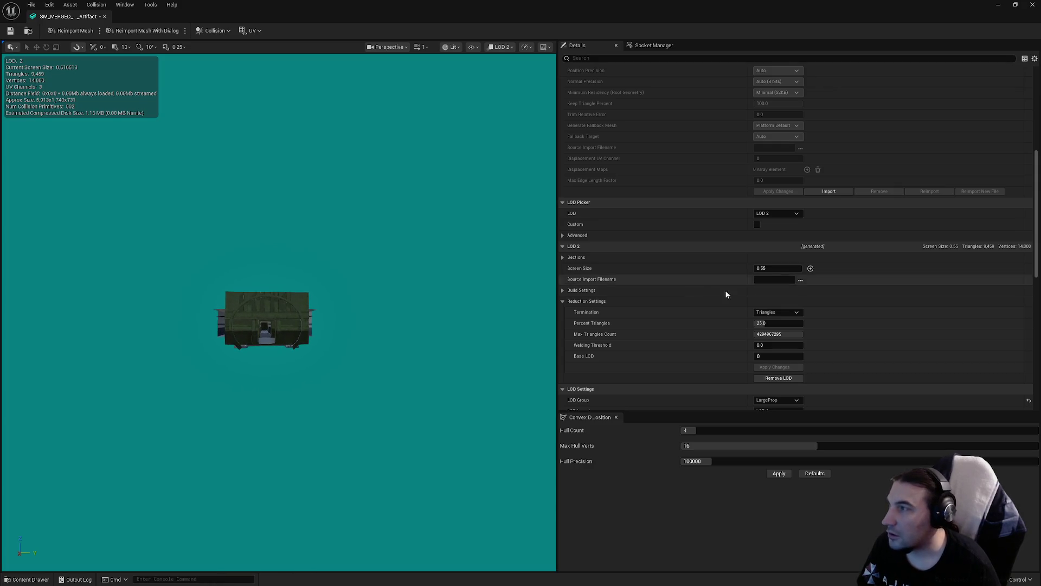
{"action": "left_click", "coordinate": [768, 268]}
{"action": "type", "text": "0"}
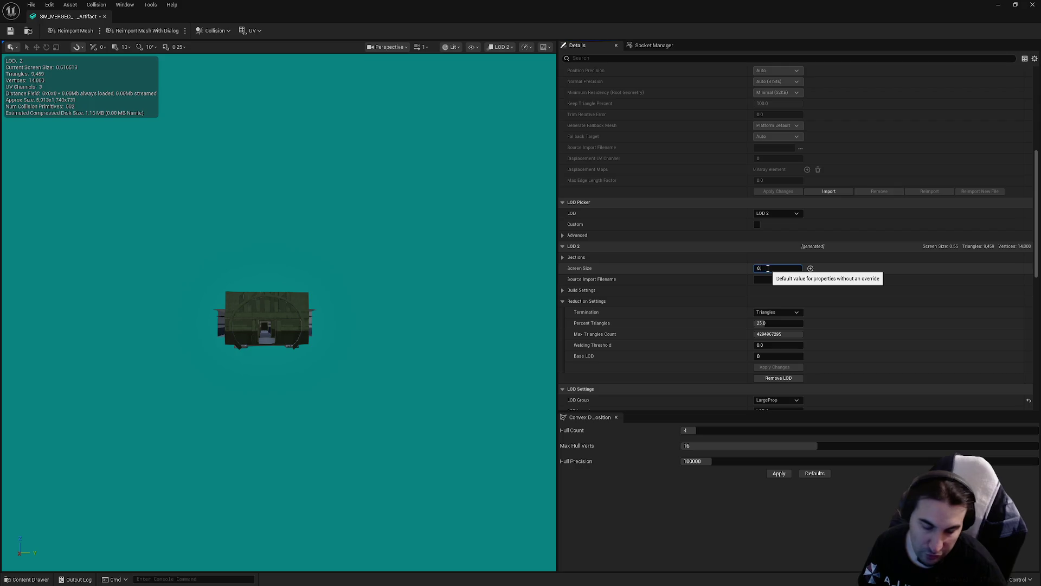
{"action": "type", "text": "6"}
{"action": "key", "text": "Return"}
{"action": "key", "text": "ctrl+s"}
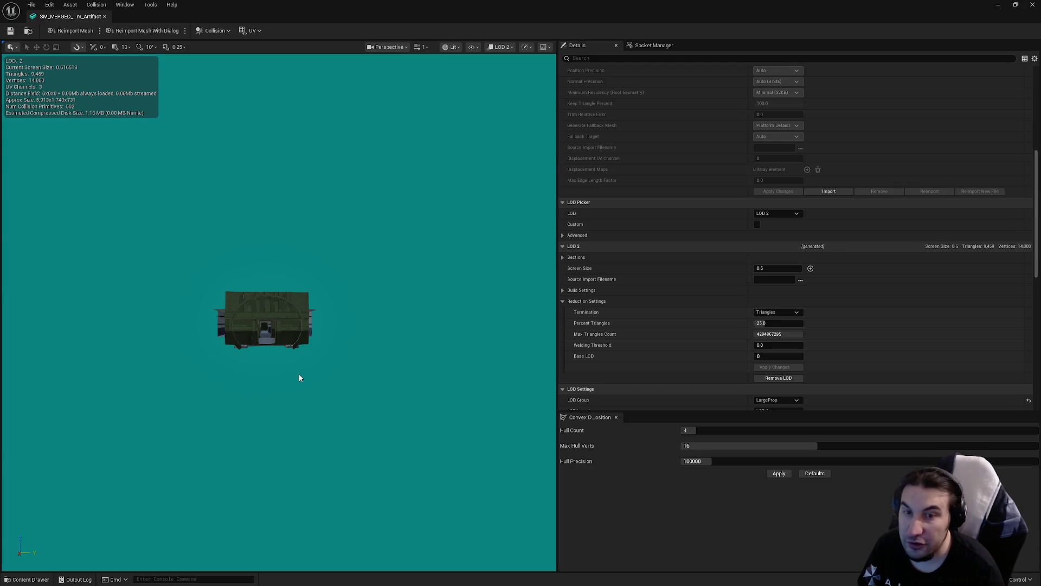
- Compare the LOD 2 and LOD 3 previews of the Artifact room mesh
{"action": "mouse_move", "coordinate": [299, 378]}
{"action": "left_mouse_down"}
{"action": "mouse_move", "coordinate": [297, 400]}
{"action": "mouse_move", "coordinate": [282, 371]}
{"action": "left_mouse_up"}
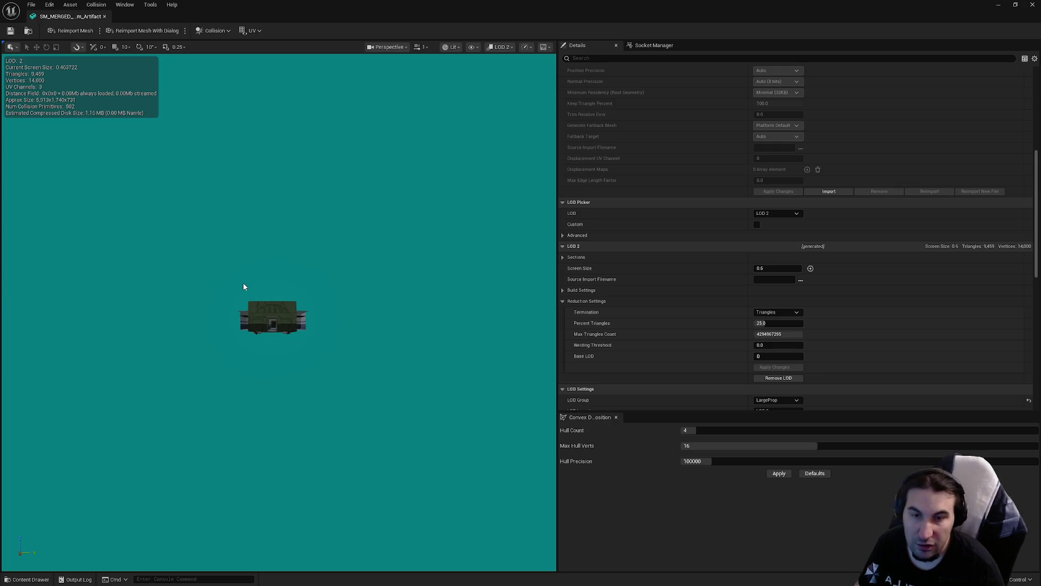
{"action": "left_click_drag", "start_coordinate": [243, 287], "coordinate": [269, 288]}
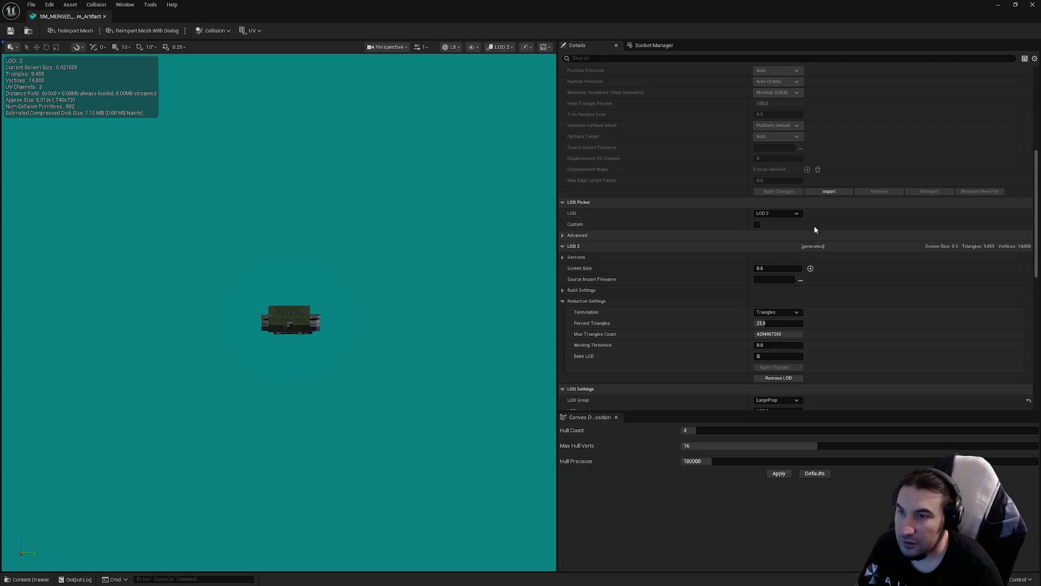
{"action": "left_click", "coordinate": [799, 214]}
{"action": "left_click", "coordinate": [800, 261]}
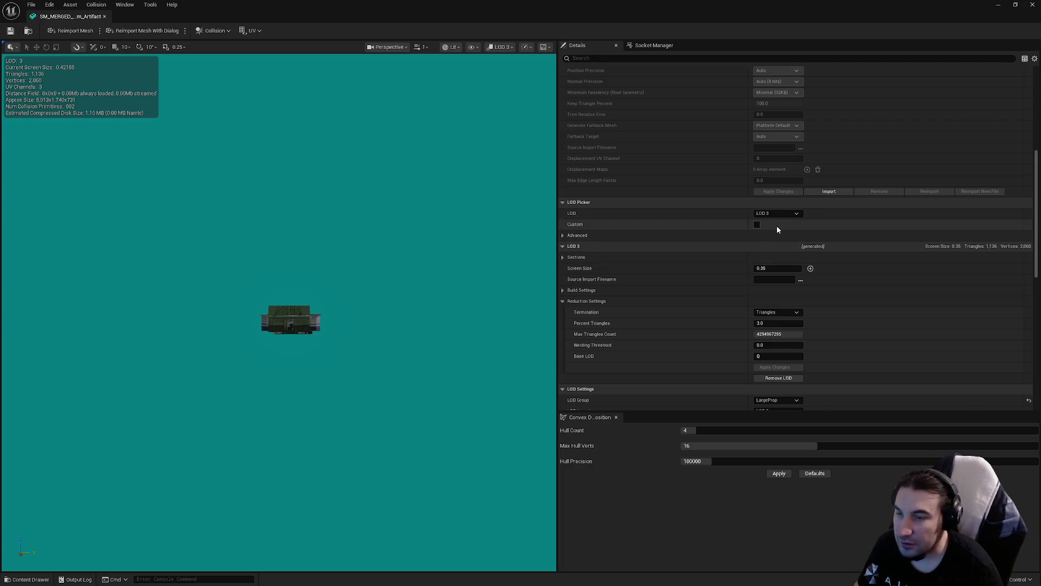
{"action": "left_click", "coordinate": [796, 214]}
{"action": "left_click", "coordinate": [770, 260]}
{"action": "left_click", "coordinate": [781, 213]}
{"action": "left_click", "coordinate": [790, 254]}
{"action": "left_click", "coordinate": [783, 213]}
{"action": "left_click", "coordinate": [789, 252]}
{"action": "left_click", "coordinate": [776, 214]}
{"action": "left_click", "coordinate": [786, 262]}
- Reduce LOD 3 to 1% triangles (378), apply it, and close the Artifact mesh editor
{"action": "double_click", "coordinate": [776, 322]}
{"action": "type", "text": "1"}
{"action": "key", "text": "Return"}
{"action": "left_click", "coordinate": [783, 367]}
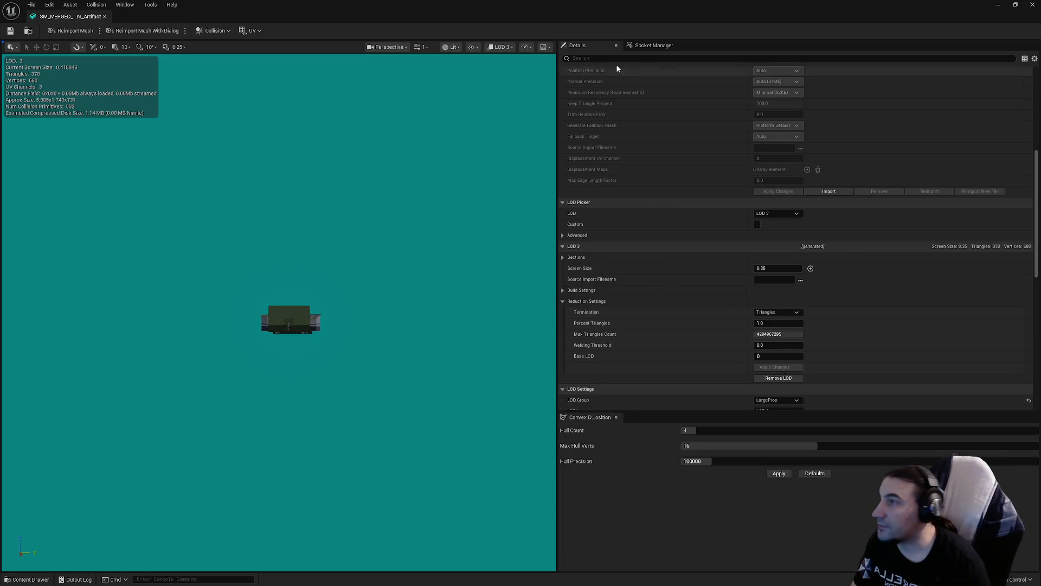
{"action": "left_click", "coordinate": [1032, 4]}
{"action": "double_click", "coordinate": [346, 486]}
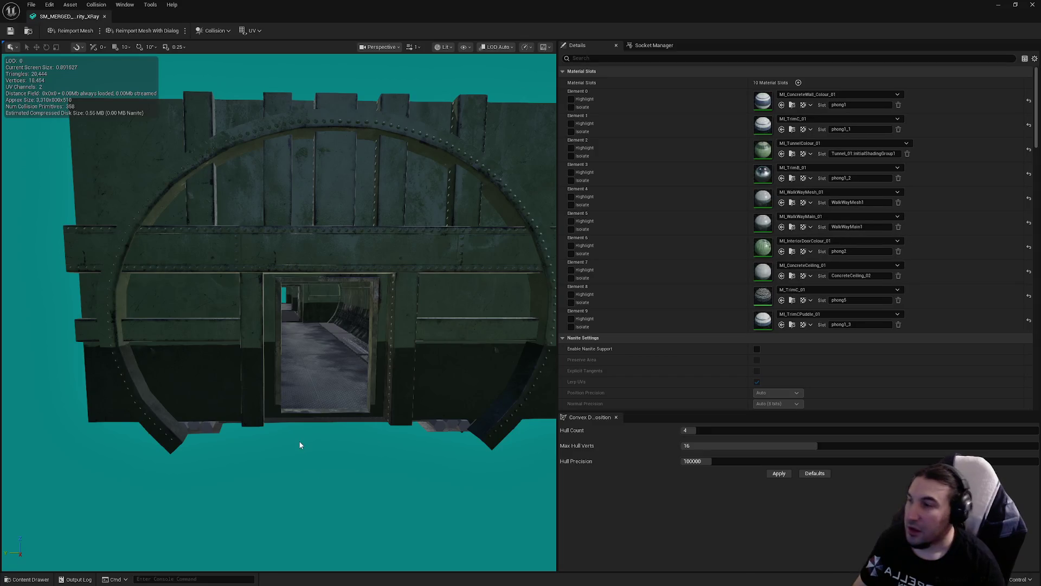
- Move the camera through the arch, then pull back to view the whole Security_XRay mesh
{"action": "mouse_move", "coordinate": [209, 205]}
{"action": "left_mouse_down"}
{"action": "mouse_move", "coordinate": [209, 130]}
{"action": "mouse_move", "coordinate": [214, 207]}
{"action": "left_mouse_up"}
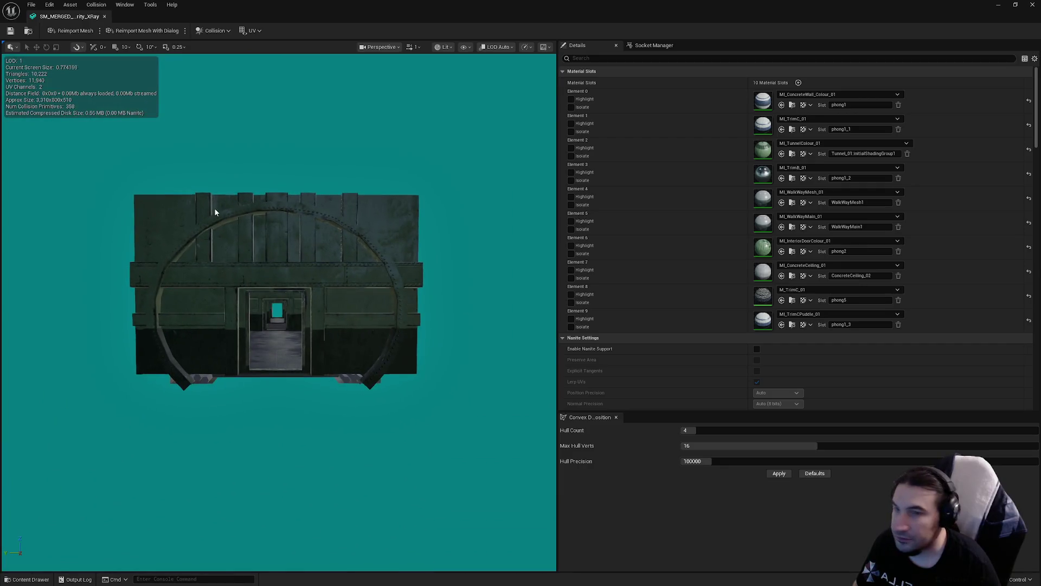
{"action": "scroll", "coordinate": [213, 207], "scroll_direction": "up", "scroll_amount": 2}
{"action": "scroll", "coordinate": [214, 212], "scroll_direction": "up", "scroll_amount": 1}
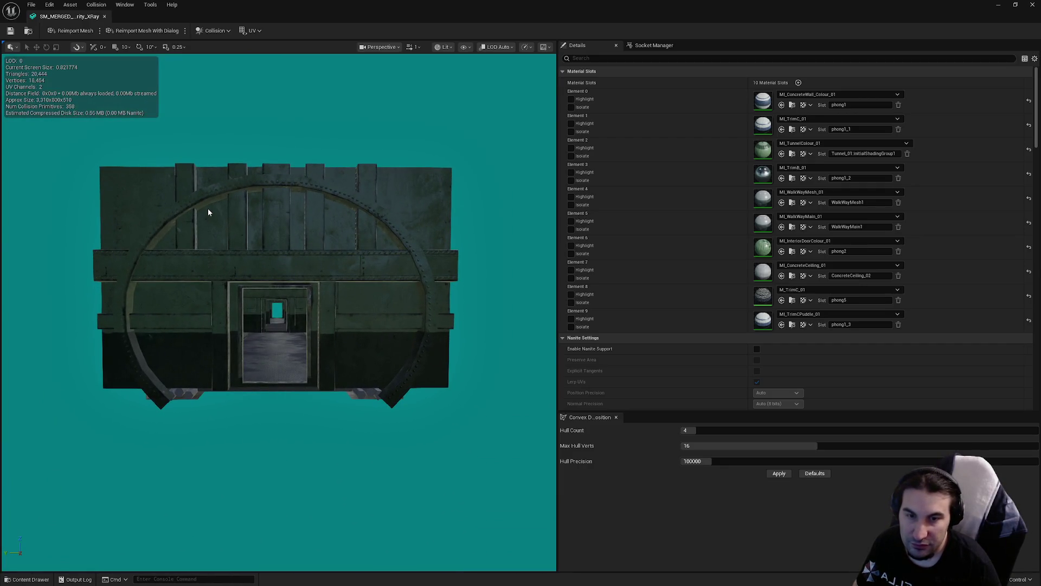
{"action": "left_click_drag", "start_coordinate": [208, 211], "coordinate": [209, 230]}
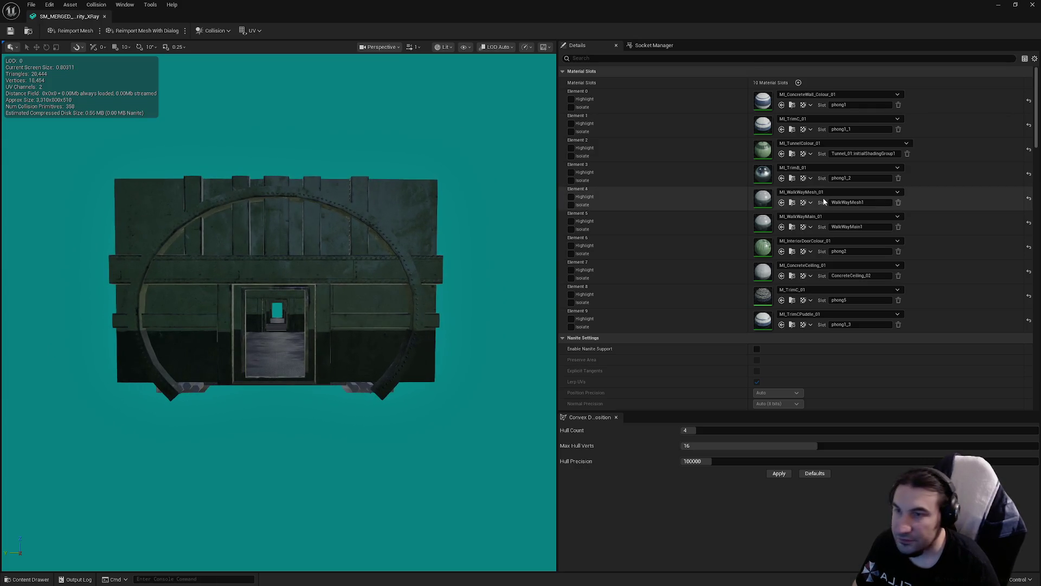
{"action": "scroll", "coordinate": [778, 209], "scroll_direction": "down", "scroll_amount": 10}
- Enable collision on Security_XRay's LOD 0 sections 0 through 7
{"action": "left_click", "coordinate": [818, 219]}
{"action": "left_click", "coordinate": [817, 247]}
{"action": "left_click", "coordinate": [817, 276]}
{"action": "left_click", "coordinate": [817, 305]}
{"action": "left_click", "coordinate": [817, 334]}
{"action": "left_click", "coordinate": [817, 363]}
{"action": "left_click", "coordinate": [818, 392]}
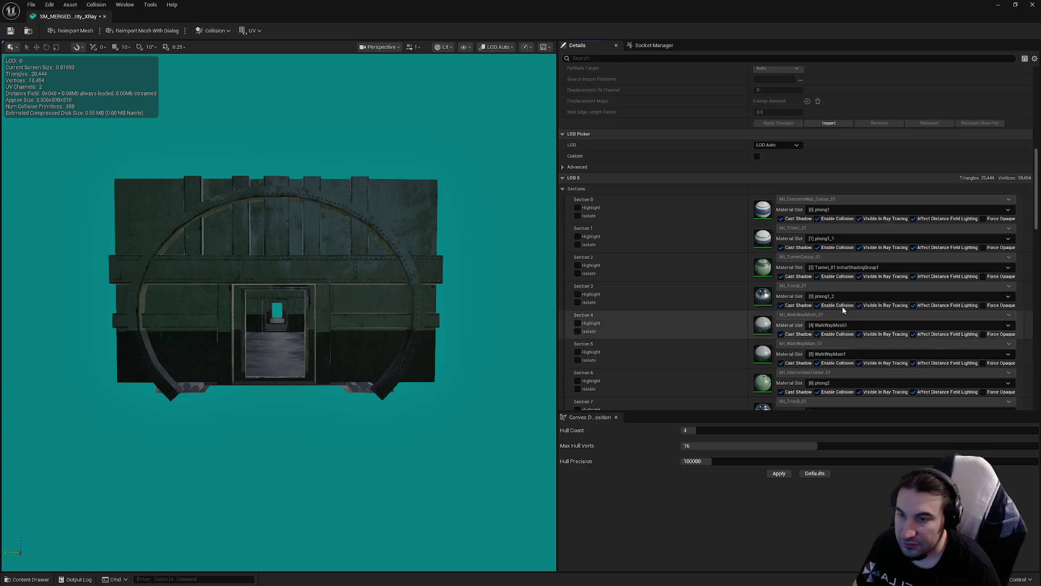
{"action": "scroll", "coordinate": [817, 326], "scroll_direction": "down", "scroll_amount": 3}
{"action": "left_click", "coordinate": [817, 278]}
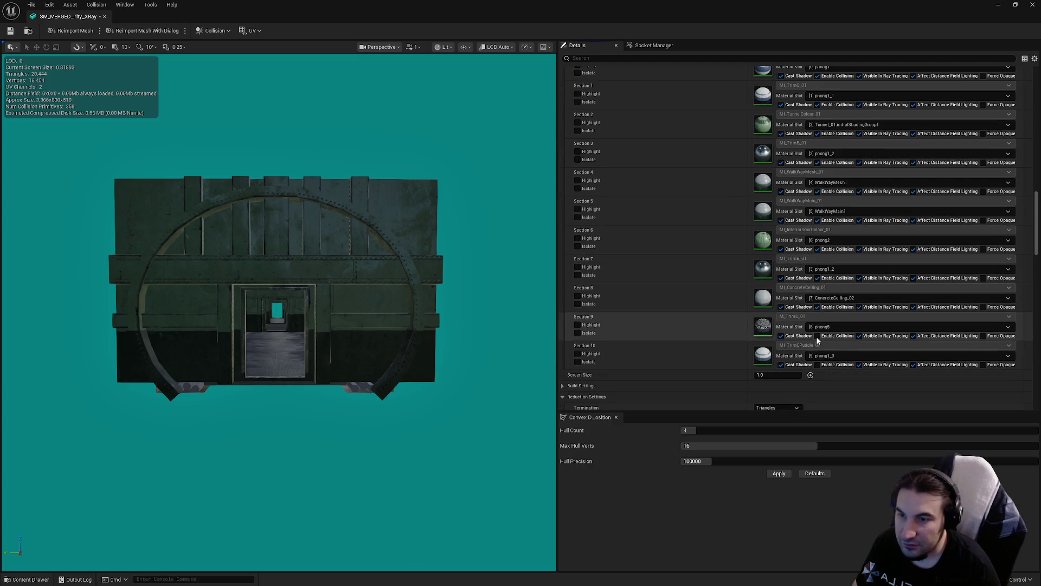
- Preview the generated LOD 1 at 50% triangles (10,222) and screen size 0.8
{"action": "scroll", "coordinate": [792, 284], "scroll_direction": "up", "scroll_amount": 5}
{"action": "scroll", "coordinate": [791, 284], "scroll_direction": "up", "scroll_amount": 1}
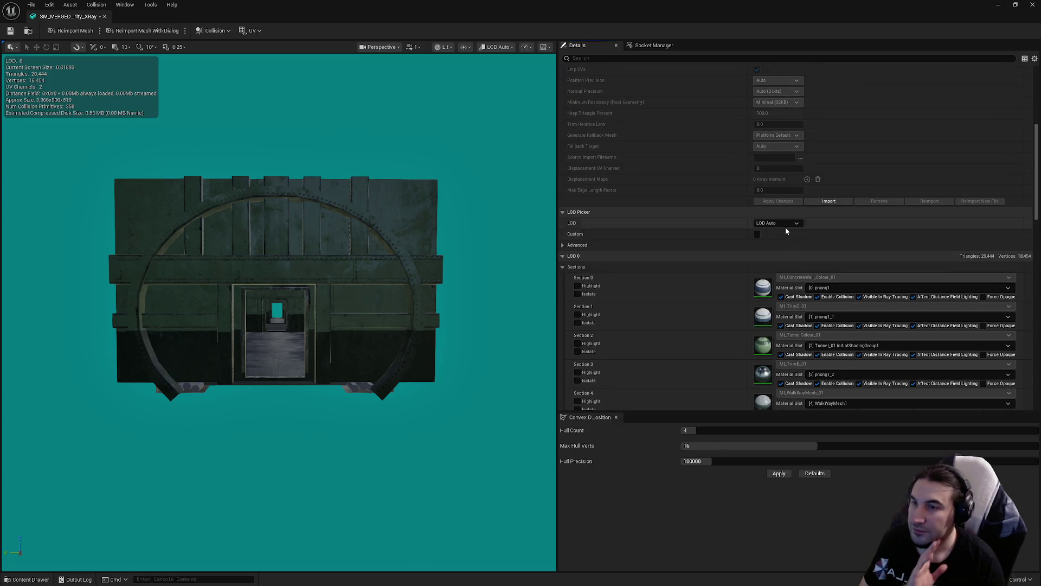
{"action": "left_click", "coordinate": [785, 224]}
{"action": "left_click", "coordinate": [785, 252]}
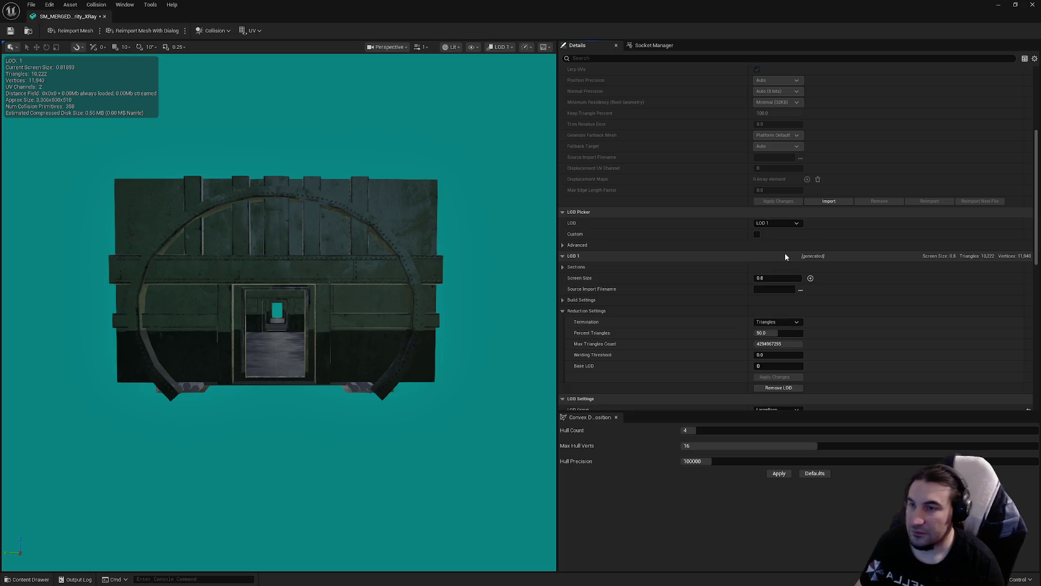
- Lower the Security_XRay mesh's LOD 2 screen size to 0.52
{"action": "left_click", "coordinate": [759, 224]}
{"action": "left_click", "coordinate": [769, 262]}
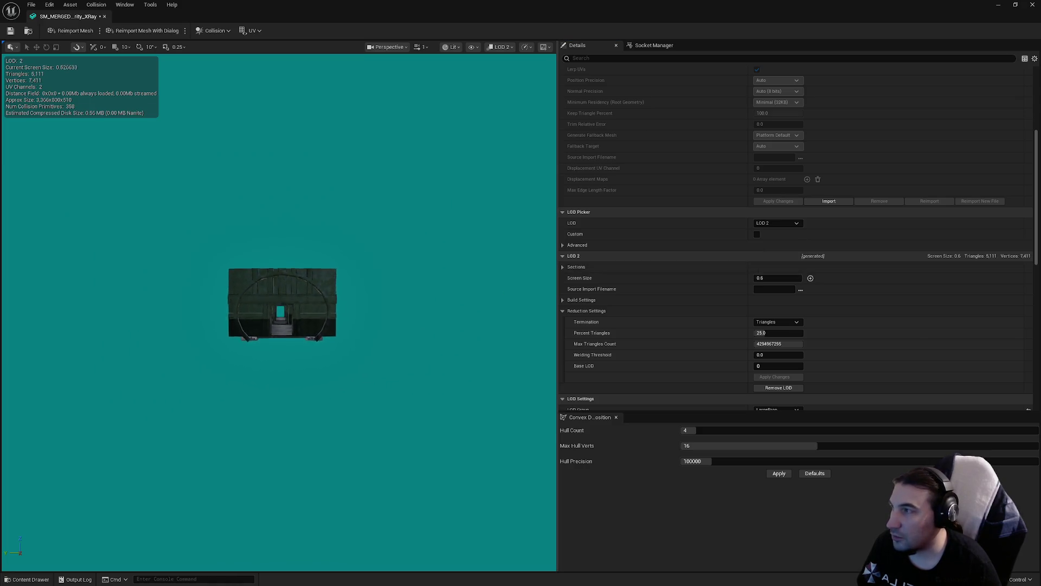
{"action": "left_click", "coordinate": [761, 278]}
{"action": "type", "text": "0.52"}
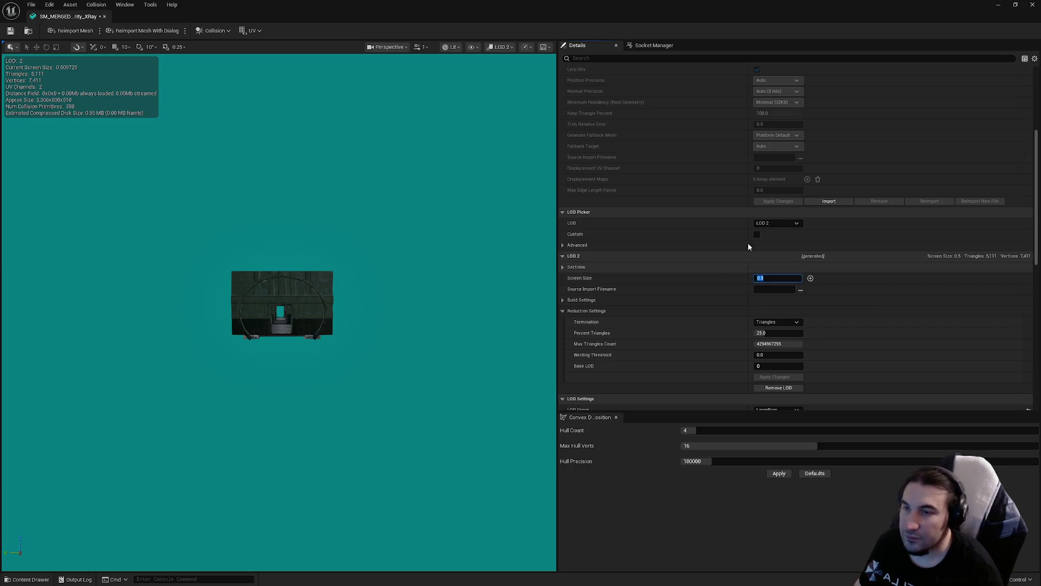
- Give LOD 3 screen size 0.3 and 1% triangles, and apply, rebuilding it to 205 triangles
{"action": "left_click", "coordinate": [776, 222]}
{"action": "left_click", "coordinate": [779, 272]}
{"action": "scroll", "coordinate": [282, 304], "scroll_direction": "down", "scroll_amount": 5}
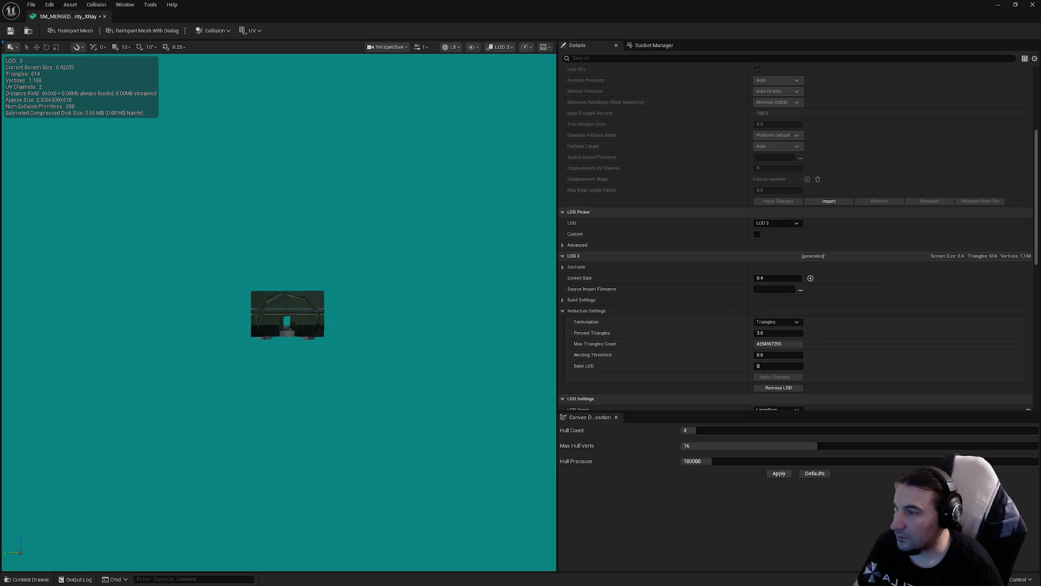
{"action": "left_click", "coordinate": [770, 277]}
{"action": "type", "text": "0.3"}
{"action": "key", "text": "Return"}
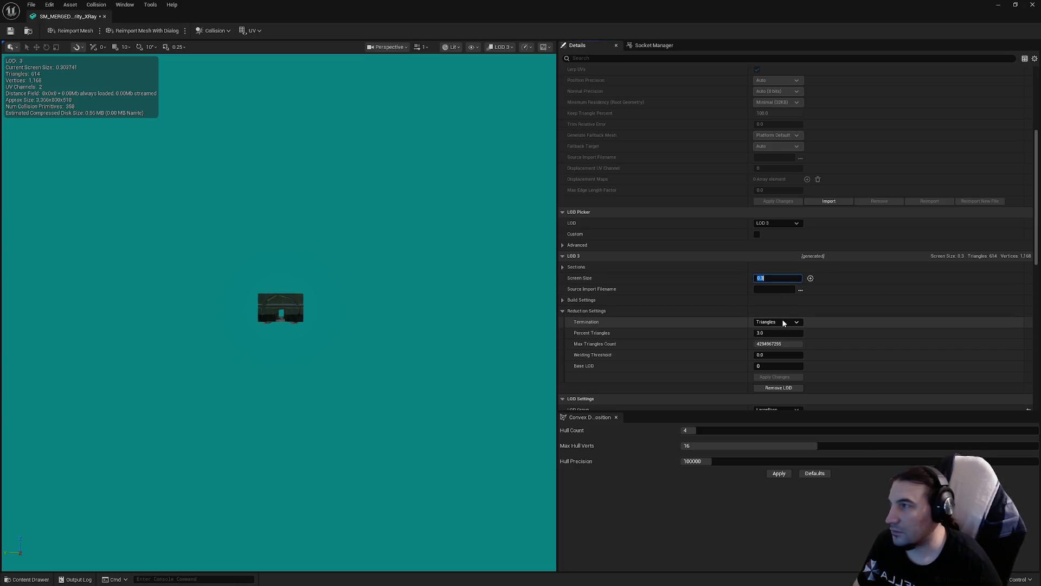
{"action": "left_click", "coordinate": [770, 332]}
{"action": "type", "text": "1"}
{"action": "key", "text": "Return"}
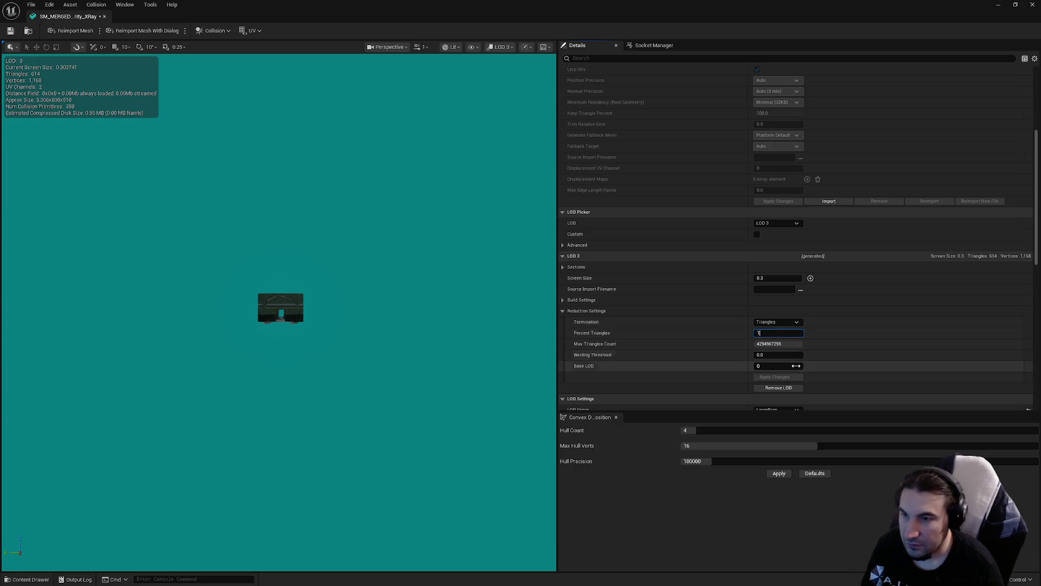
{"action": "left_click", "coordinate": [790, 377]}
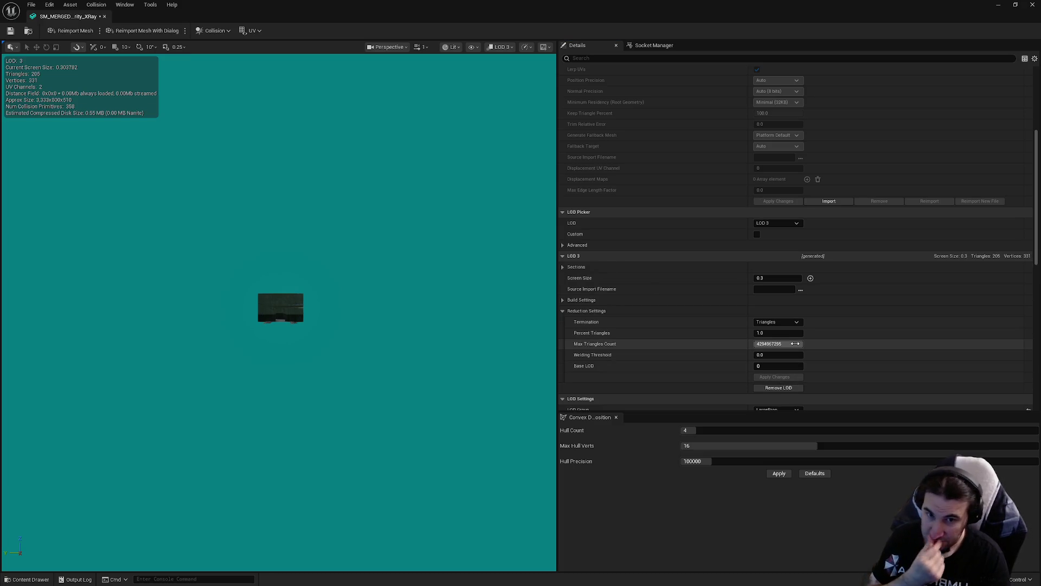
{"action": "scroll", "coordinate": [813, 301], "scroll_direction": "down", "scroll_amount": 15}
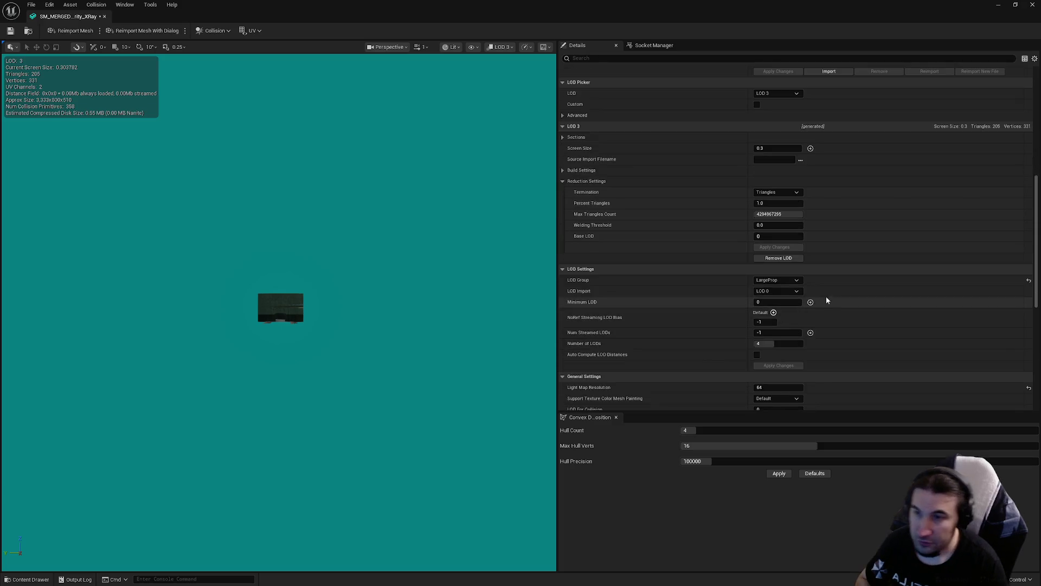
- Set Security_XRay's Collision Complexity to Project Default and save the mesh
{"action": "left_click", "coordinate": [790, 272]}
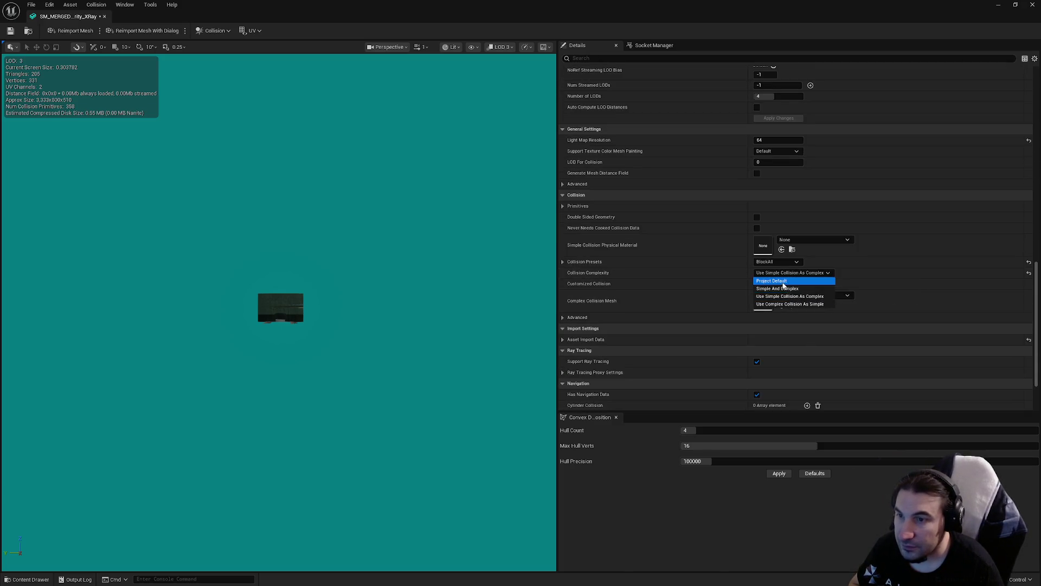
{"action": "left_click", "coordinate": [792, 281]}
{"action": "key", "text": "ctrl+s"}
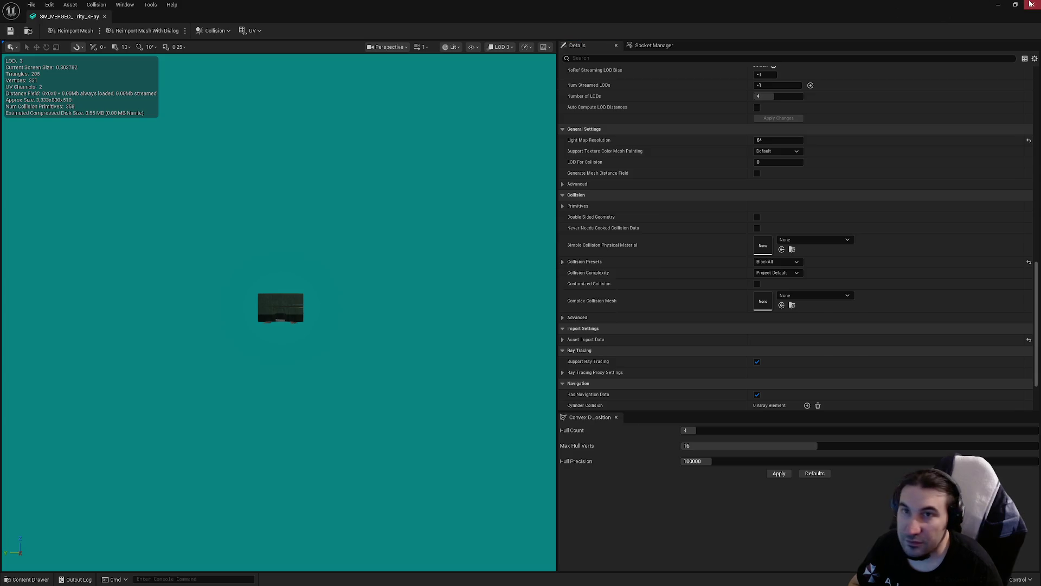
- Close the mesh editor and save the Artifact room blueprint with Save Selected
{"action": "left_click", "coordinate": [1032, 4]}
{"action": "left_click", "coordinate": [189, 440]}
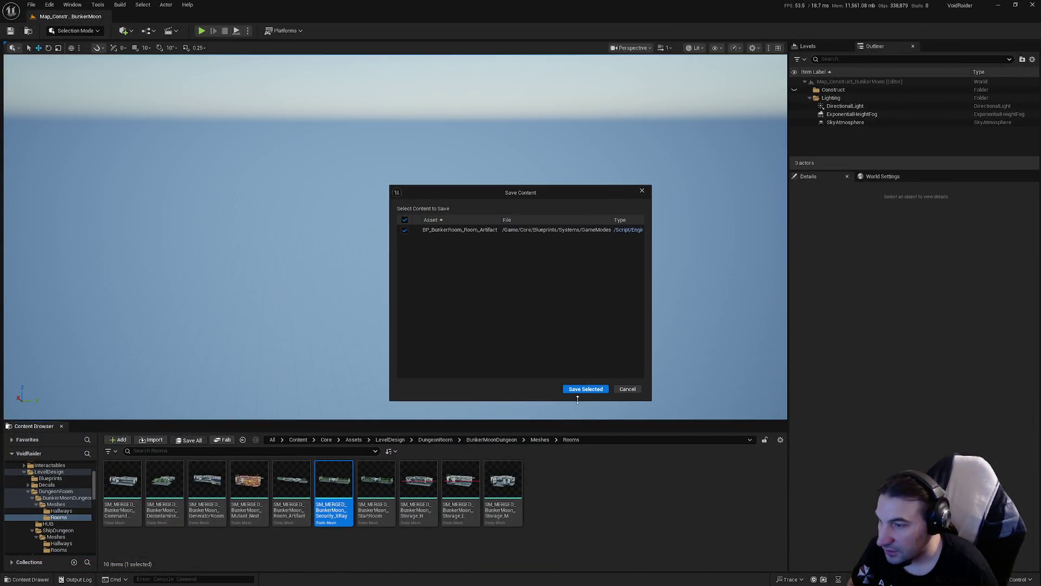
{"action": "left_click", "coordinate": [577, 390]}
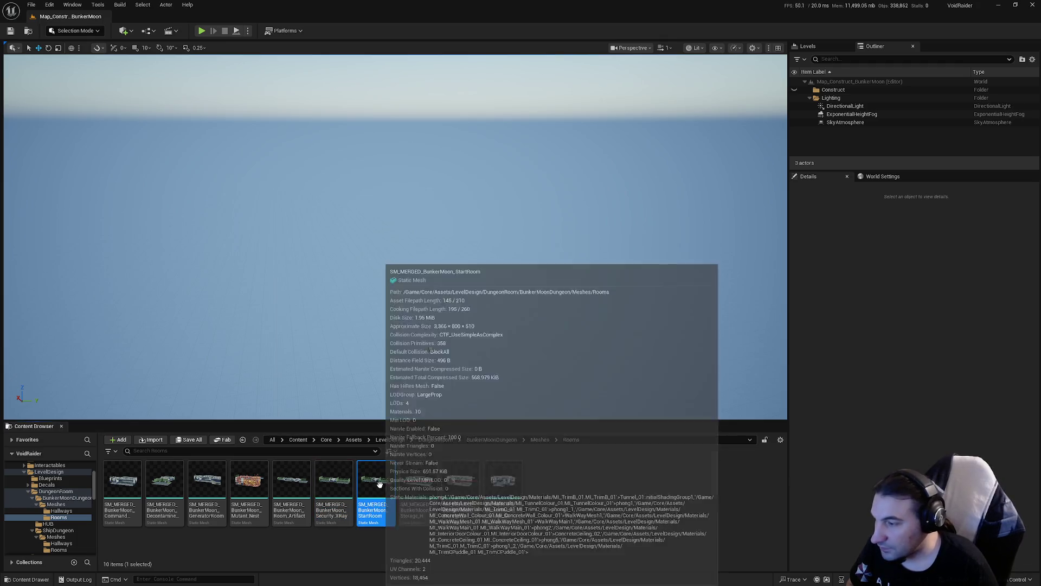
{"action": "double_click", "coordinate": [380, 483]}
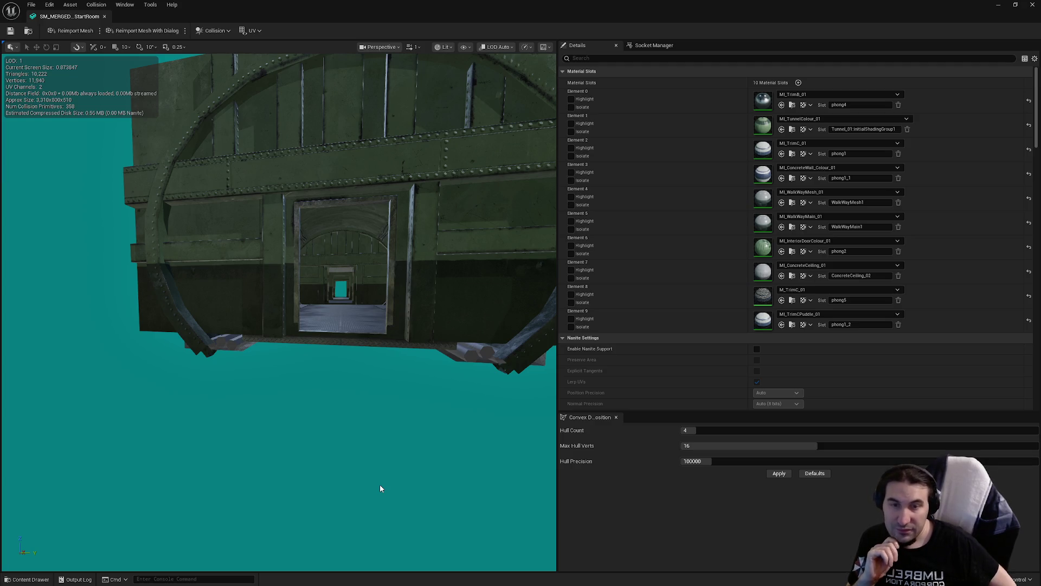
{"action": "scroll", "coordinate": [681, 249], "scroll_direction": "down", "scroll_amount": 10}
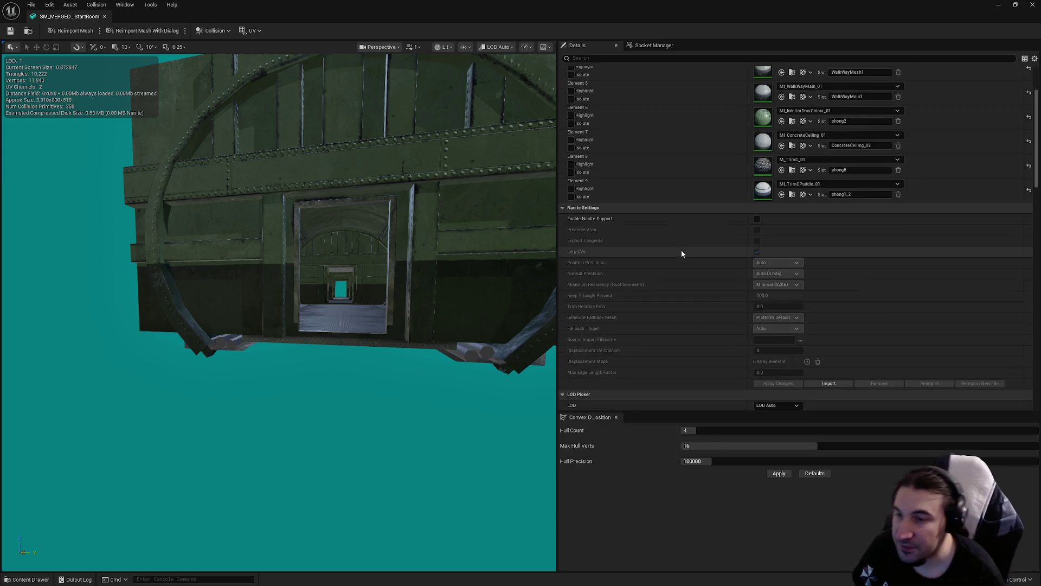
{"action": "left_click", "coordinate": [817, 193]}
{"action": "left_click", "coordinate": [817, 222]}
{"action": "left_click", "coordinate": [818, 250]}
{"action": "left_click", "coordinate": [817, 278]}
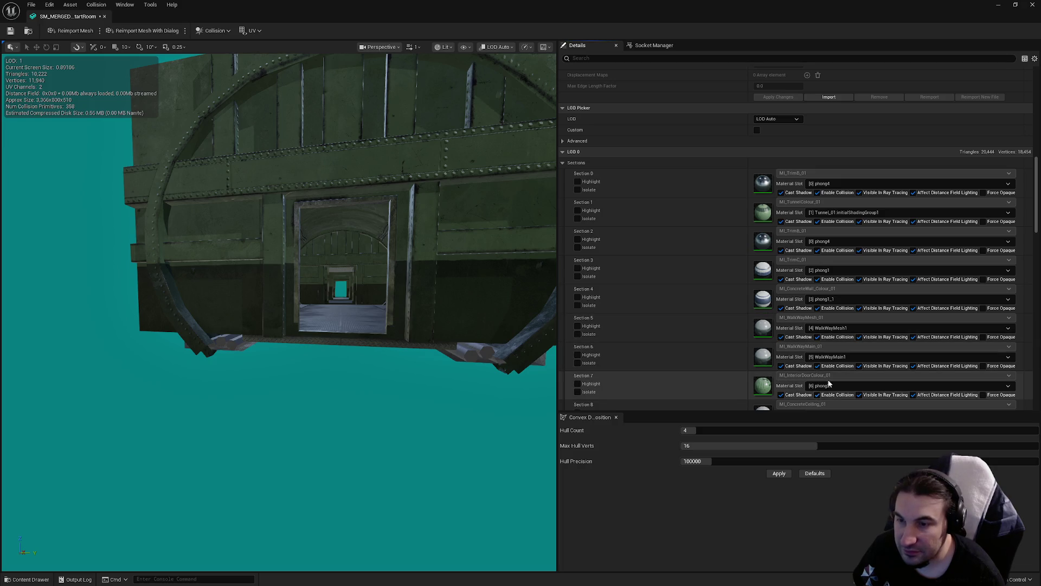
{"action": "scroll", "coordinate": [826, 390], "scroll_direction": "down", "scroll_amount": 5}
{"action": "left_click", "coordinate": [818, 310]}
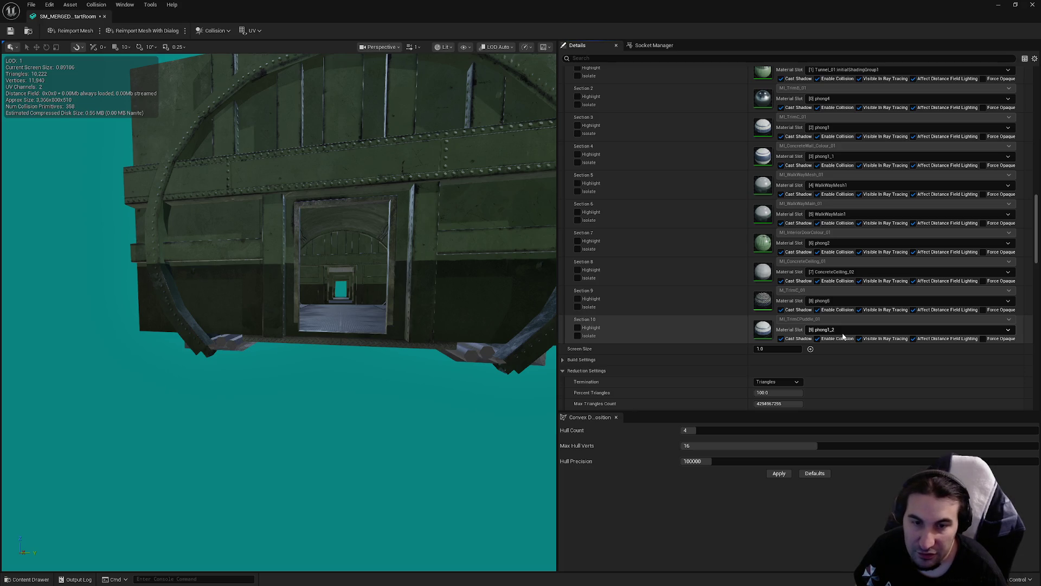
{"action": "scroll", "coordinate": [818, 340], "scroll_direction": "down", "scroll_amount": 5}
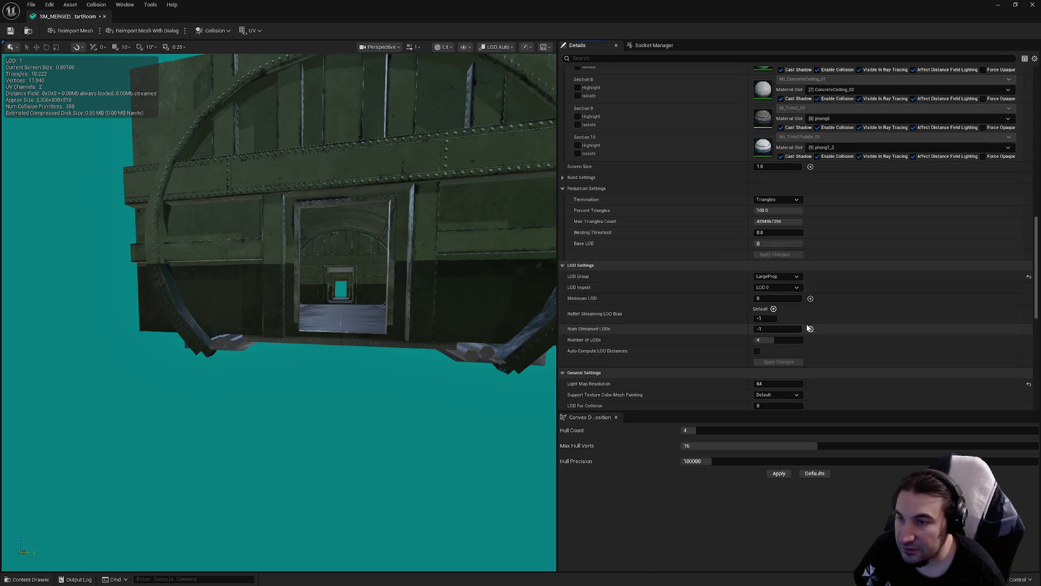
{"action": "scroll", "coordinate": [790, 282], "scroll_direction": "down", "scroll_amount": 4}
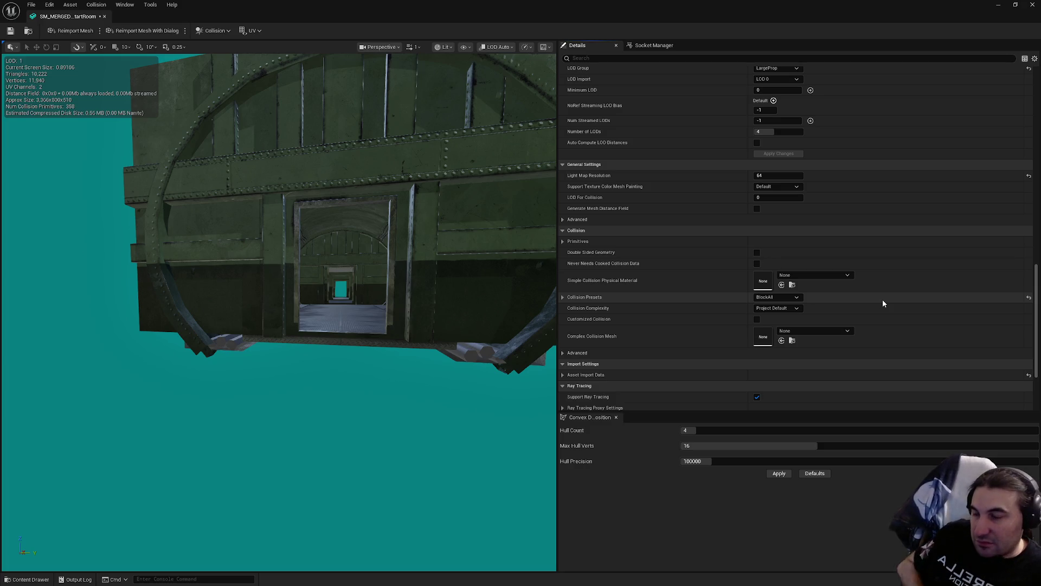
{"action": "scroll", "coordinate": [884, 299], "scroll_direction": "up", "scroll_amount": 10}
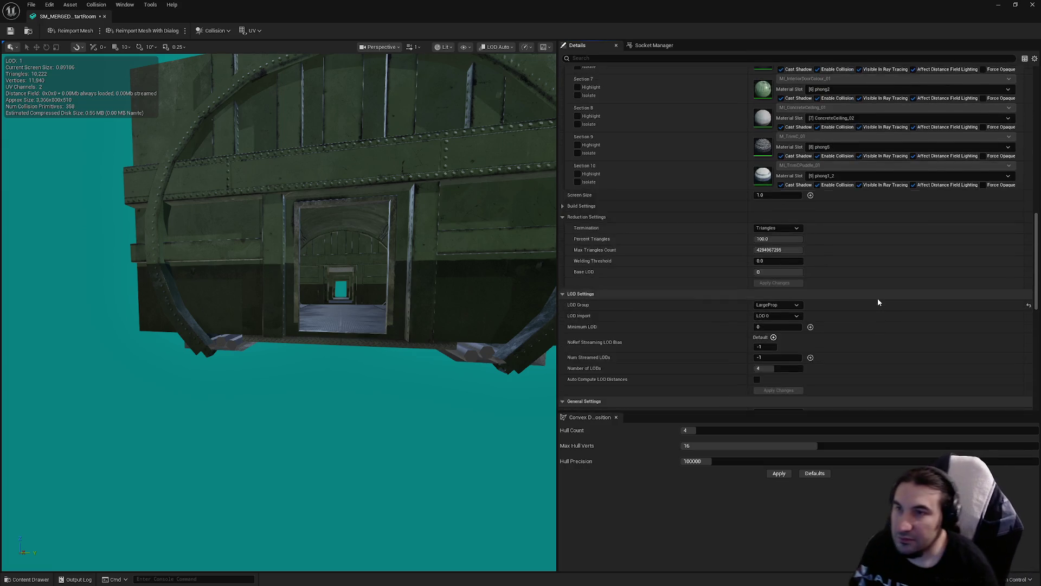
{"action": "scroll", "coordinate": [878, 300], "scroll_direction": "up", "scroll_amount": 5}
- Preview the StartRoom mesh's LOD 1 and LOD 2 and check their screen size values
{"action": "left_click", "coordinate": [777, 214]}
{"action": "left_click", "coordinate": [771, 243]}
{"action": "mouse_move", "coordinate": [431, 266]}
{"action": "left_mouse_down"}
{"action": "mouse_move", "coordinate": [380, 268]}
{"action": "mouse_move", "coordinate": [428, 268]}
{"action": "left_mouse_up"}
{"action": "scroll", "coordinate": [428, 269], "scroll_direction": "down", "scroll_amount": 3}
{"action": "left_click", "coordinate": [765, 268]}
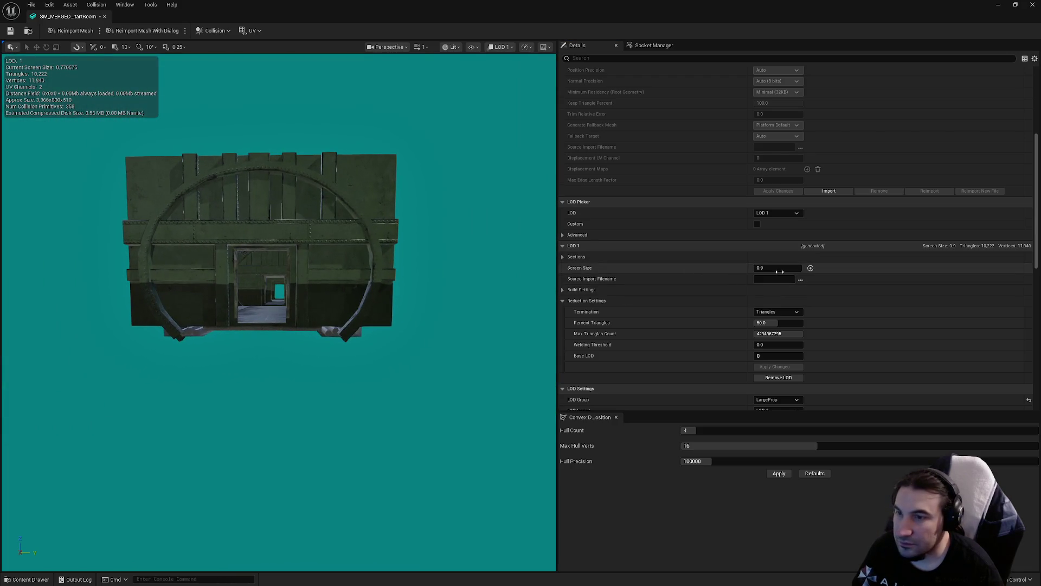
{"action": "left_click", "coordinate": [782, 214]}
{"action": "left_click", "coordinate": [771, 253]}
{"action": "scroll", "coordinate": [271, 272], "scroll_direction": "down", "scroll_amount": 3}
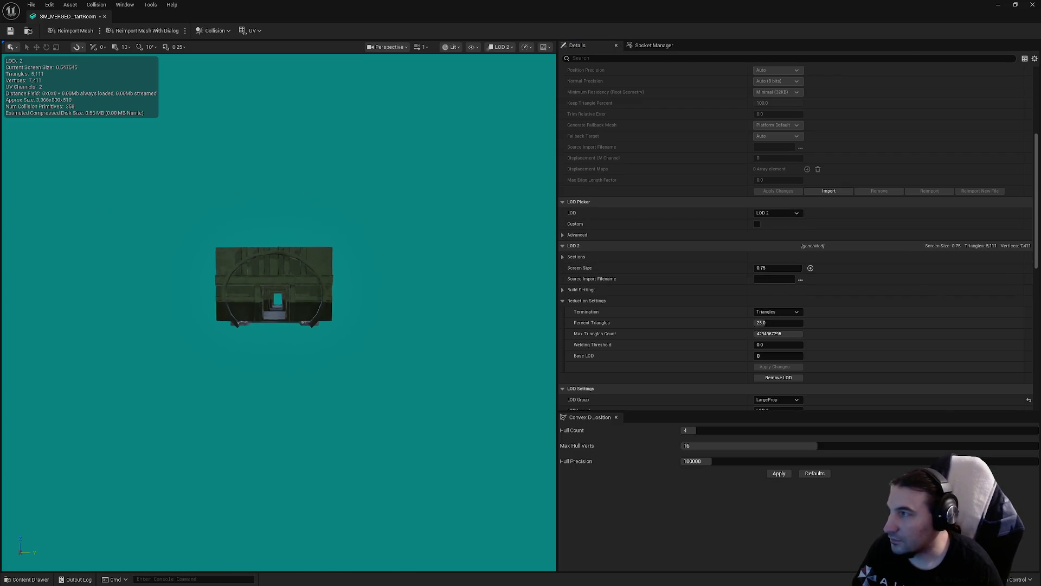
{"action": "left_click", "coordinate": [769, 268]}
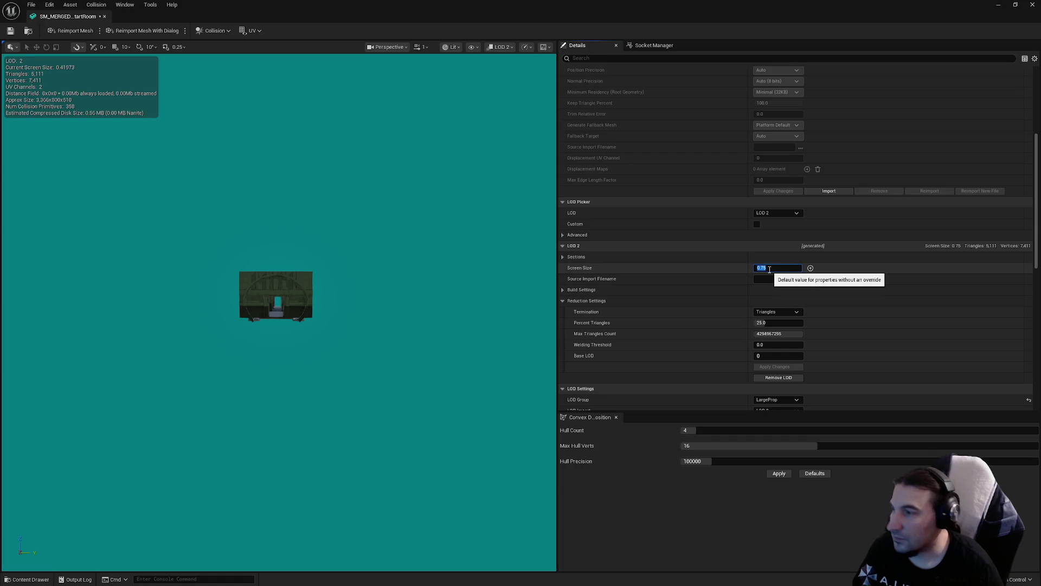
{"action": "type", "text": "0.45"}
- Rebuild LOD 3 at 1 percent triangles, then close the StartRoom mesh editor
{"action": "left_click", "coordinate": [777, 213]}
{"action": "left_click", "coordinate": [774, 263]}
{"action": "scroll", "coordinate": [271, 304], "scroll_direction": "down", "scroll_amount": 2}
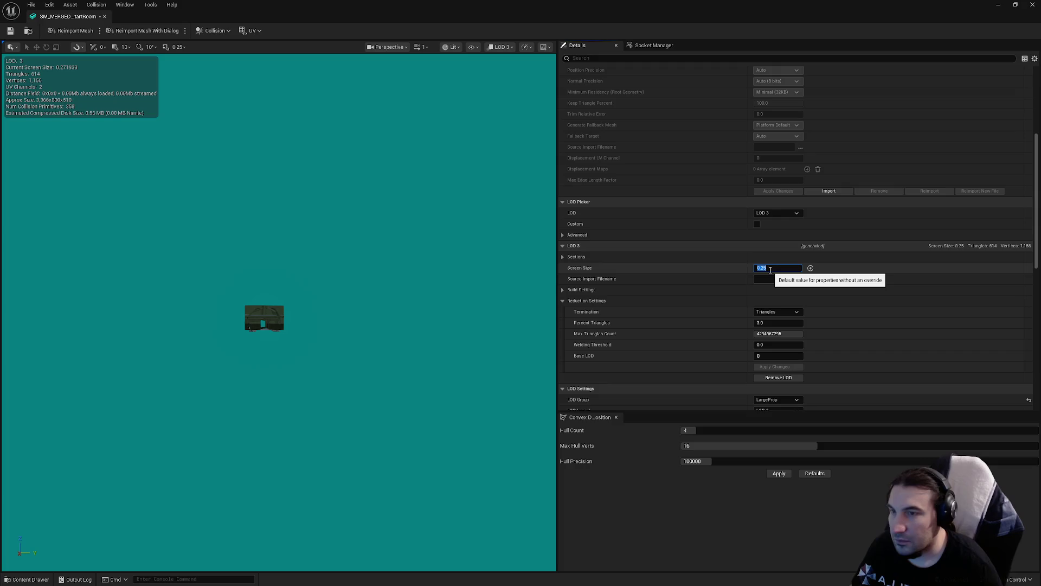
{"action": "left_click", "coordinate": [770, 322]}
{"action": "type", "text": "1"}
{"action": "key", "text": "Return"}
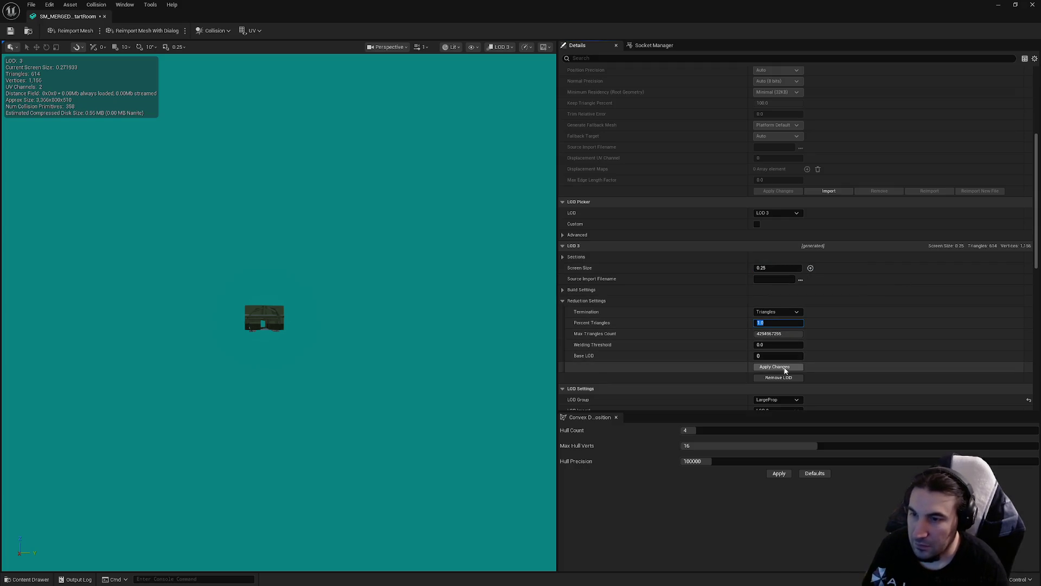
{"action": "left_click", "coordinate": [781, 370]}
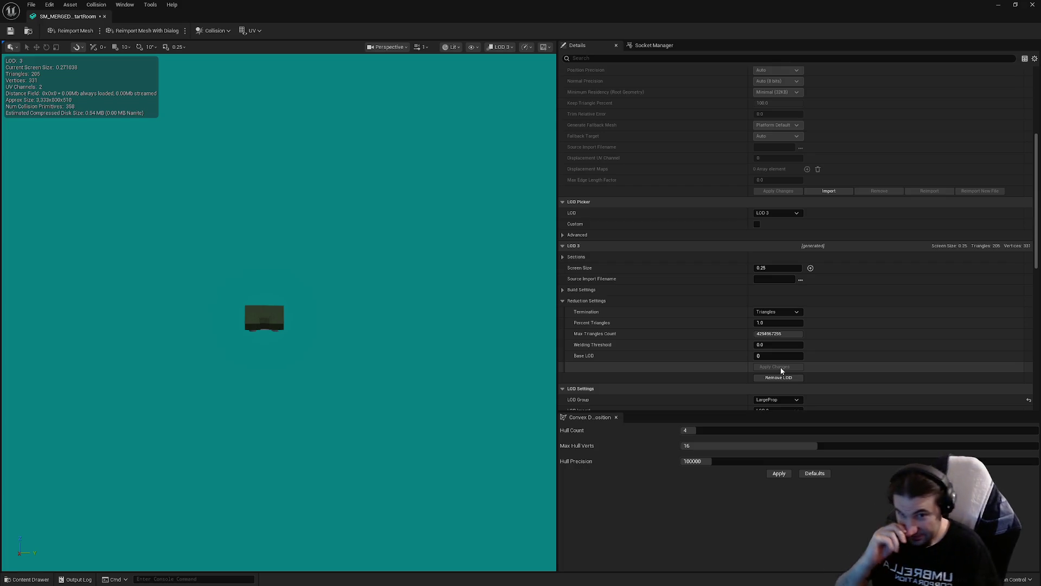
{"action": "scroll", "coordinate": [781, 371], "scroll_direction": "down", "scroll_amount": 1}
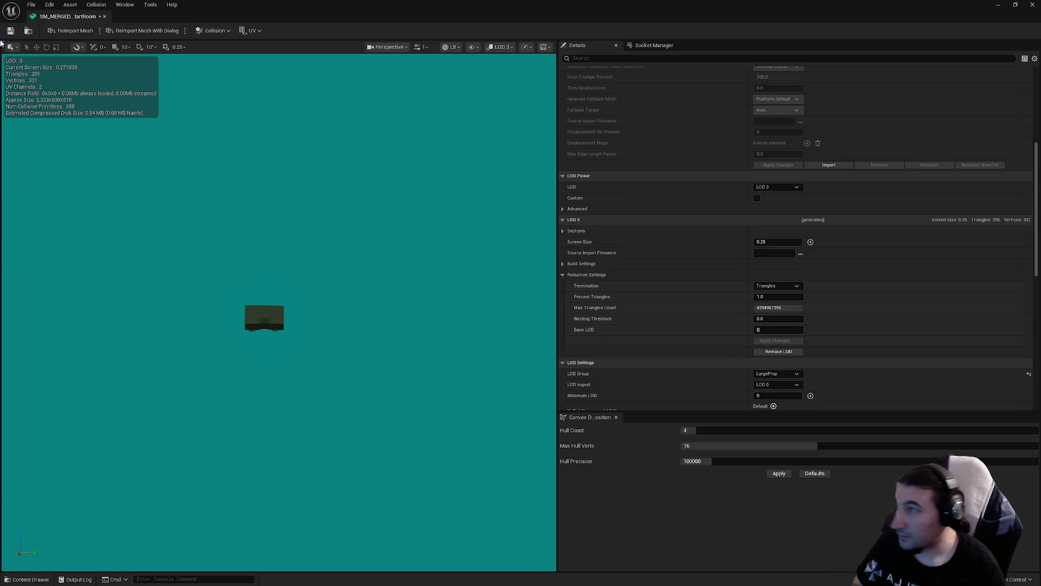
{"action": "scroll", "coordinate": [622, 222], "scroll_direction": "down", "scroll_amount": 12}
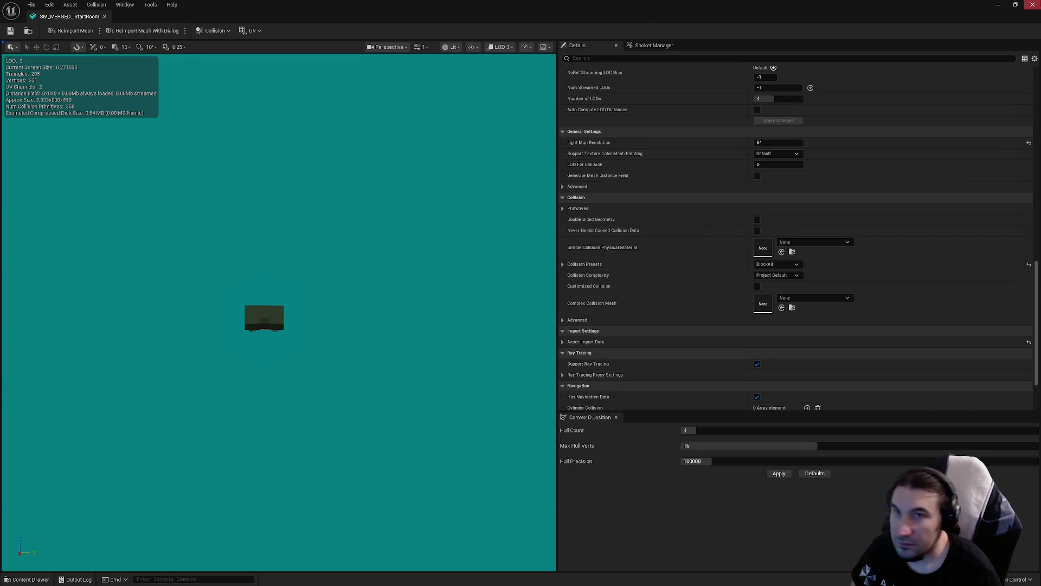
{"action": "left_click", "coordinate": [1032, 5]}
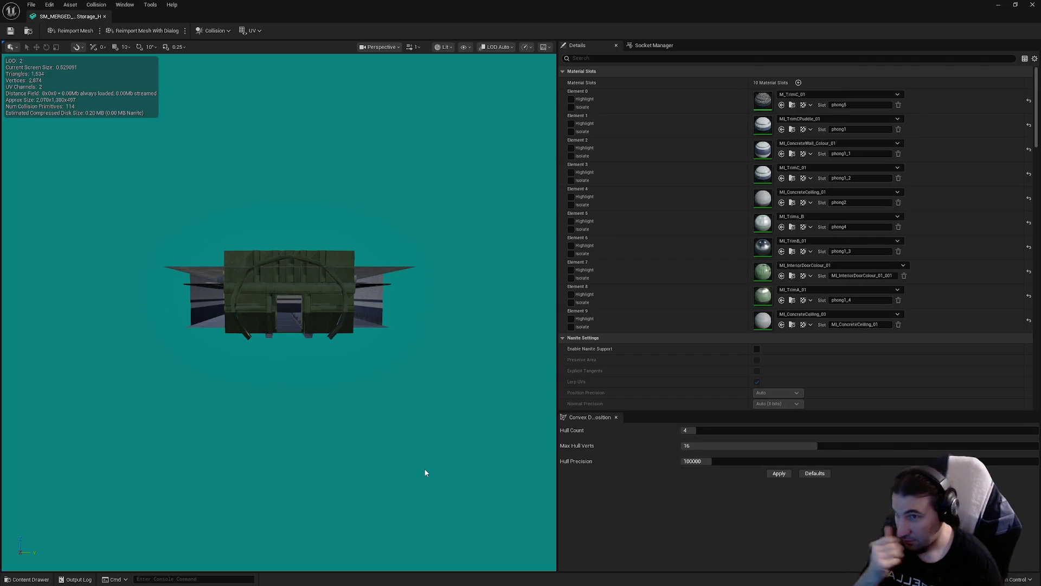
- Enable collision on the storage mesh's LOD 0 sections 0 through 11
{"action": "scroll", "coordinate": [601, 353], "scroll_direction": "down", "scroll_amount": 10}
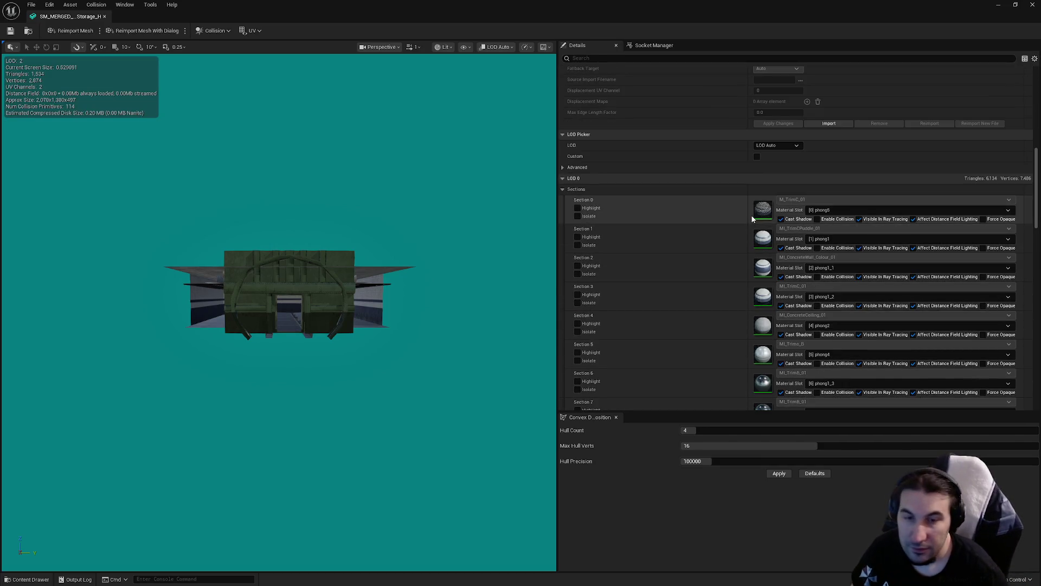
{"action": "left_click", "coordinate": [817, 219]}
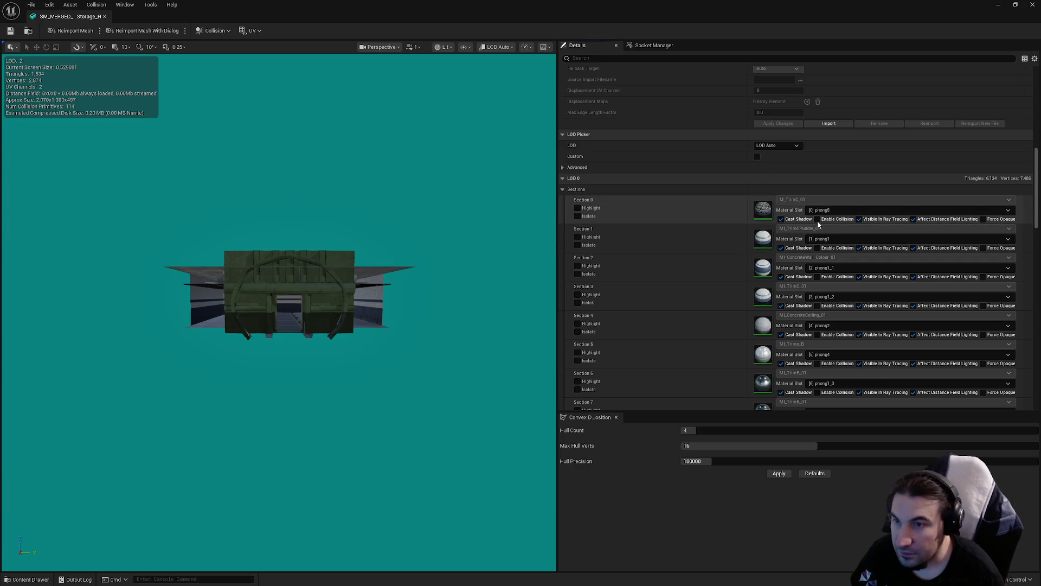
{"action": "left_click", "coordinate": [817, 276]}
{"action": "left_click", "coordinate": [818, 306]}
{"action": "left_click", "coordinate": [818, 334]}
{"action": "left_click", "coordinate": [818, 363]}
{"action": "scroll", "coordinate": [822, 325], "scroll_direction": "down", "scroll_amount": 3}
{"action": "left_click", "coordinate": [817, 275]}
{"action": "left_click", "coordinate": [818, 304]}
{"action": "left_click", "coordinate": [818, 333]}
{"action": "left_click", "coordinate": [818, 362]}
{"action": "left_click", "coordinate": [818, 390]}
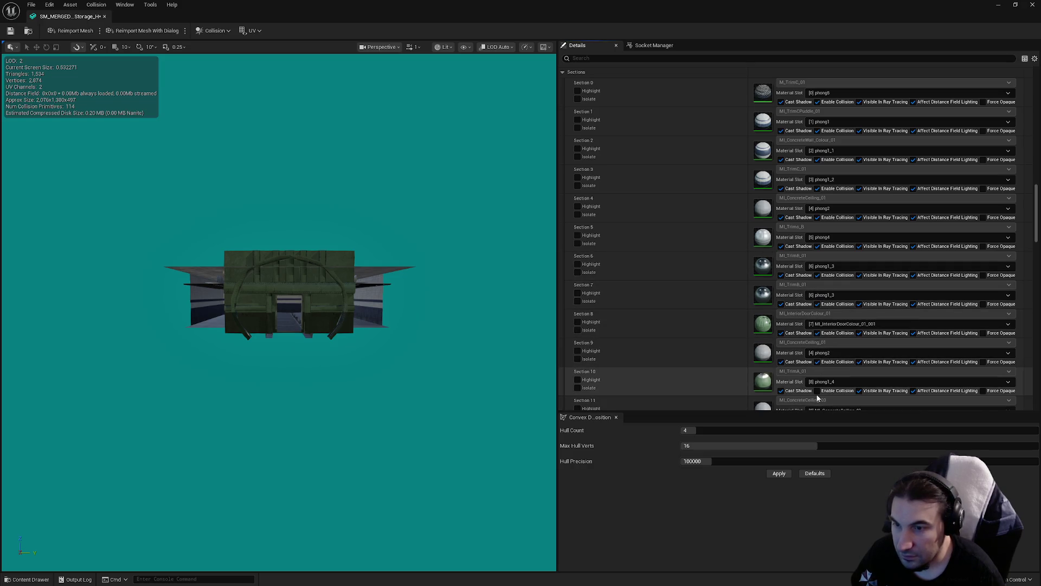
{"action": "scroll", "coordinate": [818, 391], "scroll_direction": "down", "scroll_amount": 3}
{"action": "left_click", "coordinate": [818, 277]}
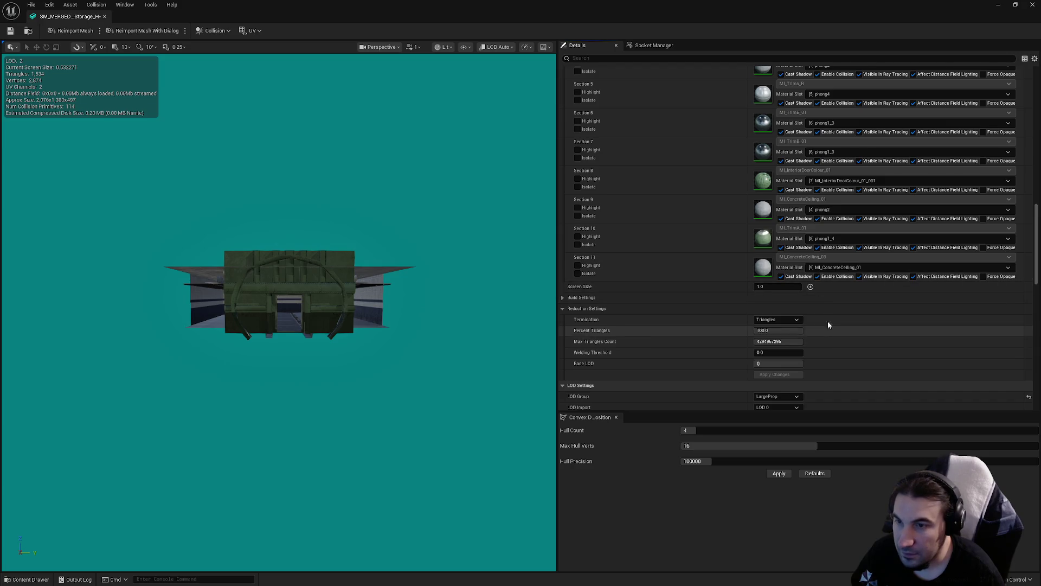
{"action": "scroll", "coordinate": [828, 324], "scroll_direction": "down", "scroll_amount": 3}
{"action": "scroll", "coordinate": [781, 282], "scroll_direction": "down", "scroll_amount": 5}
- Leave collision complexity at Project Default after trying Simple And Complex, then preview LOD 1
{"action": "left_click", "coordinate": [802, 288]}
{"action": "left_click", "coordinate": [797, 307]}
{"action": "left_click", "coordinate": [792, 290]}
{"action": "left_click", "coordinate": [786, 291]}
{"action": "left_click", "coordinate": [785, 291]}
{"action": "left_click", "coordinate": [784, 297]}
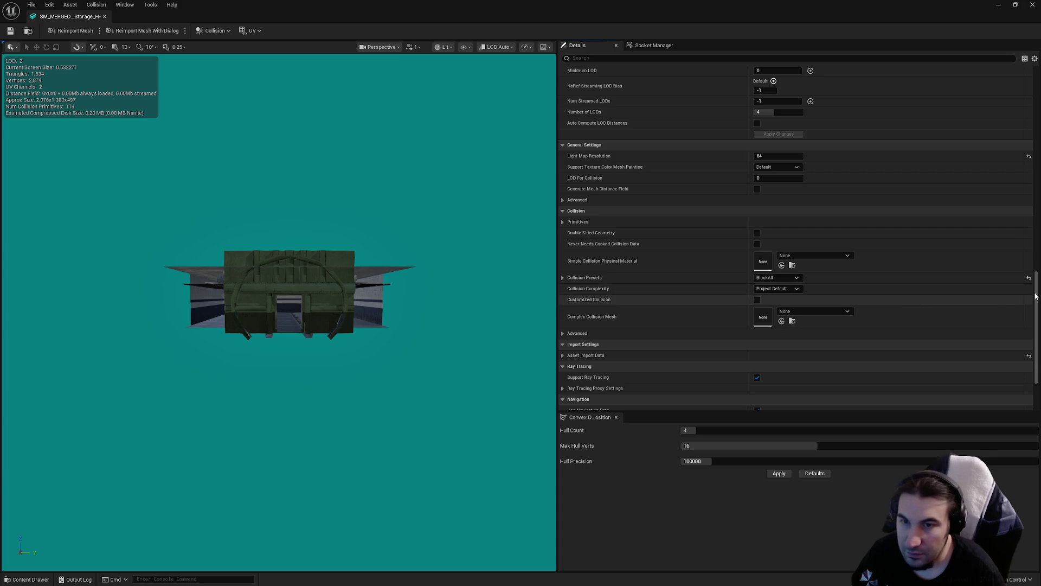
{"action": "scroll", "coordinate": [912, 287], "scroll_direction": "up", "scroll_amount": 10}
{"action": "scroll", "coordinate": [880, 134], "scroll_direction": "down", "scroll_amount": 5}
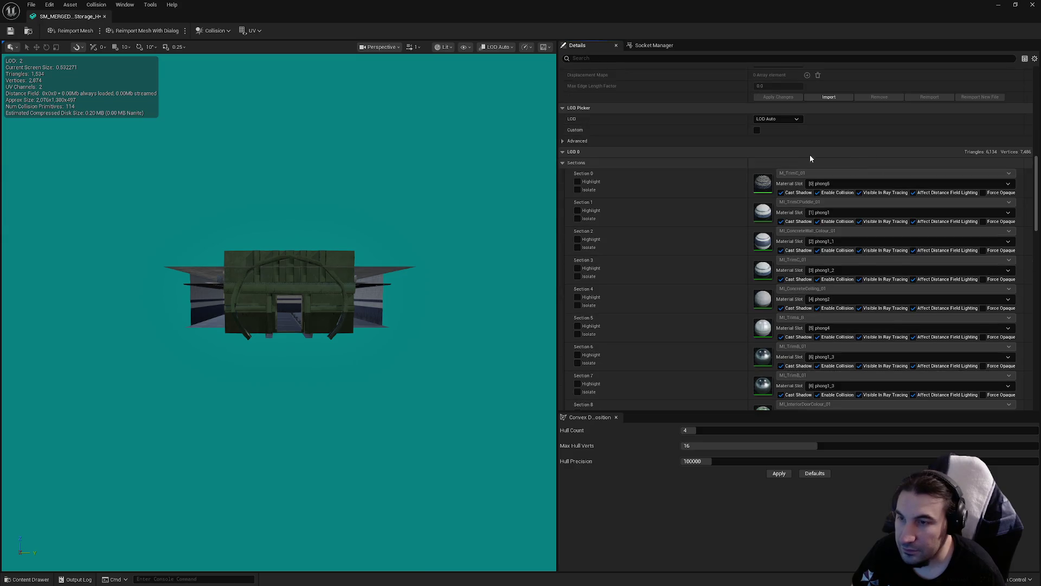
{"action": "left_click", "coordinate": [795, 121]}
{"action": "left_click", "coordinate": [771, 148]}
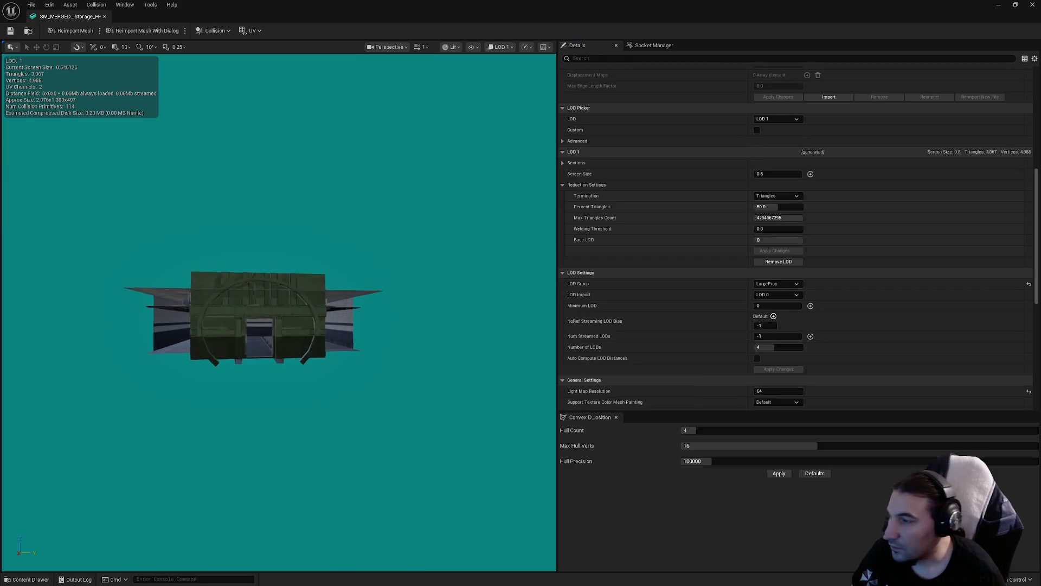
- Set the storage mesh's LOD 3 screen size to 0.25 and save the mesh
{"action": "scroll", "coordinate": [279, 303], "scroll_direction": "up", "scroll_amount": 5}
{"action": "left_click_drag", "start_coordinate": [279, 303], "coordinate": [249, 358]}
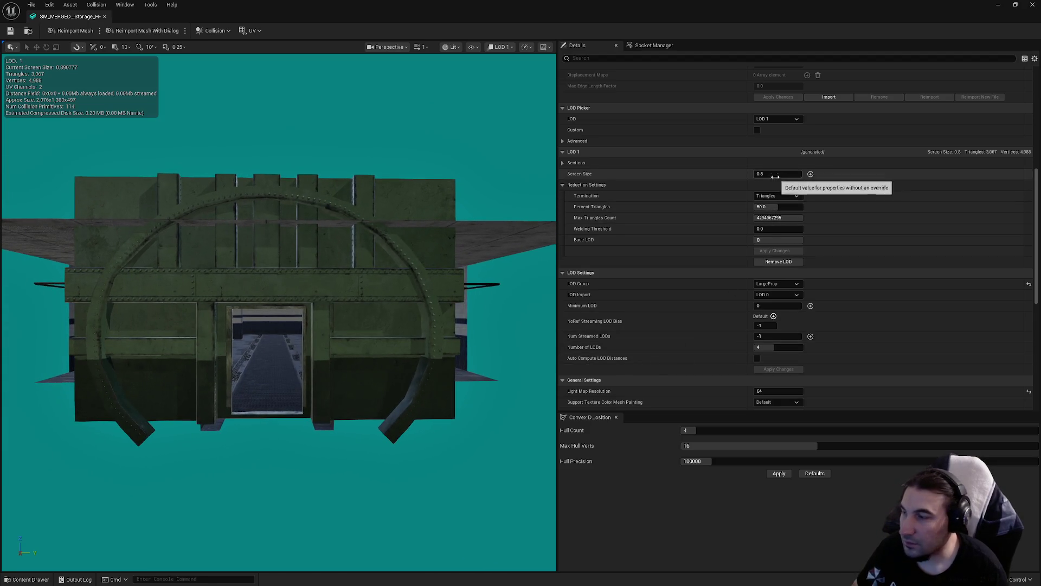
{"action": "left_click", "coordinate": [776, 120]}
{"action": "left_click", "coordinate": [778, 157]}
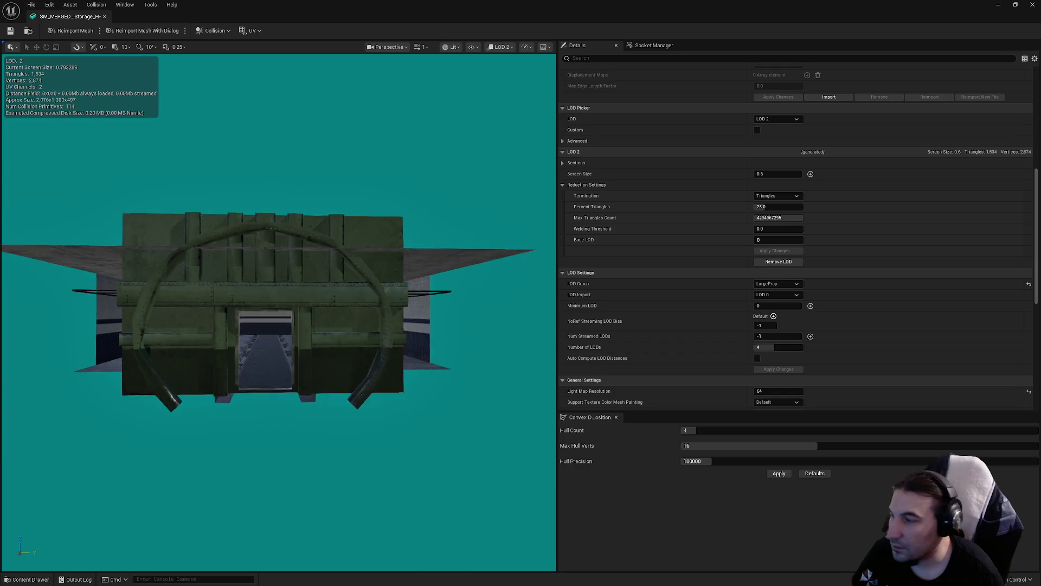
{"action": "left_click", "coordinate": [770, 174]}
{"action": "type", "text": "0.45"}
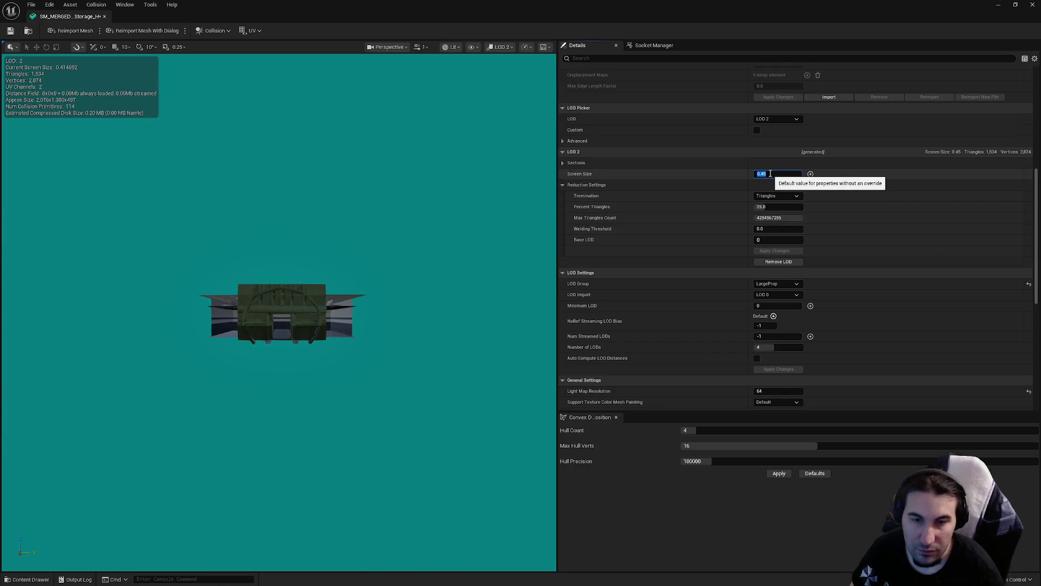
{"action": "left_click", "coordinate": [776, 119]}
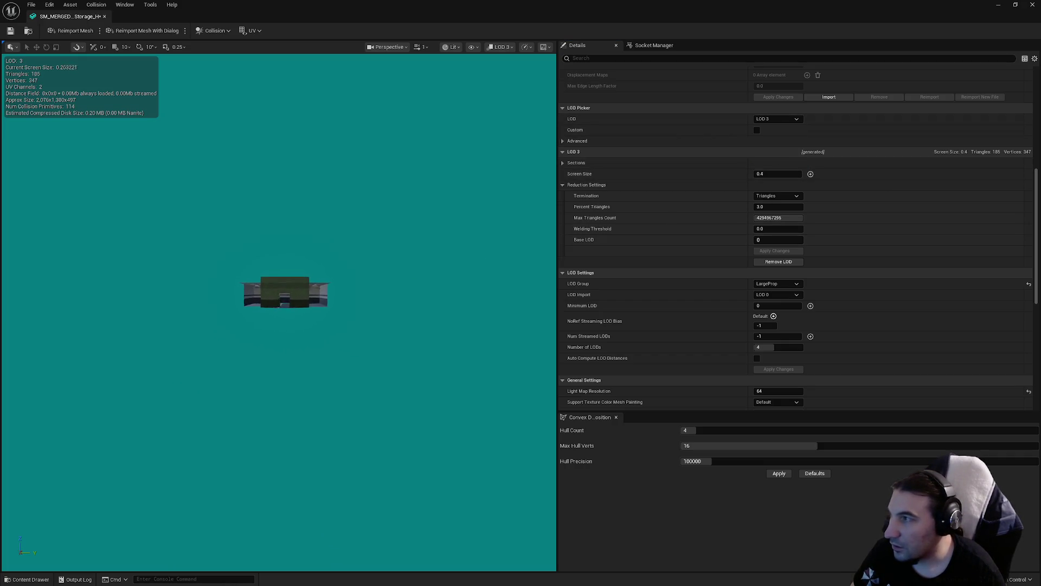
{"action": "left_click", "coordinate": [770, 173]}
{"action": "type", "text": ".25"}
{"action": "key", "text": "Return"}
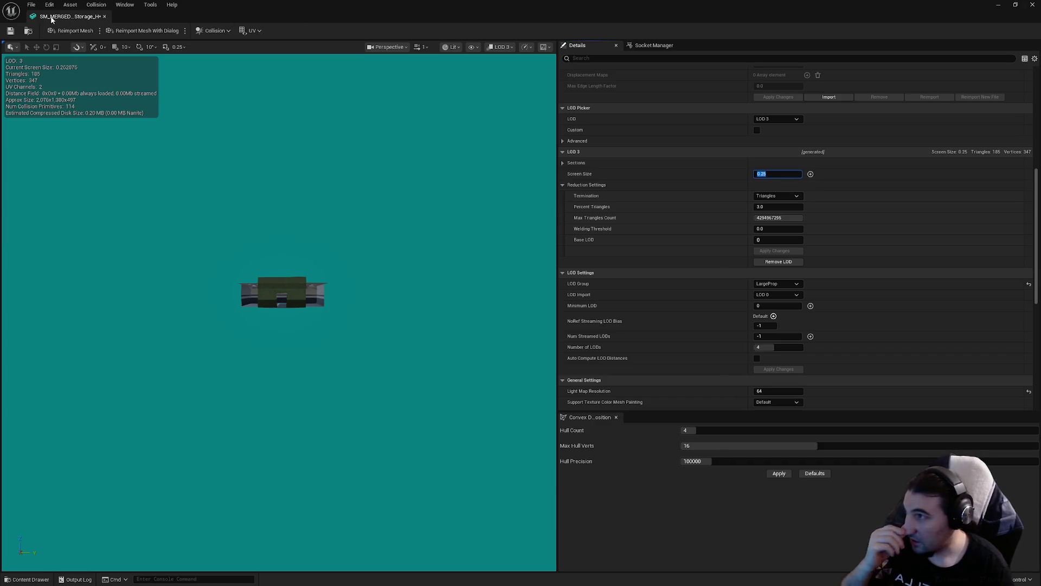
{"action": "left_click", "coordinate": [9, 36]}
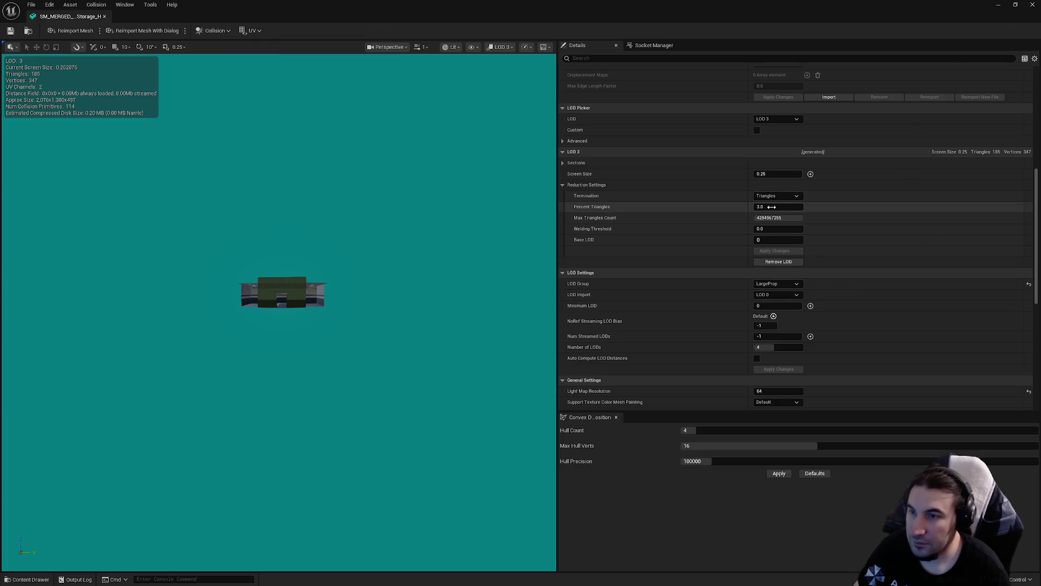
- Rebuild LOD 3 at 1 percent triangles (64 triangles) and close the editor
{"action": "type", "text": "1"}
{"action": "key", "text": "Return"}
{"action": "left_click", "coordinate": [789, 253]}
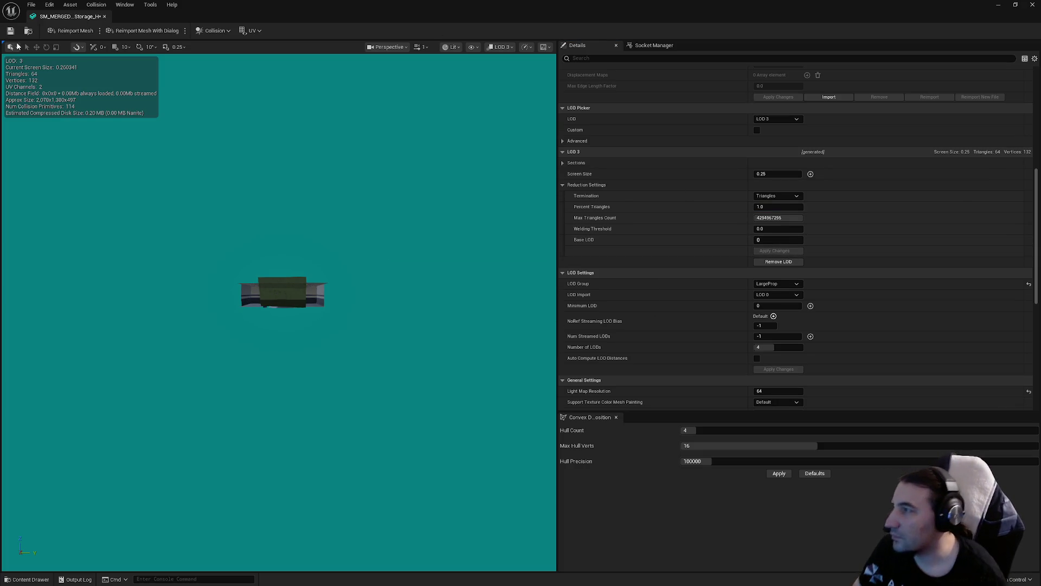
{"action": "left_click", "coordinate": [1031, 5]}
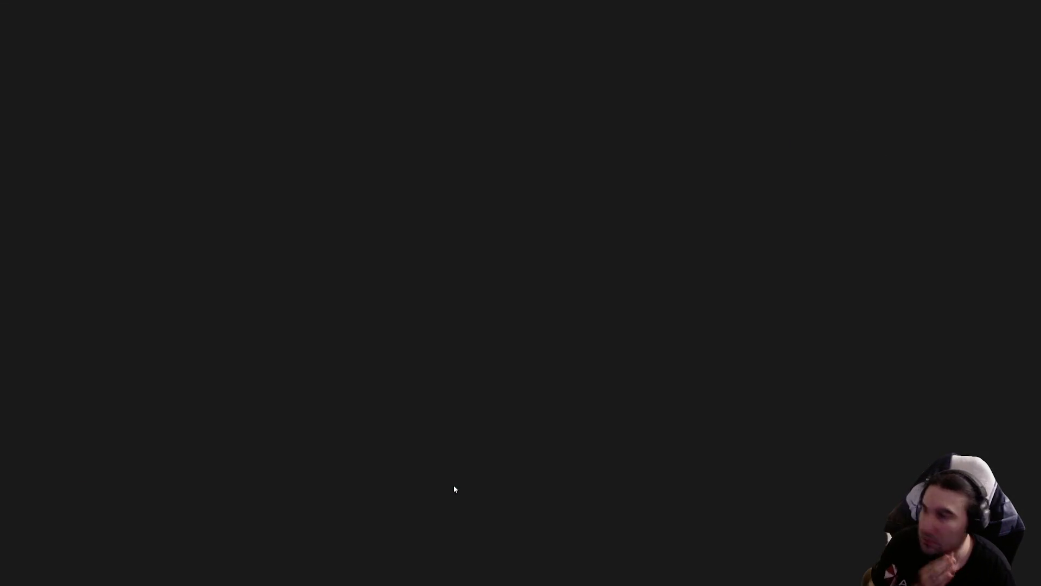
- Enable collision on the storage mesh's sections 0 through 9
{"action": "scroll", "coordinate": [727, 322], "scroll_direction": "down", "scroll_amount": 5}
{"action": "scroll", "coordinate": [710, 312], "scroll_direction": "down", "scroll_amount": 8}
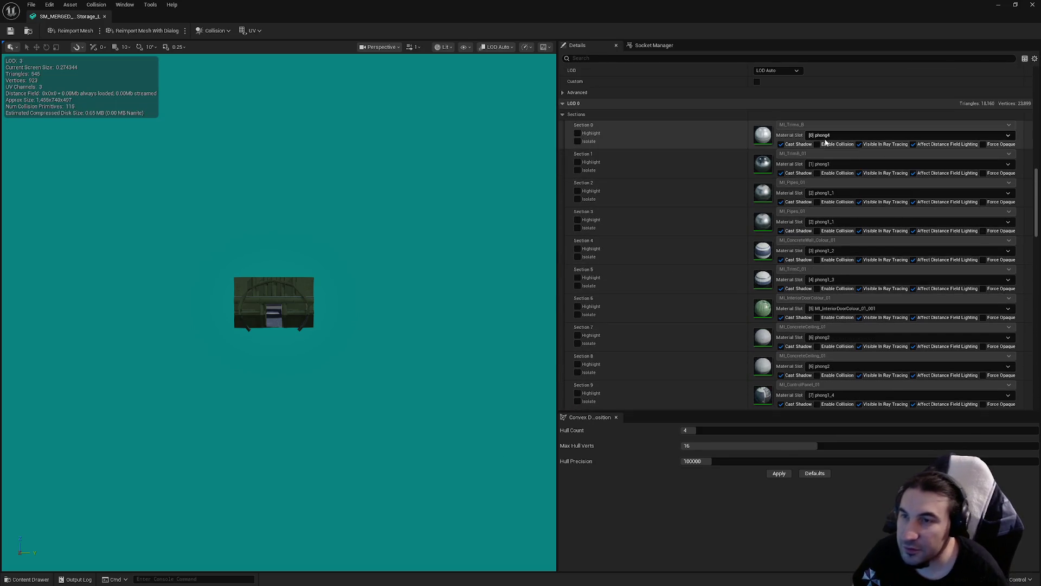
{"action": "left_click", "coordinate": [817, 144]}
{"action": "left_click", "coordinate": [817, 173]}
{"action": "left_click", "coordinate": [817, 202]}
{"action": "left_click", "coordinate": [817, 231]}
{"action": "left_click", "coordinate": [817, 258]}
{"action": "left_click", "coordinate": [818, 289]}
{"action": "left_click", "coordinate": [817, 317]}
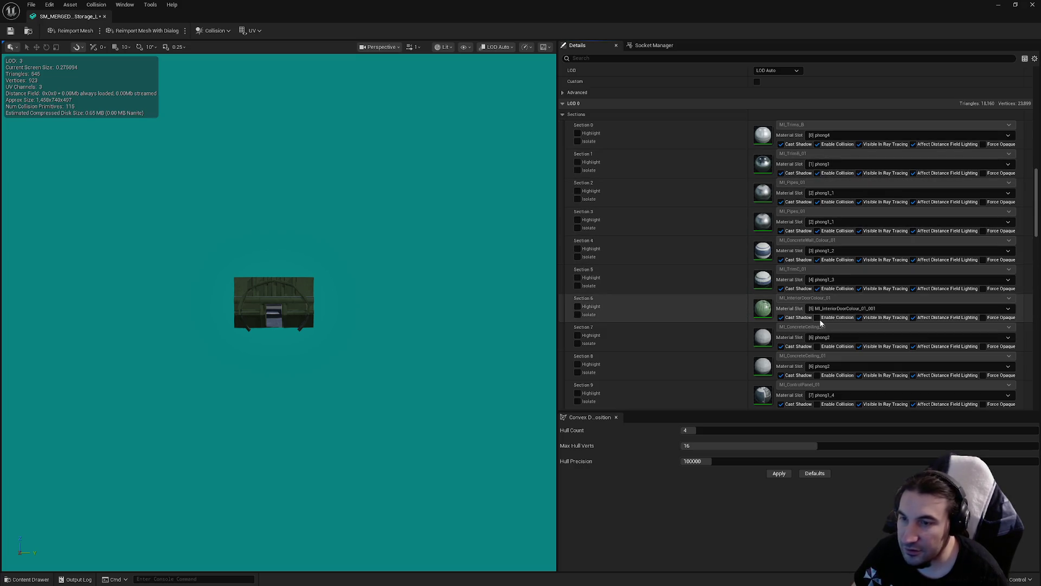
{"action": "scroll", "coordinate": [819, 320], "scroll_direction": "down", "scroll_amount": 3}
{"action": "left_click", "coordinate": [818, 242]}
{"action": "left_click", "coordinate": [818, 271]}
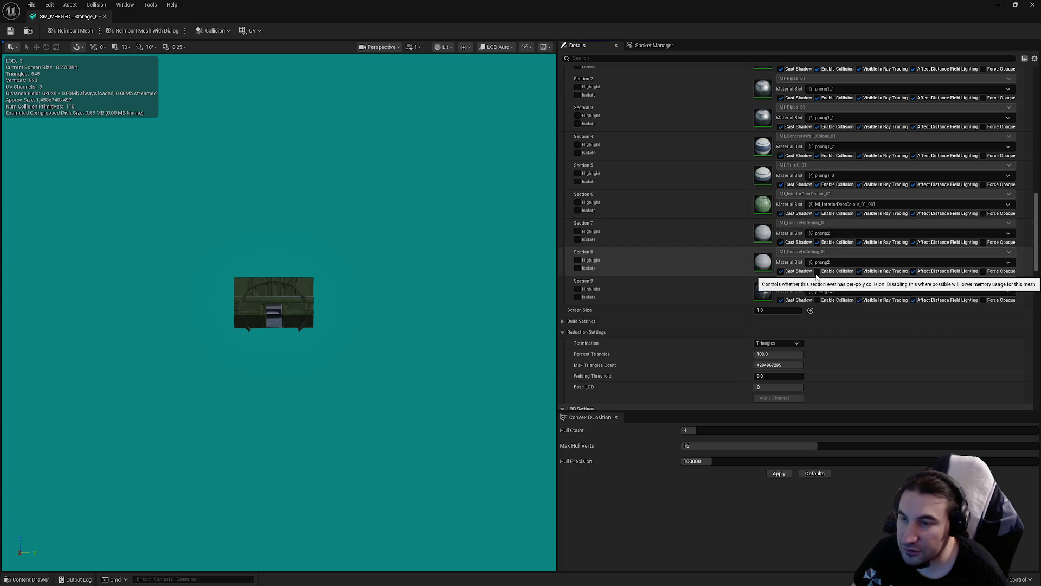
{"action": "left_click", "coordinate": [817, 299]}
{"action": "scroll", "coordinate": [816, 285], "scroll_direction": "down", "scroll_amount": 3}
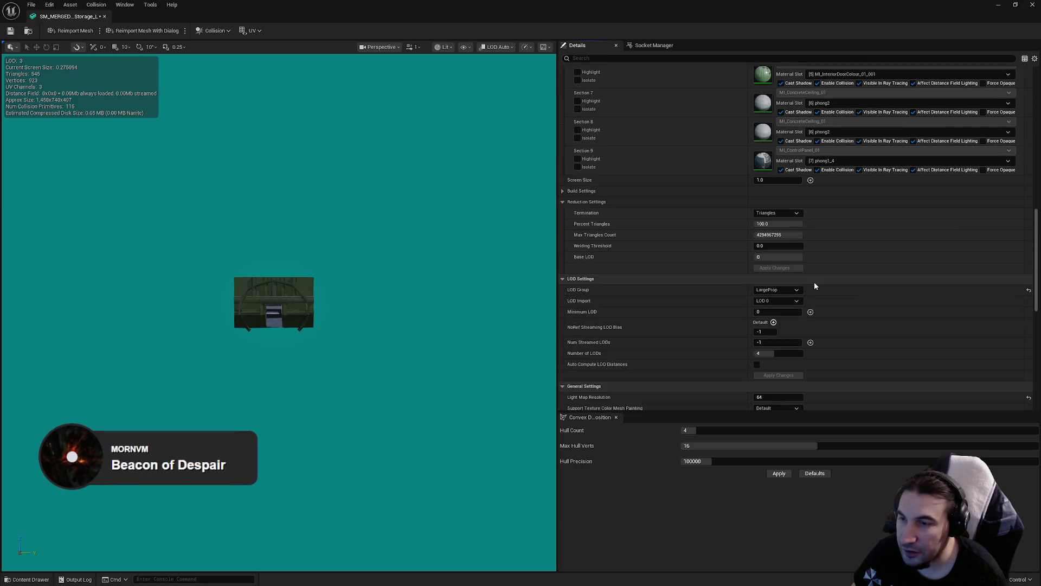
{"action": "scroll", "coordinate": [807, 266], "scroll_direction": "down", "scroll_amount": 3}
{"action": "scroll", "coordinate": [802, 263], "scroll_direction": "down", "scroll_amount": 1}
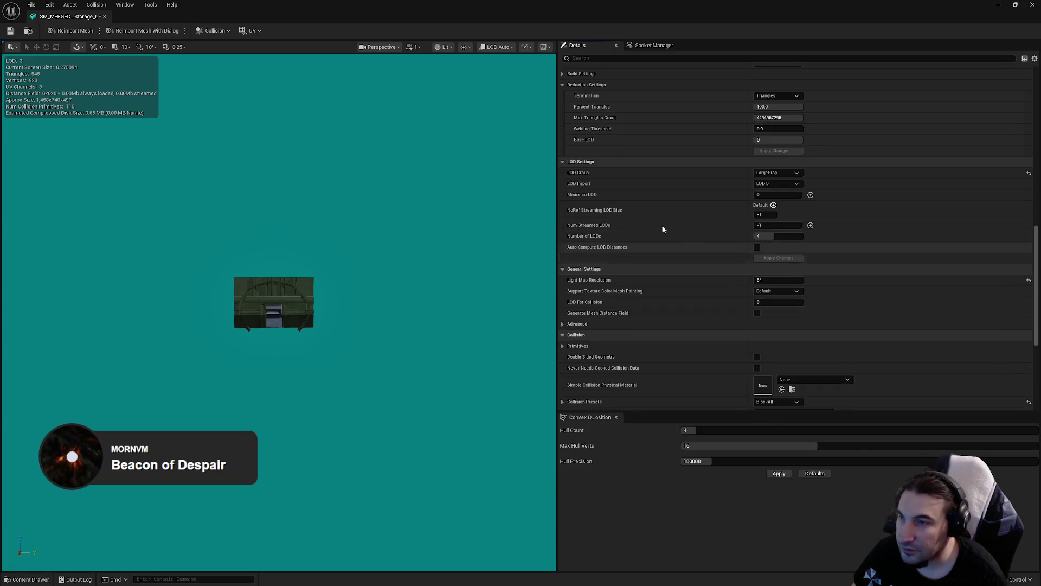
{"action": "scroll", "coordinate": [784, 256], "scroll_direction": "up", "scroll_amount": 4}
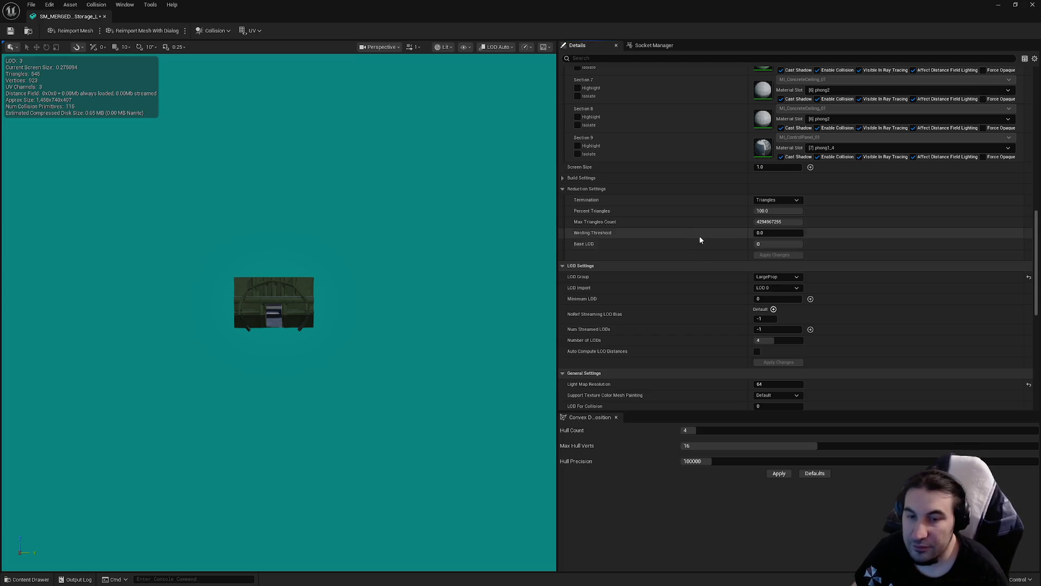
{"action": "scroll", "coordinate": [786, 268], "scroll_direction": "down", "scroll_amount": 9}
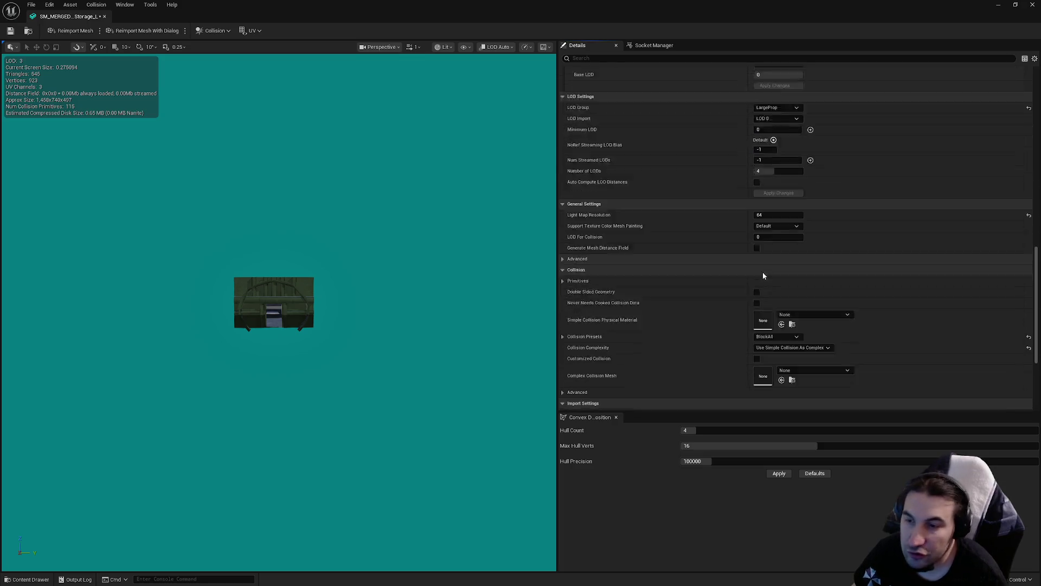
- Set the storage mesh's collision complexity to Project Default
{"action": "left_click", "coordinate": [785, 269]}
{"action": "left_click", "coordinate": [777, 278]}
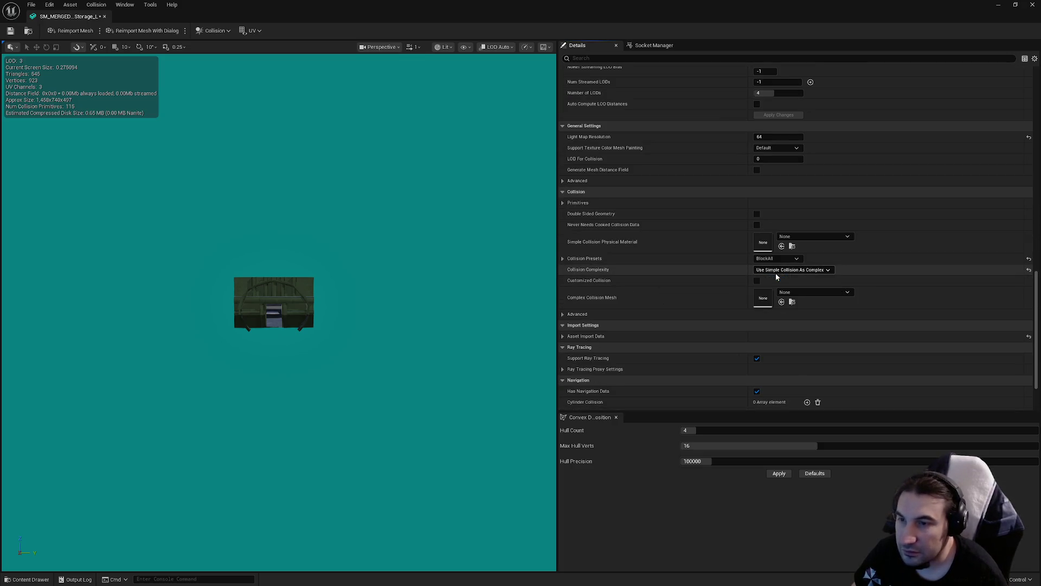
{"action": "left_click", "coordinate": [791, 269]}
{"action": "left_click", "coordinate": [772, 278]}
{"action": "scroll", "coordinate": [658, 265], "scroll_direction": "up", "scroll_amount": 15}
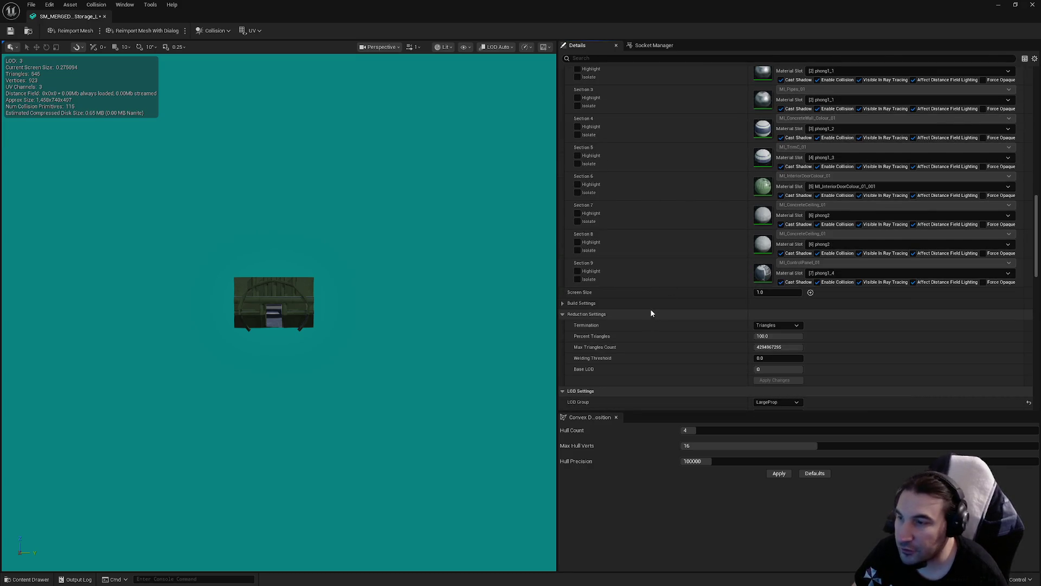
{"action": "scroll", "coordinate": [642, 312], "scroll_direction": "up", "scroll_amount": 10}
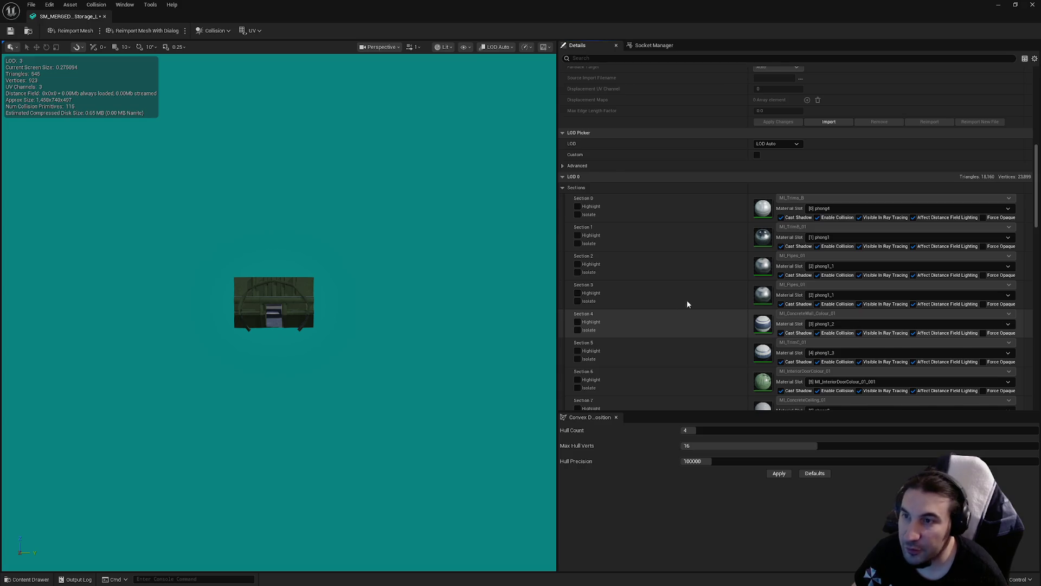
{"action": "scroll", "coordinate": [670, 305], "scroll_direction": "up", "scroll_amount": 3}
{"action": "left_click", "coordinate": [788, 210]}
{"action": "left_click", "coordinate": [780, 231]}
{"action": "left_click", "coordinate": [776, 210]}
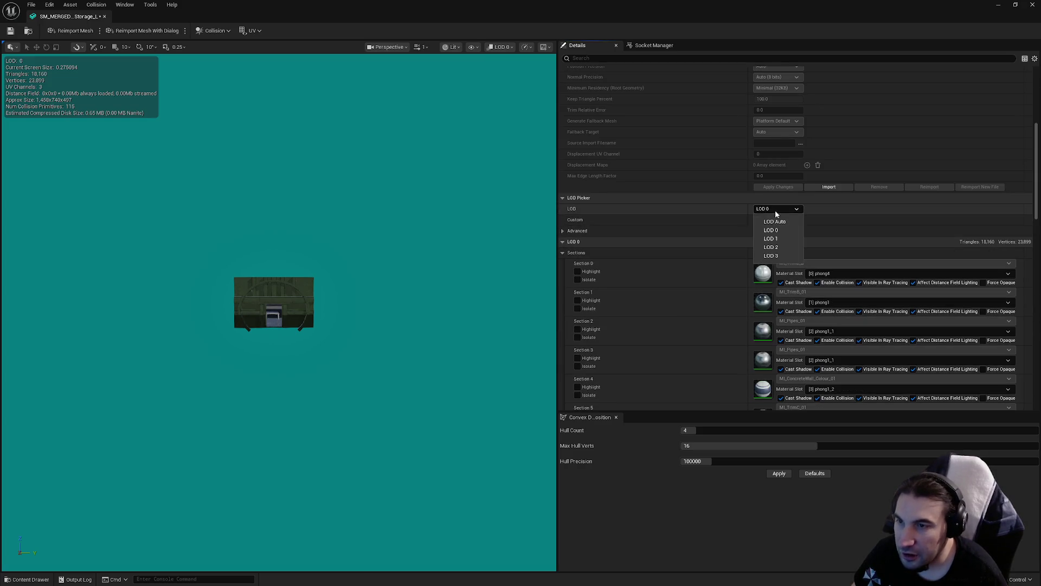
- Preview the storage mesh's LOD 1, confirm its screen size, and preview LOD 2
{"action": "left_click", "coordinate": [770, 237]}
{"action": "scroll", "coordinate": [596, 255], "scroll_direction": "down", "scroll_amount": 2}
{"action": "scroll", "coordinate": [274, 304], "scroll_direction": "up", "scroll_amount": 5}
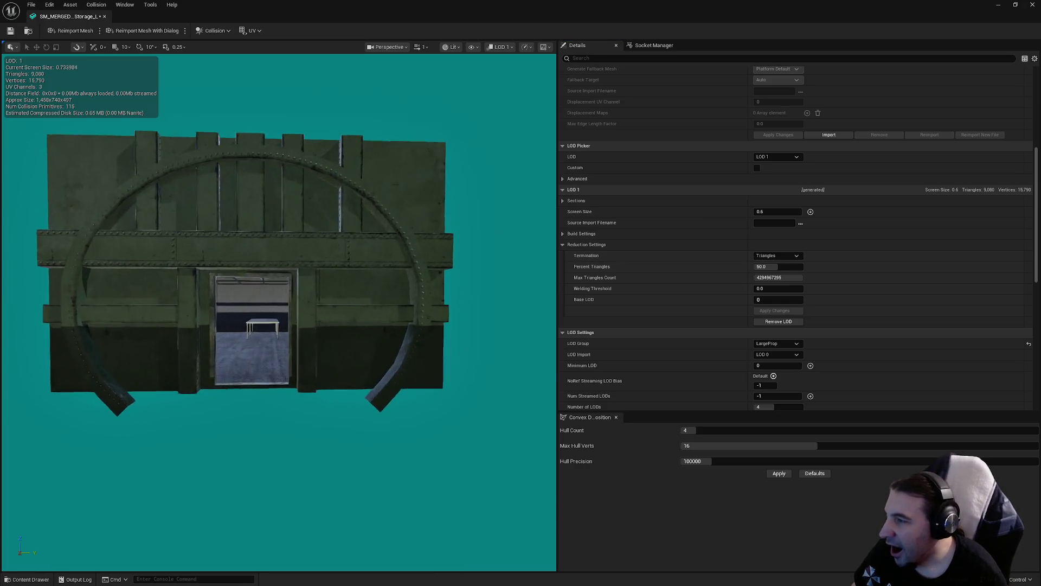
{"action": "left_click_drag", "start_coordinate": [273, 304], "coordinate": [244, 303]}
{"action": "left_click", "coordinate": [778, 211]}
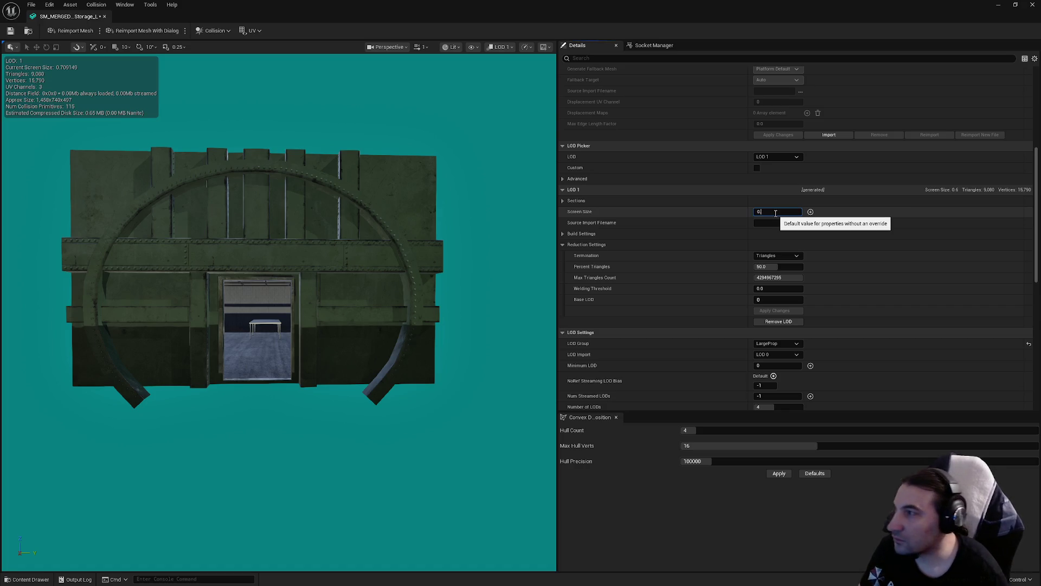
{"action": "type", "text": ".8"}
{"action": "key", "text": "Return"}
{"action": "left_click", "coordinate": [775, 156]}
{"action": "left_click", "coordinate": [779, 200]}
{"action": "scroll", "coordinate": [277, 301], "scroll_direction": "down", "scroll_amount": 5}
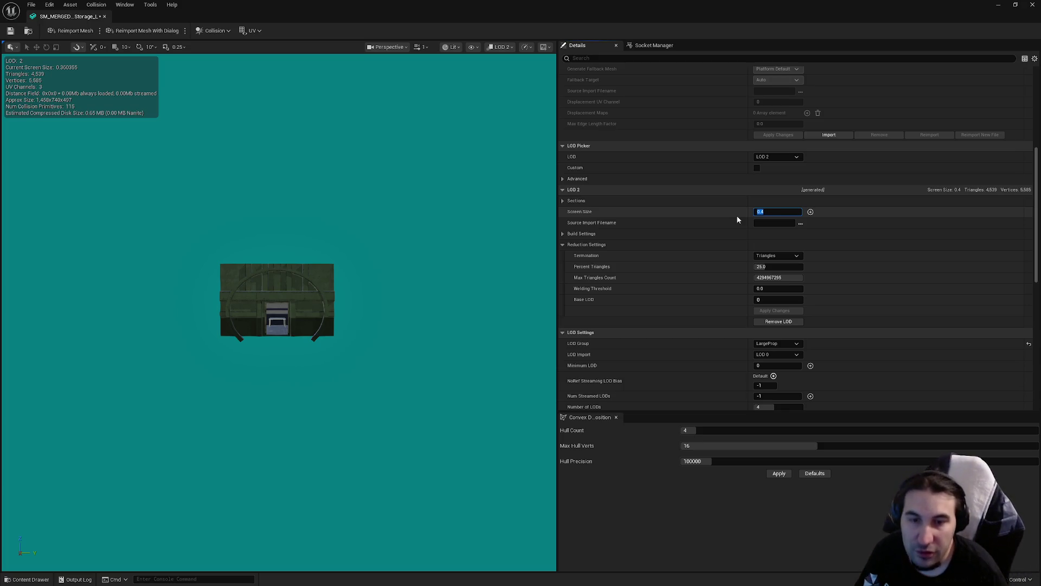
- Rebuild LOD 3 at screen size 0.15 and 1 percent triangles, then save the mesh
{"action": "left_click", "coordinate": [778, 157]}
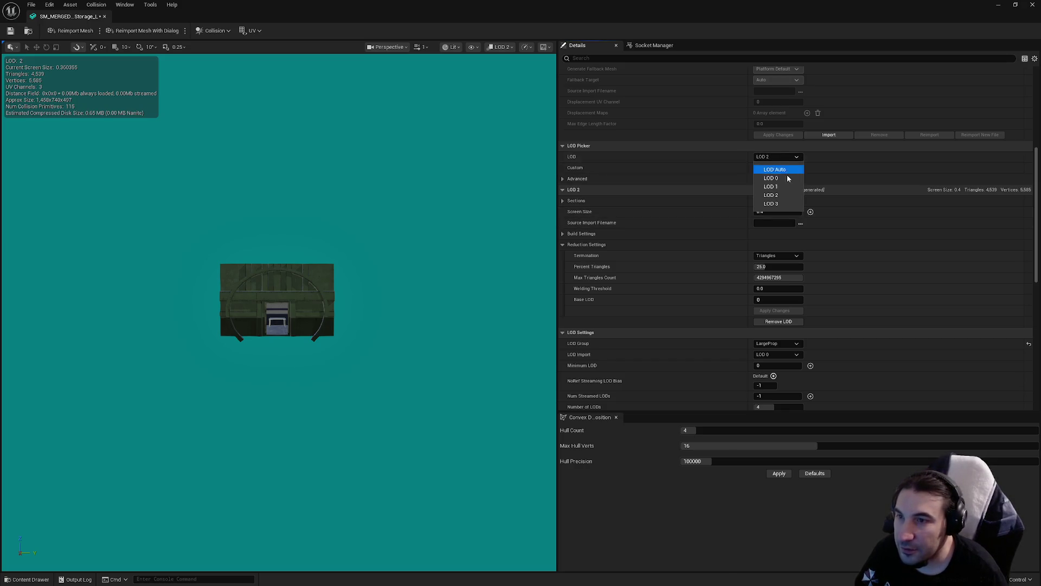
{"action": "left_click", "coordinate": [776, 204]}
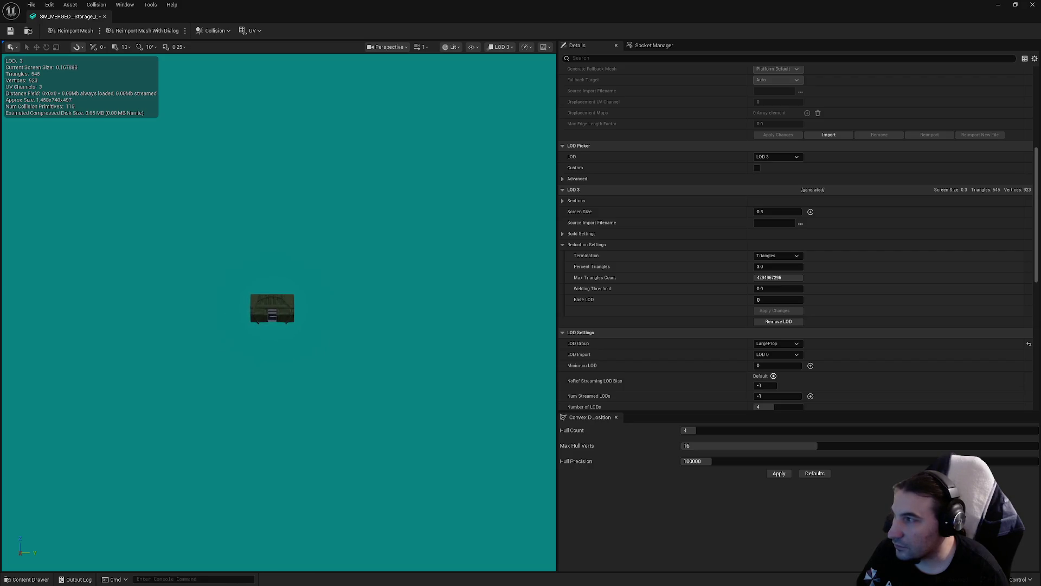
{"action": "left_click", "coordinate": [762, 211]}
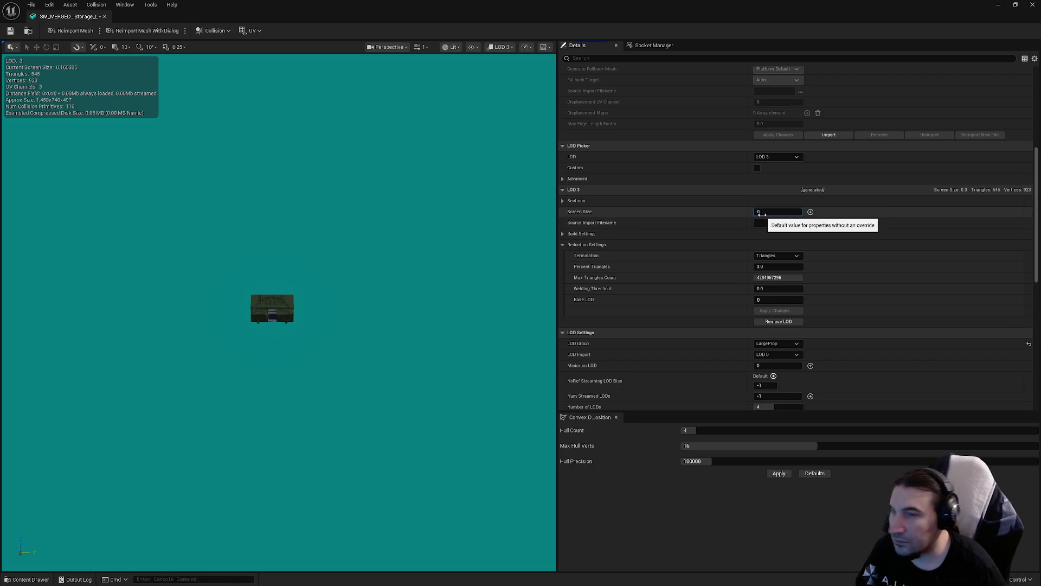
{"action": "type", "text": ".15"}
{"action": "left_click", "coordinate": [770, 267]}
{"action": "type", "text": "15"}
{"action": "key", "text": "Return"}
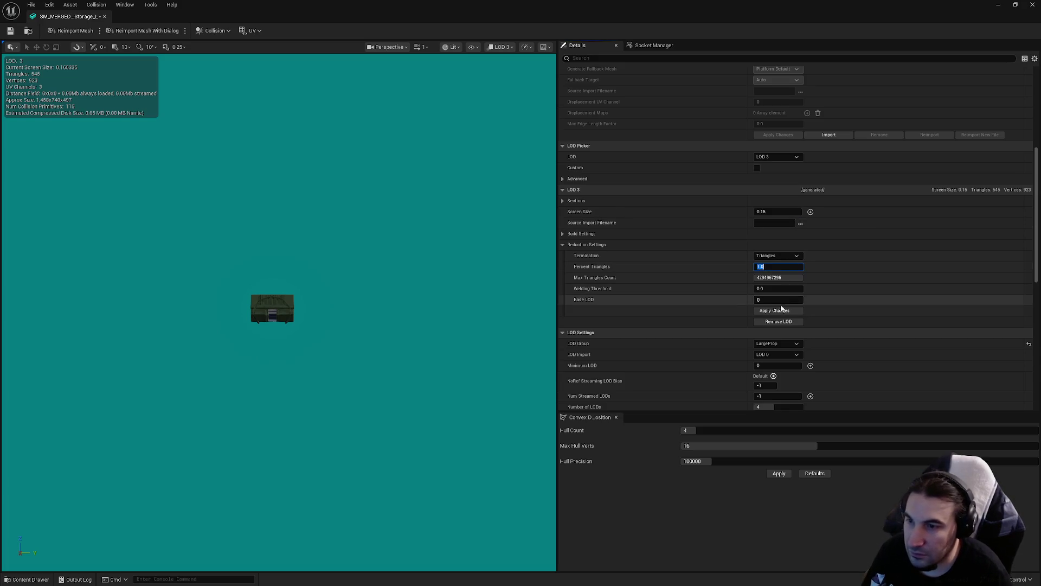
{"action": "left_click", "coordinate": [774, 311]}
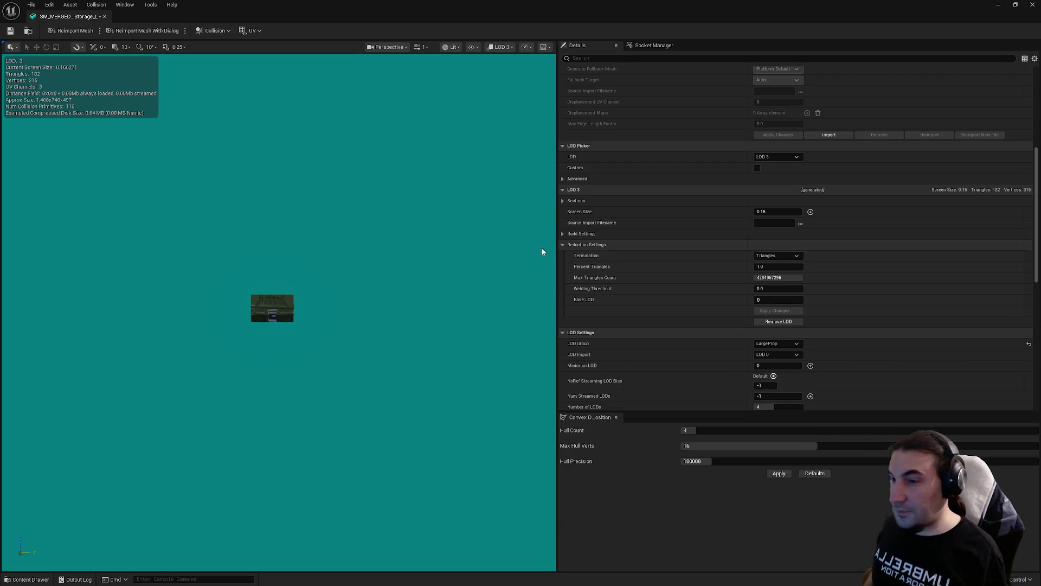
{"action": "left_click", "coordinate": [12, 31]}
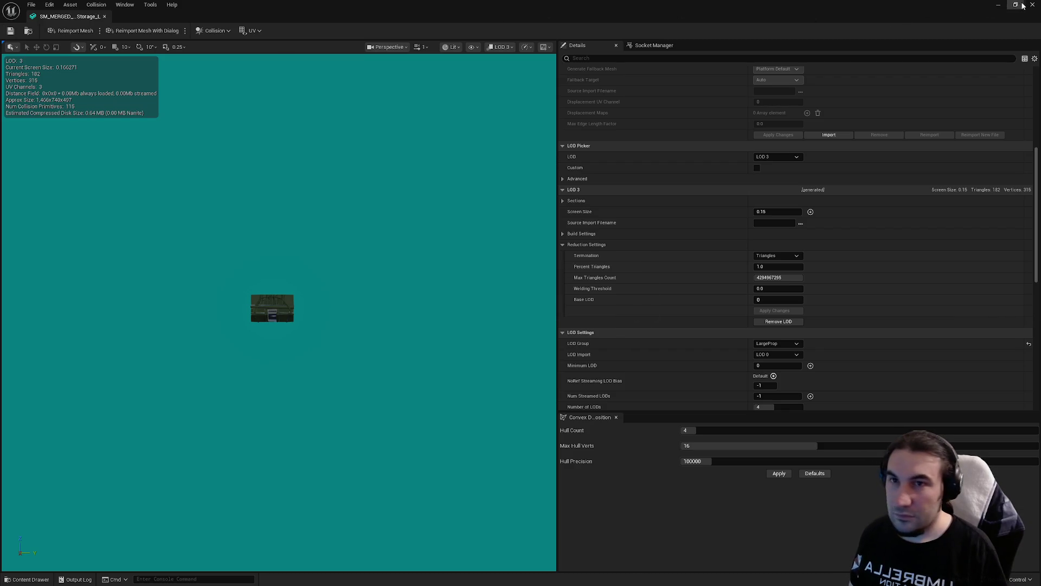
- Close the first storage mesh's editor
{"action": "left_click", "coordinate": [1032, 5]}
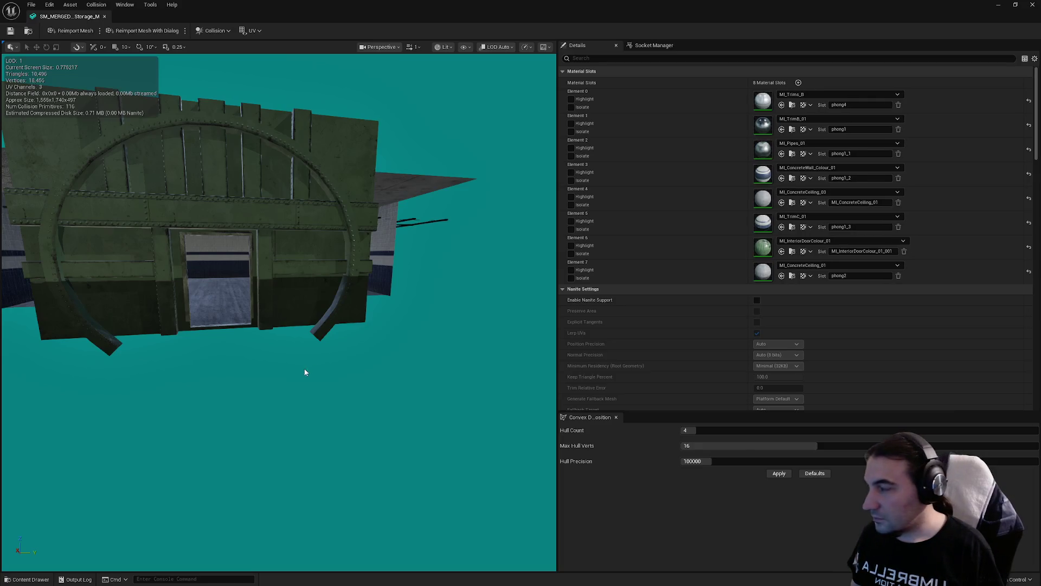
{"action": "left_click_drag", "start_coordinate": [305, 372], "coordinate": [297, 309]}
{"action": "scroll", "coordinate": [339, 327], "scroll_direction": "down", "scroll_amount": 10}
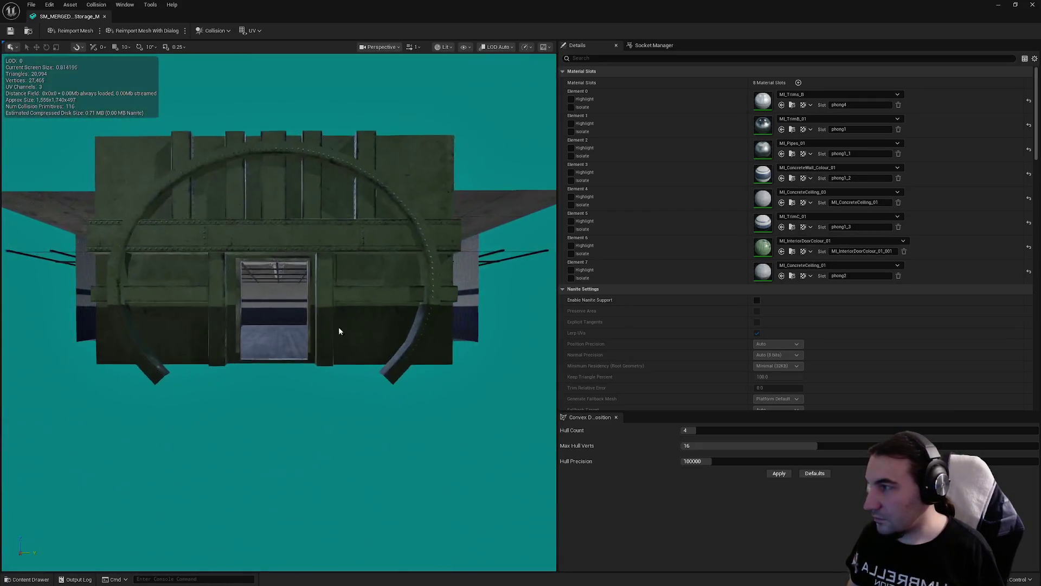
{"action": "scroll", "coordinate": [766, 179], "scroll_direction": "down", "scroll_amount": 5}
{"action": "scroll", "coordinate": [766, 179], "scroll_direction": "down", "scroll_amount": 4}
- Enable collision on the second storage mesh's sections 0 through 4 and section 7
{"action": "left_click", "coordinate": [817, 183]}
{"action": "left_click", "coordinate": [817, 212]}
{"action": "left_click", "coordinate": [817, 241]}
{"action": "left_click", "coordinate": [817, 270]}
{"action": "left_click", "coordinate": [820, 298]}
{"action": "scroll", "coordinate": [830, 282], "scroll_direction": "down", "scroll_amount": 5}
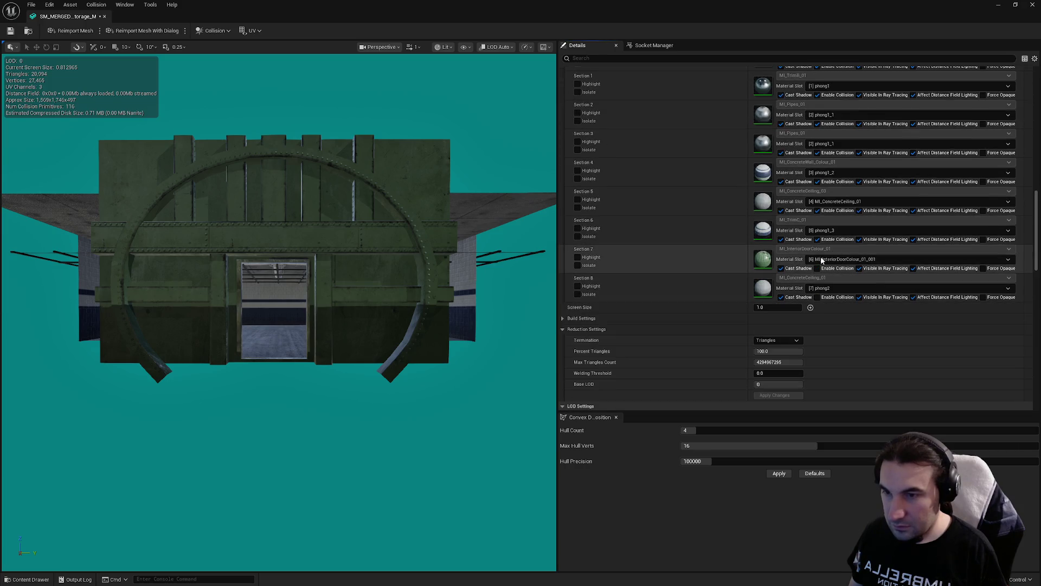
{"action": "left_click", "coordinate": [816, 270]}
{"action": "scroll", "coordinate": [792, 325], "scroll_direction": "down", "scroll_amount": 5}
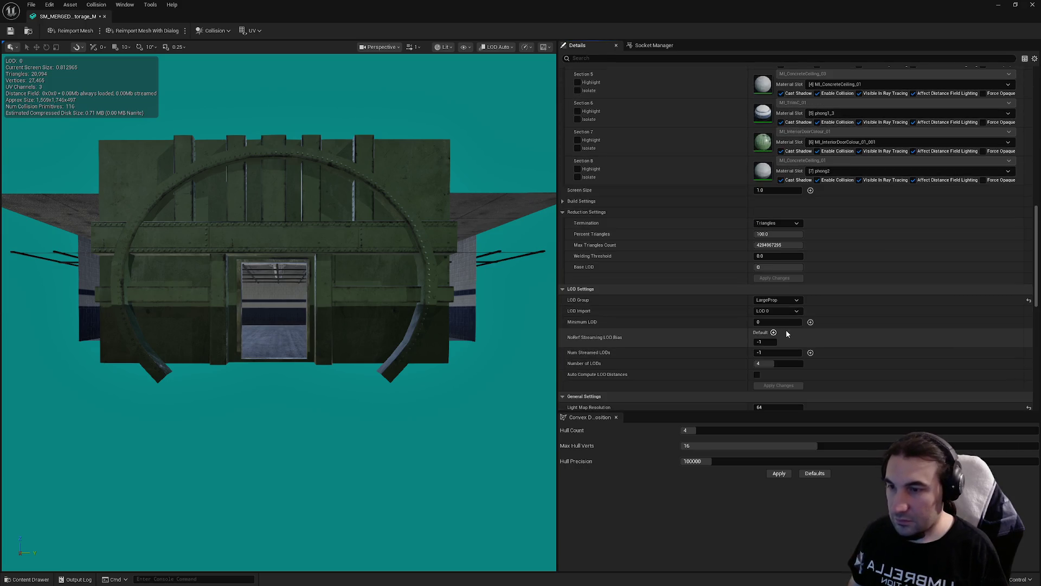
{"action": "scroll", "coordinate": [813, 282], "scroll_direction": "up", "scroll_amount": 15}
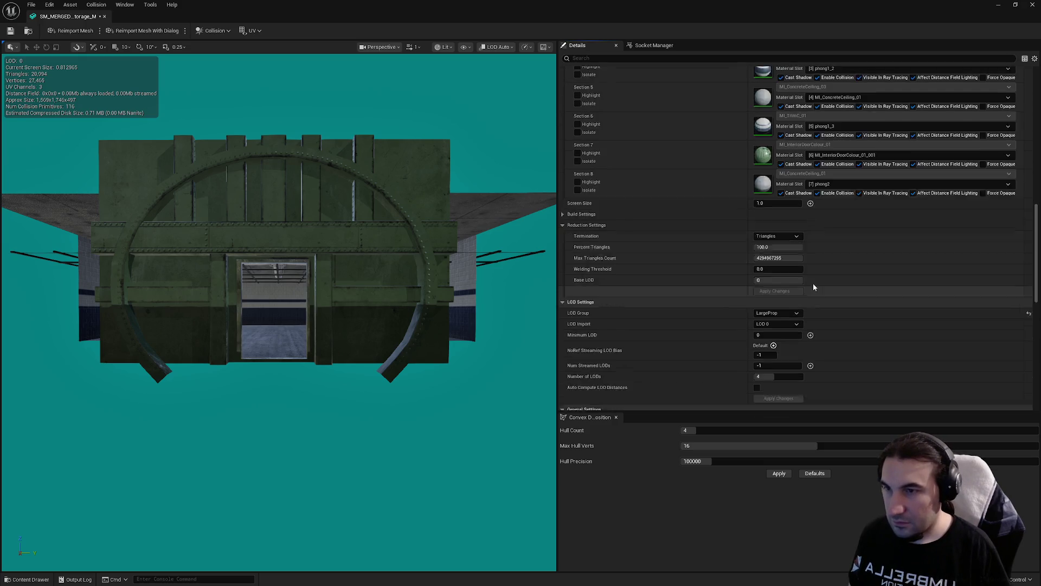
{"action": "scroll", "coordinate": [782, 217], "scroll_direction": "down", "scroll_amount": 8}
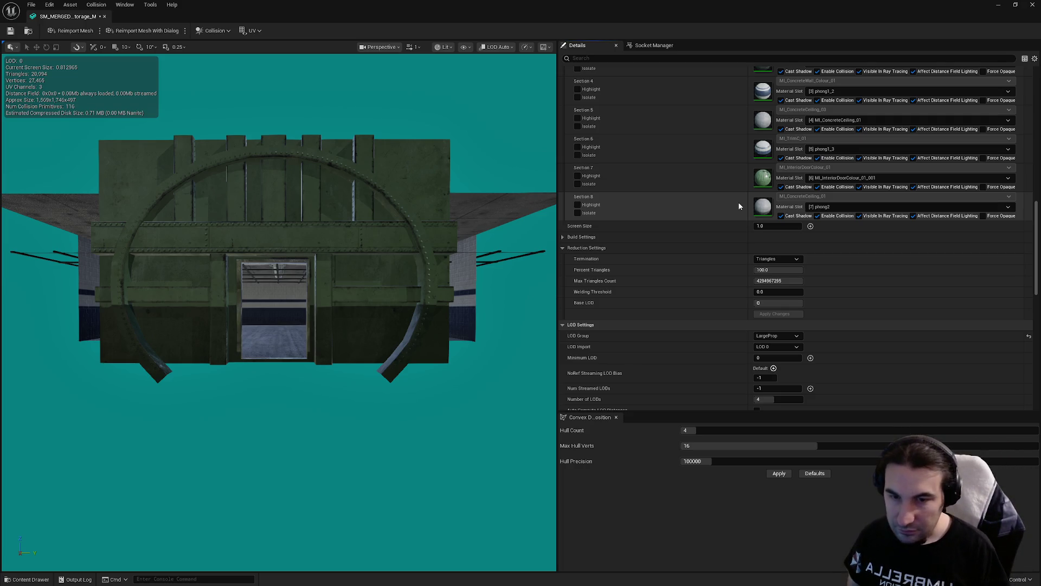
{"action": "scroll", "coordinate": [698, 191], "scroll_direction": "down", "scroll_amount": 9}
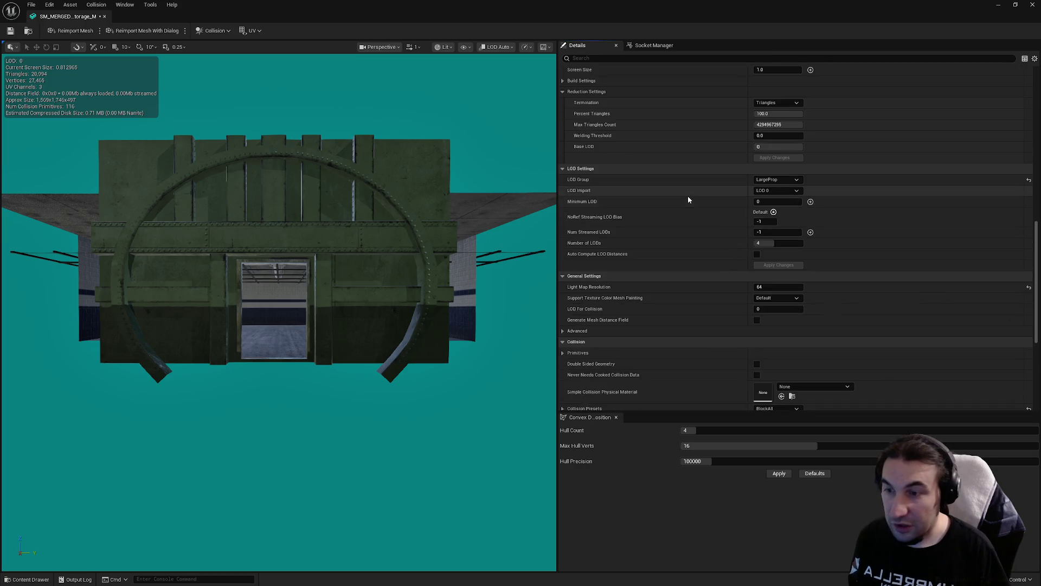
- Set the second storage mesh's collision complexity to Project Default and save it
{"action": "left_click", "coordinate": [780, 341]}
{"action": "left_click", "coordinate": [776, 353]}
{"action": "left_click", "coordinate": [10, 31]}
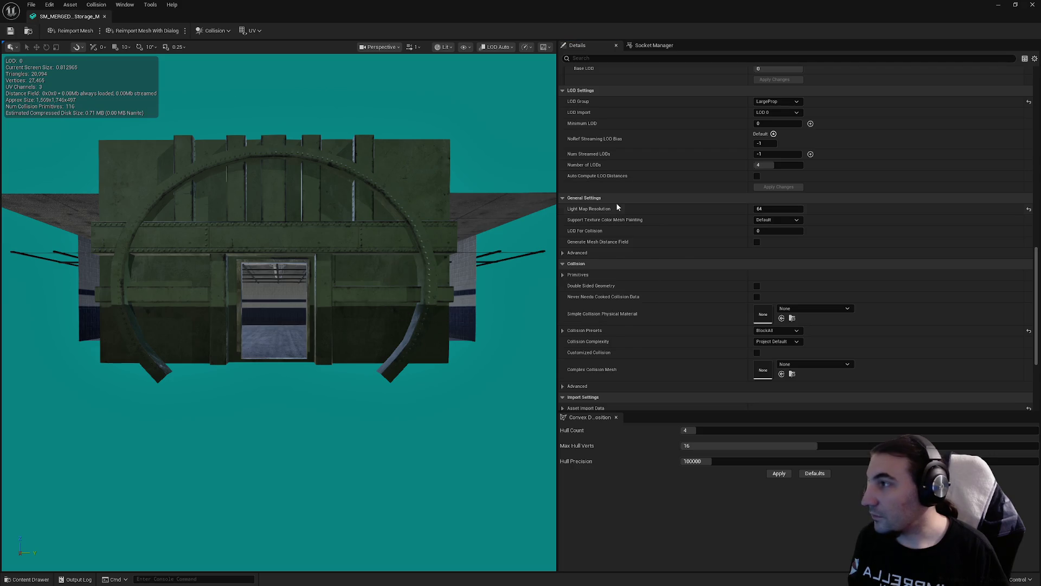
{"action": "scroll", "coordinate": [679, 252], "scroll_direction": "up", "scroll_amount": 12}
{"action": "scroll", "coordinate": [678, 263], "scroll_direction": "up", "scroll_amount": 7}
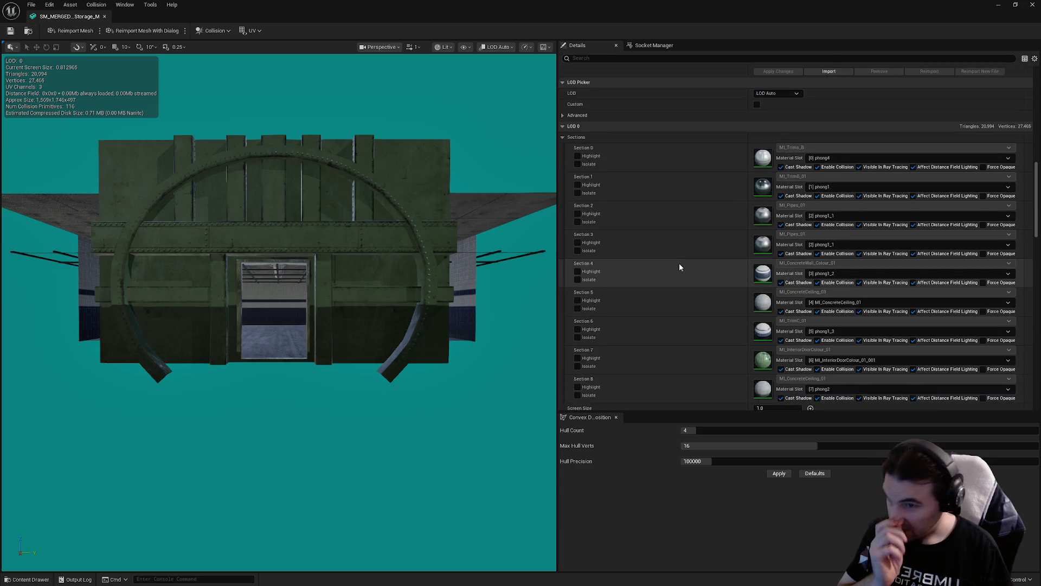
{"action": "left_click", "coordinate": [774, 173]}
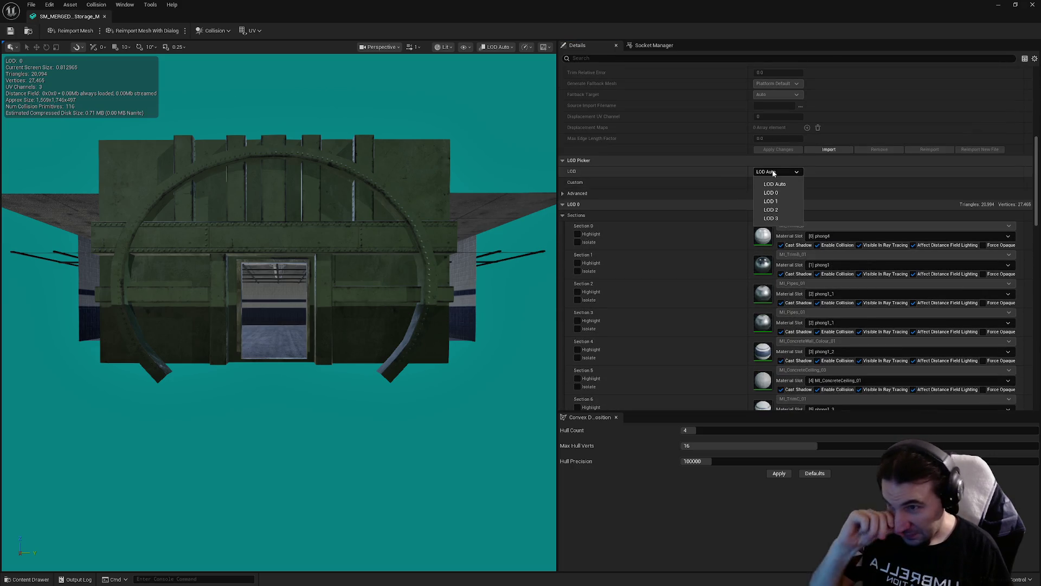
- Preview LOD 1 of the storage mesh and set its screen size to 0.8
{"action": "left_click", "coordinate": [781, 202]}
{"action": "scroll", "coordinate": [415, 268], "scroll_direction": "up", "scroll_amount": 2}
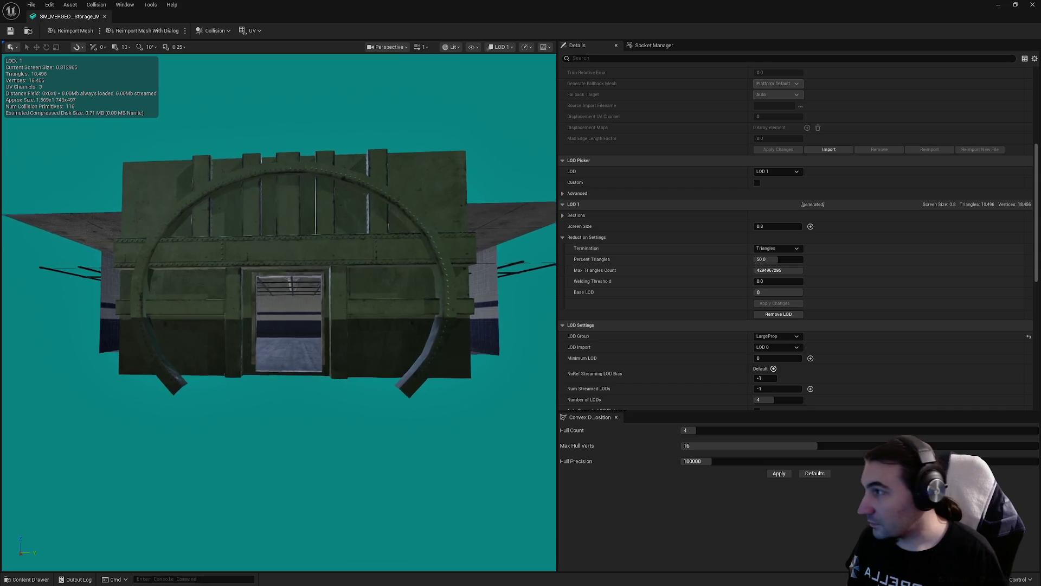
{"action": "scroll", "coordinate": [279, 312], "scroll_direction": "up", "scroll_amount": 5}
{"action": "scroll", "coordinate": [278, 312], "scroll_direction": "down", "scroll_amount": 5}
{"action": "scroll", "coordinate": [279, 313], "scroll_direction": "up", "scroll_amount": 1}
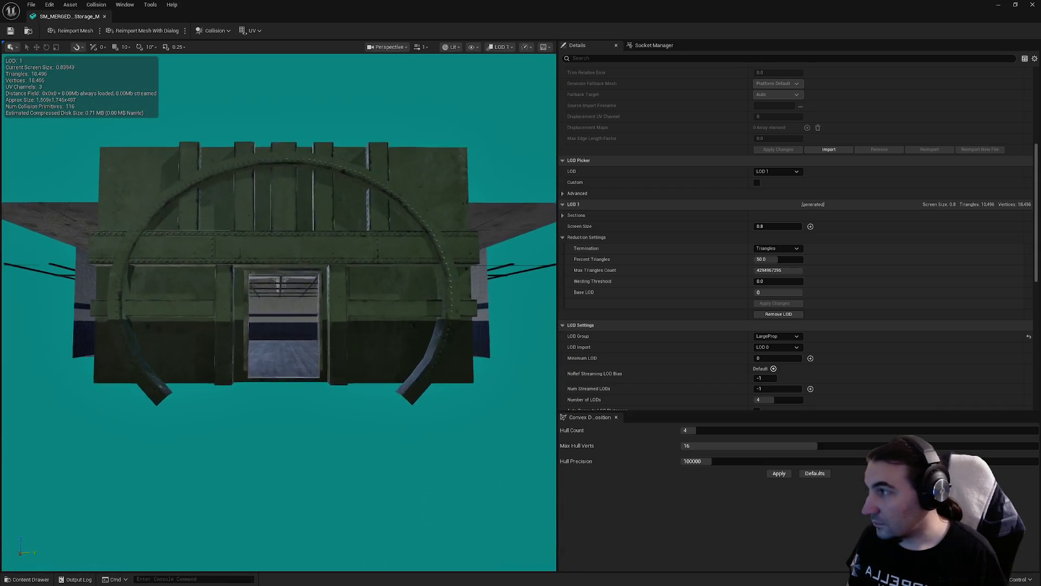
{"action": "scroll", "coordinate": [278, 282], "scroll_direction": "down", "scroll_amount": 4}
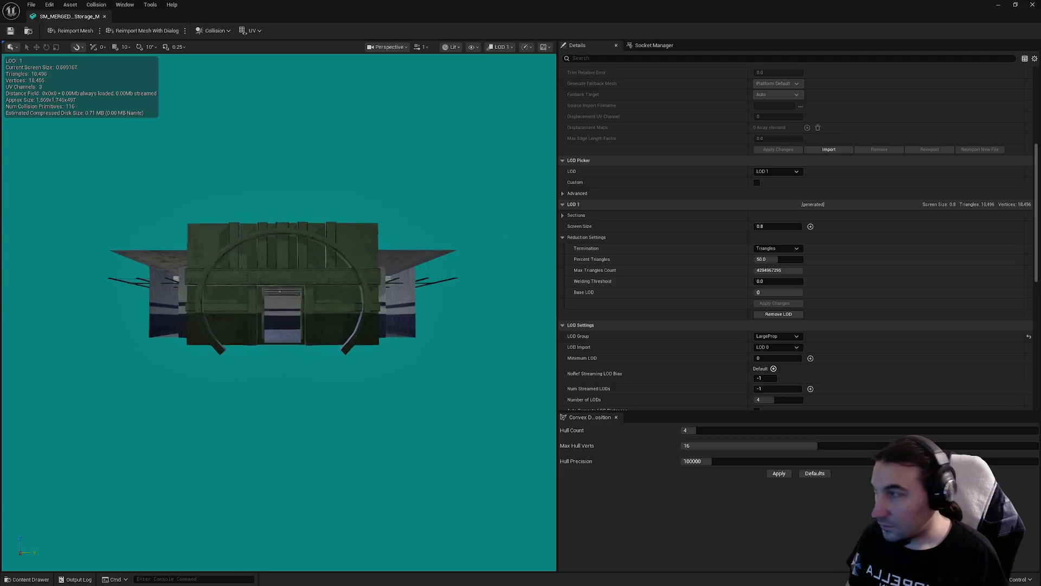
{"action": "scroll", "coordinate": [282, 287], "scroll_direction": "down", "scroll_amount": 3}
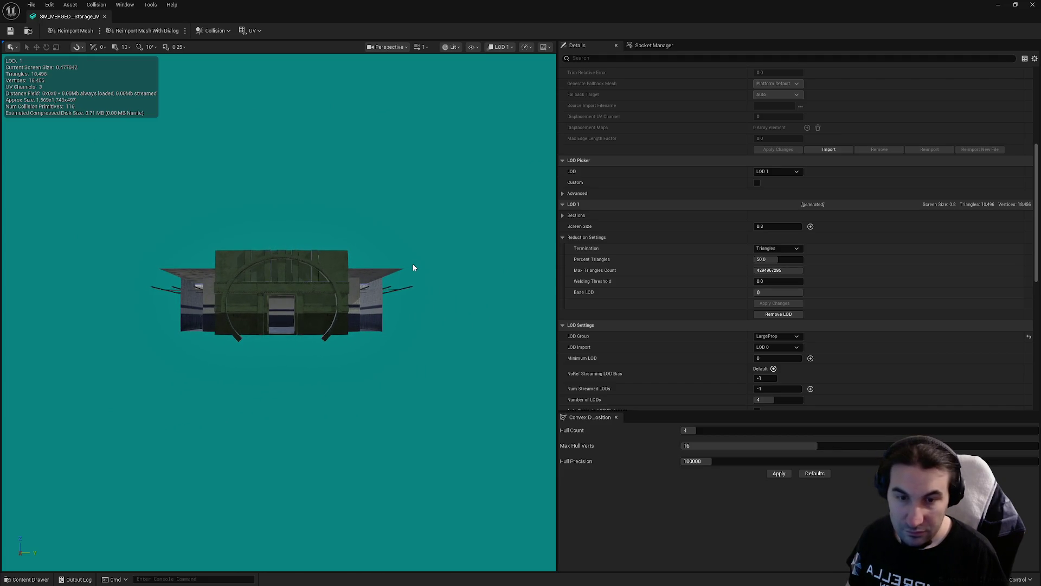
{"action": "left_click_drag", "start_coordinate": [282, 287], "coordinate": [275, 302]}
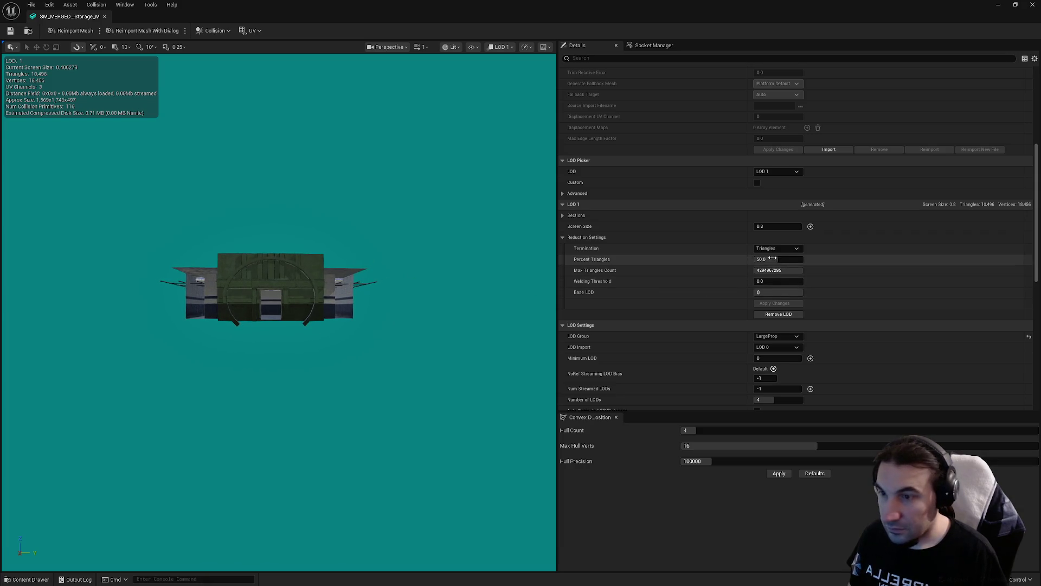
{"action": "left_click", "coordinate": [757, 227]}
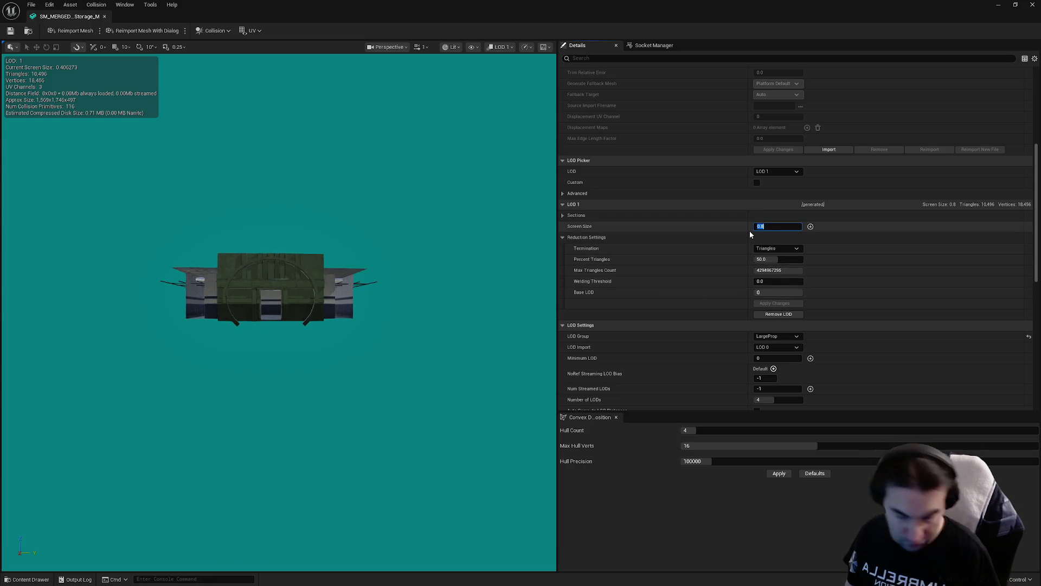
{"action": "type", "text": "0.4"}
{"action": "left_click", "coordinate": [779, 172]}
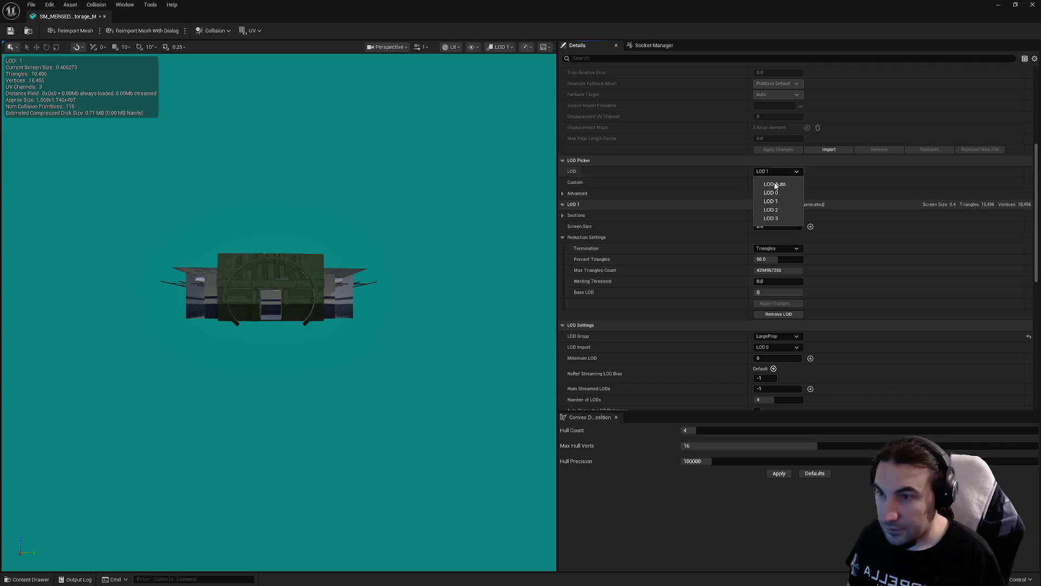
{"action": "left_click", "coordinate": [772, 201]}
{"action": "left_click", "coordinate": [758, 227]}
{"action": "key", "text": "Return"}
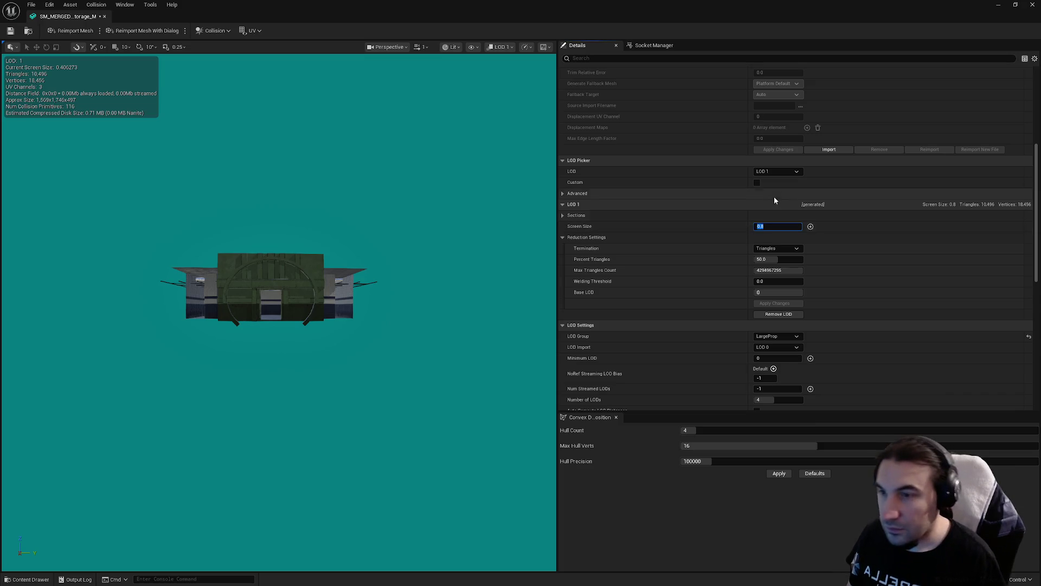
- Step through LOD 2 to LOD 3 and set the LOD 3 screen size to 0.2
{"action": "left_click", "coordinate": [778, 171]}
{"action": "left_click", "coordinate": [773, 209]}
{"action": "left_click", "coordinate": [776, 229]}
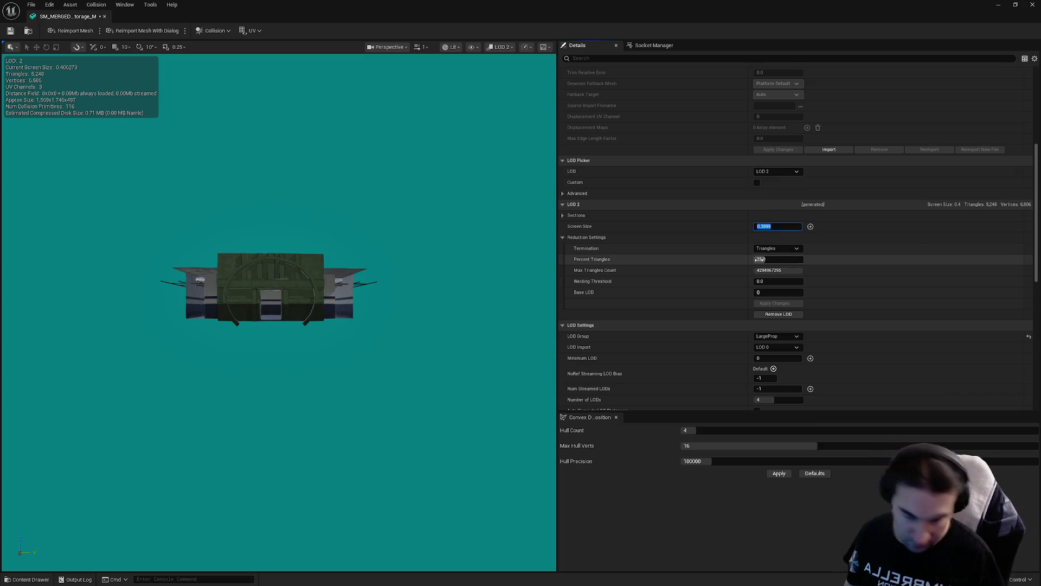
{"action": "left_click", "coordinate": [777, 171]}
{"action": "left_click", "coordinate": [775, 218]}
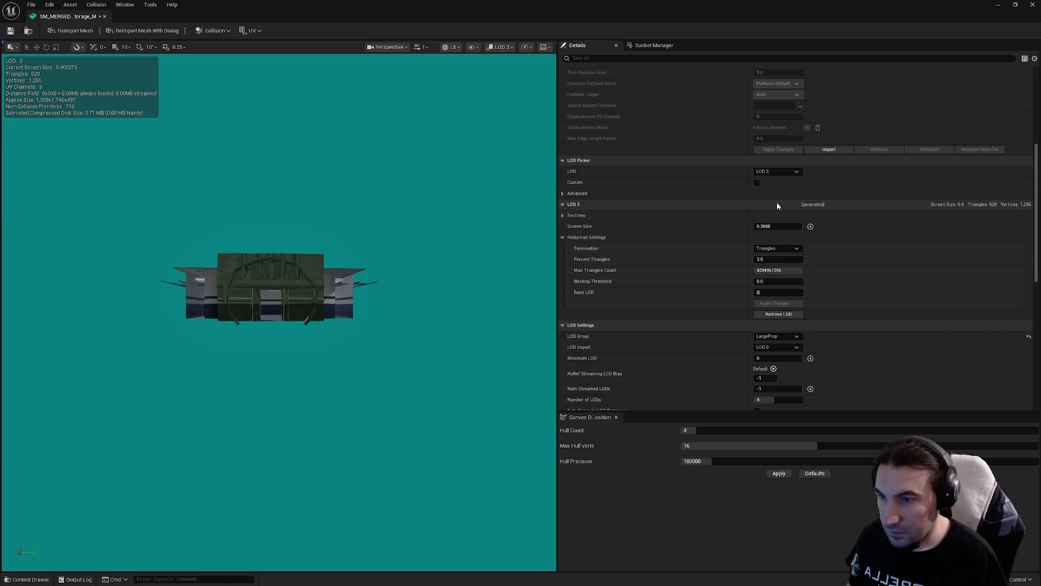
{"action": "left_click_drag", "start_coordinate": [431, 284], "coordinate": [434, 300]}
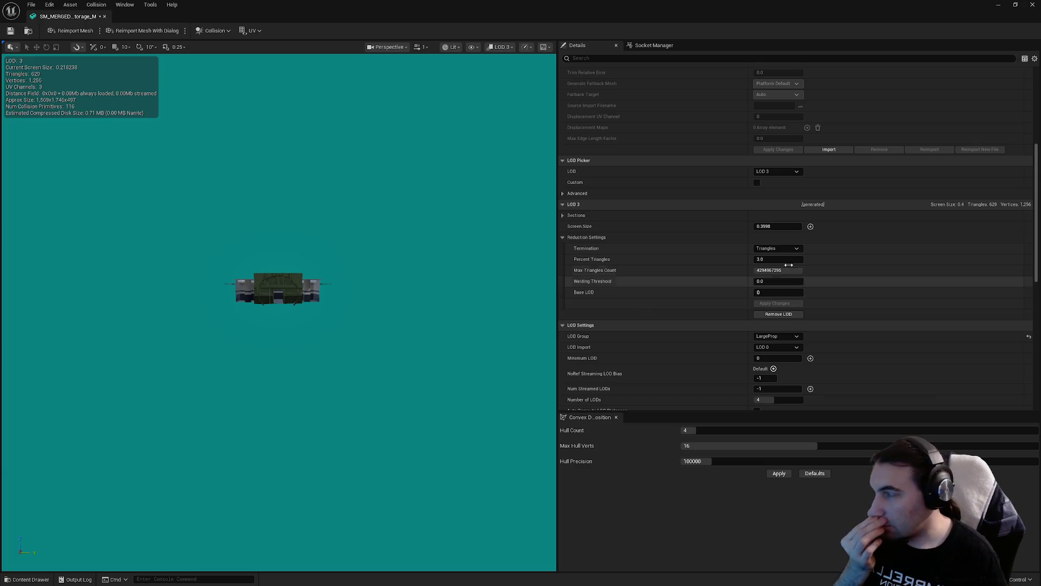
{"action": "left_click_drag", "start_coordinate": [537, 239], "coordinate": [521, 287]}
{"action": "left_click", "coordinate": [761, 226]}
{"action": "key", "text": "BackSpace"}
{"action": "type", "text": "2"}
{"action": "key", "text": "Return"}
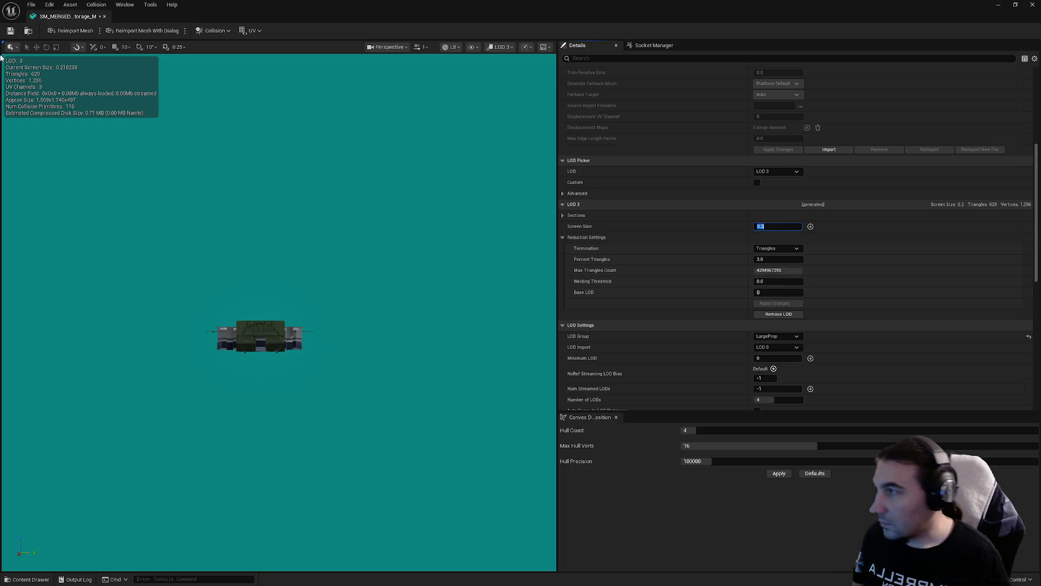
- Set LOD 3 Percent Triangles to 1.0 and apply the changes
{"action": "left_click", "coordinate": [10, 34]}
{"action": "left_click", "coordinate": [770, 259]}
{"action": "type", "text": "1"}
{"action": "key", "text": "Return"}
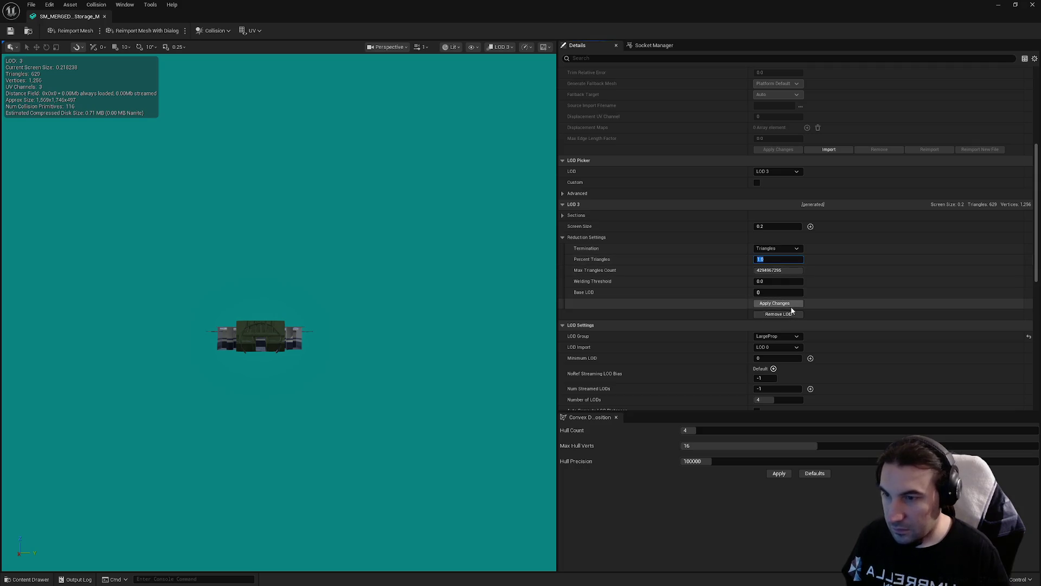
{"action": "left_click", "coordinate": [801, 304]}
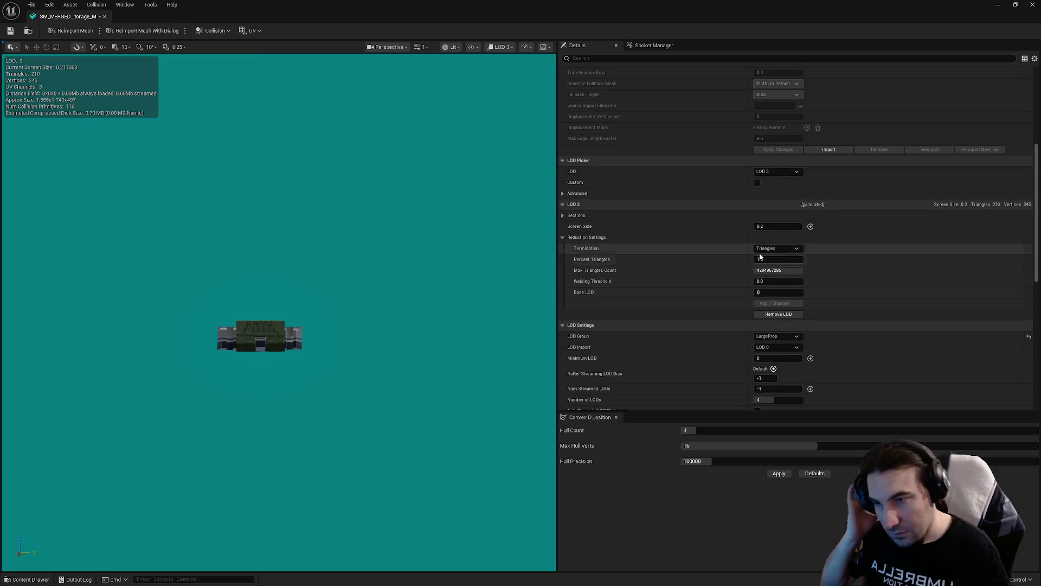
- Preview LODs 2, 0 and 1, then return to automatic LOD switching
{"action": "left_click", "coordinate": [779, 172]}
{"action": "left_click", "coordinate": [788, 208]}
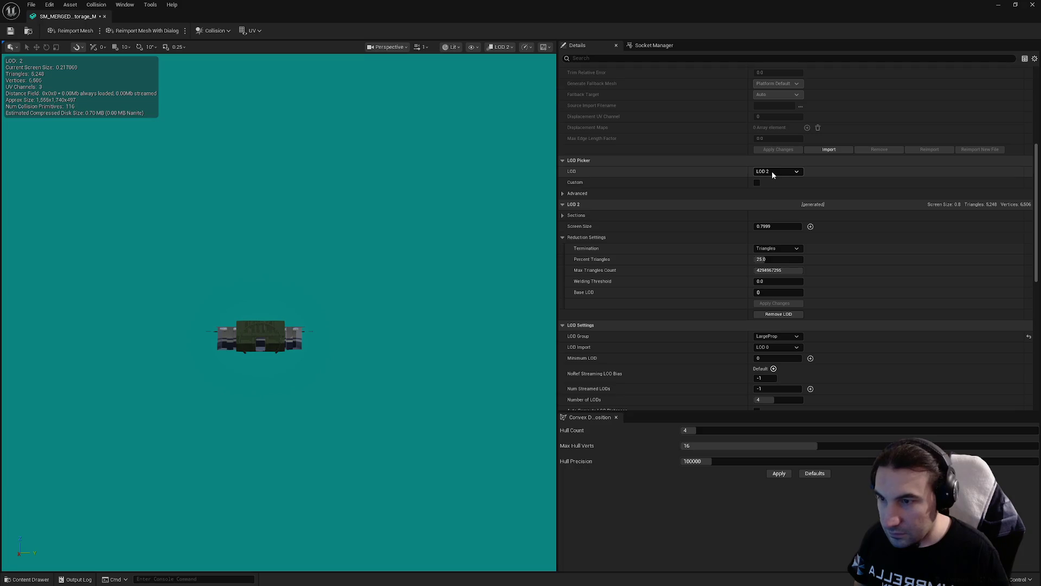
{"action": "left_click", "coordinate": [773, 173]}
{"action": "left_click", "coordinate": [770, 192]}
{"action": "left_click", "coordinate": [776, 171]}
{"action": "left_click", "coordinate": [771, 200]}
{"action": "left_click", "coordinate": [773, 172]}
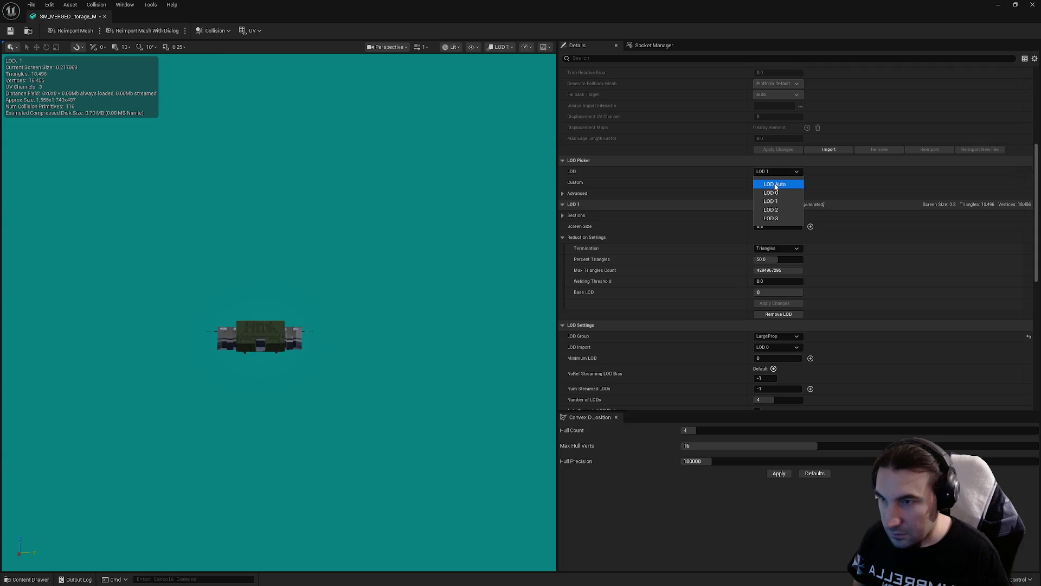
{"action": "left_click", "coordinate": [775, 185]}
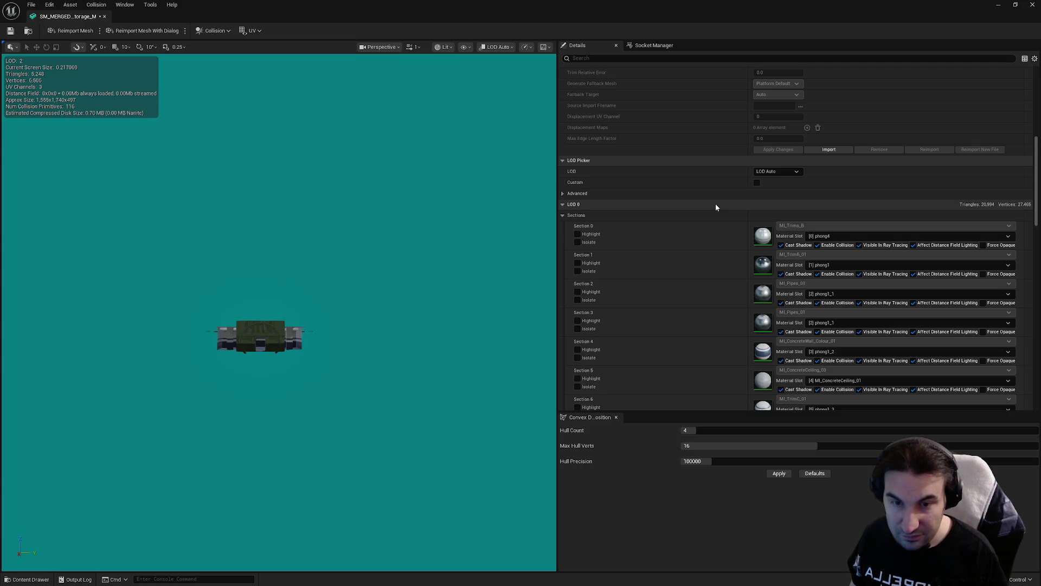
- Save the tuned storage mesh and close the Static Mesh Editor
{"action": "left_click", "coordinate": [10, 31]}
{"action": "scroll", "coordinate": [714, 239], "scroll_direction": "down", "scroll_amount": 8}
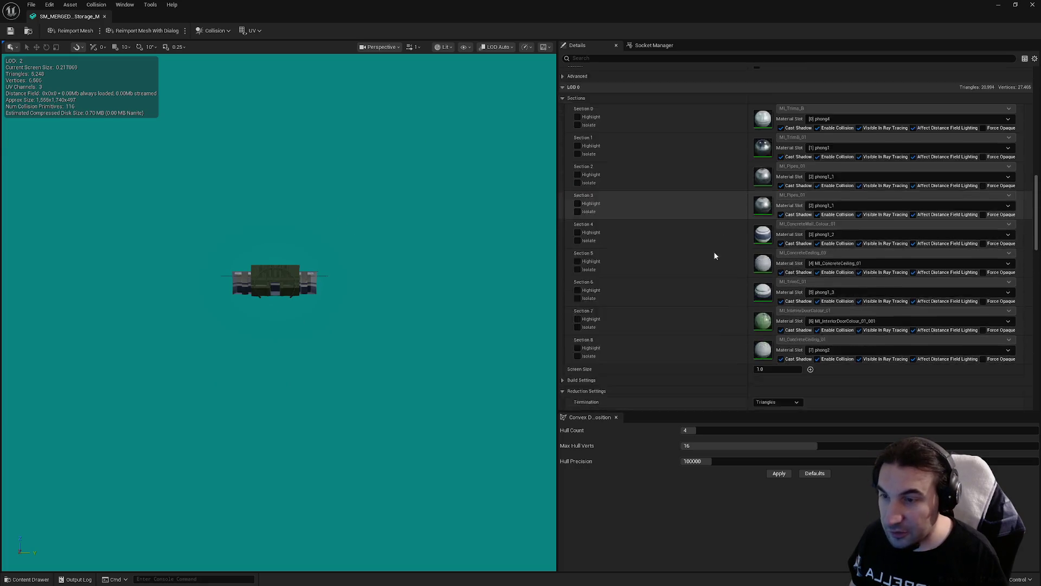
{"action": "scroll", "coordinate": [792, 230], "scroll_direction": "down", "scroll_amount": 8}
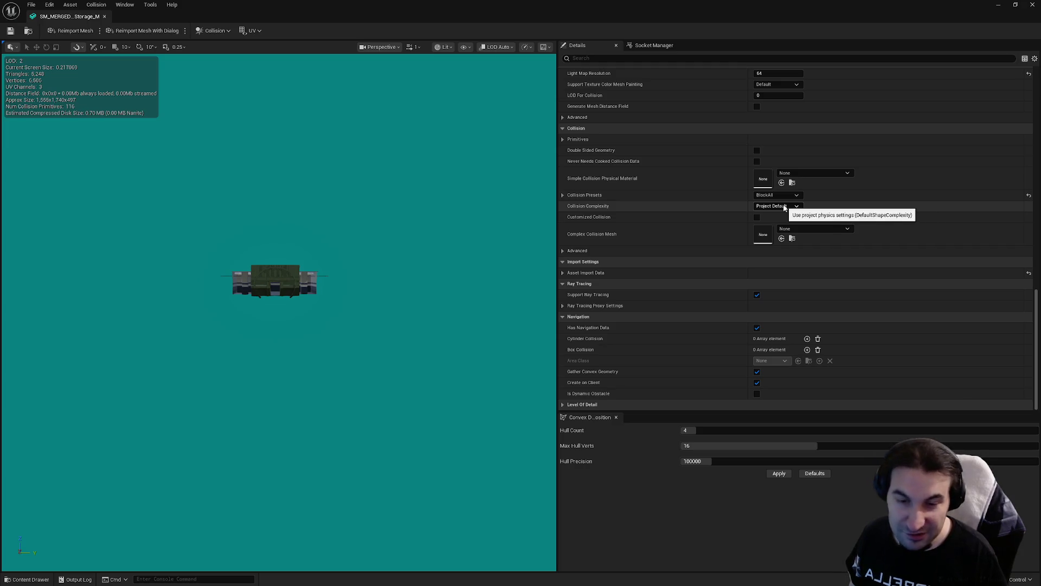
{"action": "left_click", "coordinate": [1033, 4]}
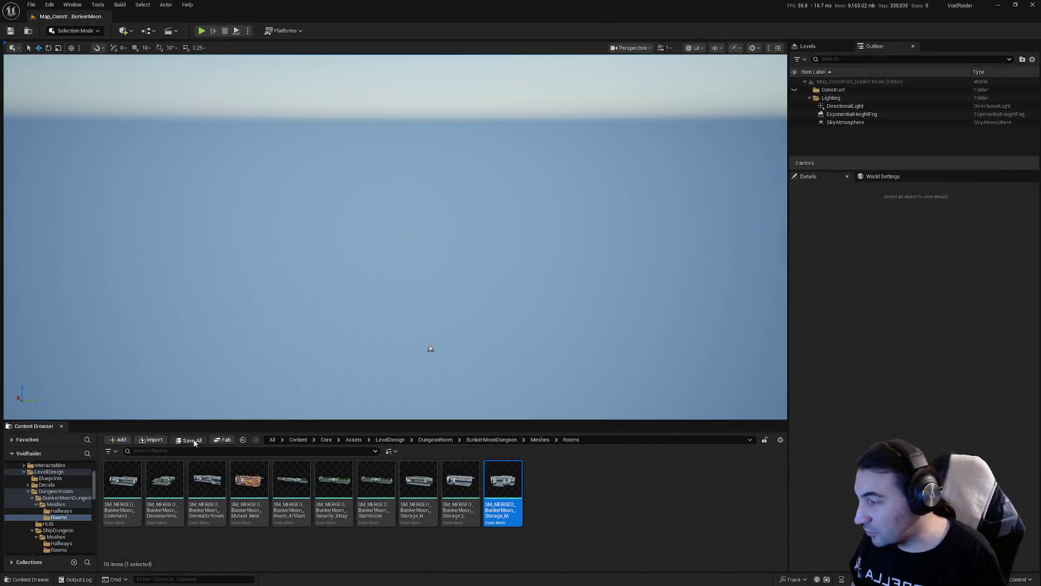
- Collapse the DungeonRoom, LevelDesign, Blueprints, Assets and Maps folders in the Content Browser tree
{"action": "left_click", "coordinate": [27, 492]}
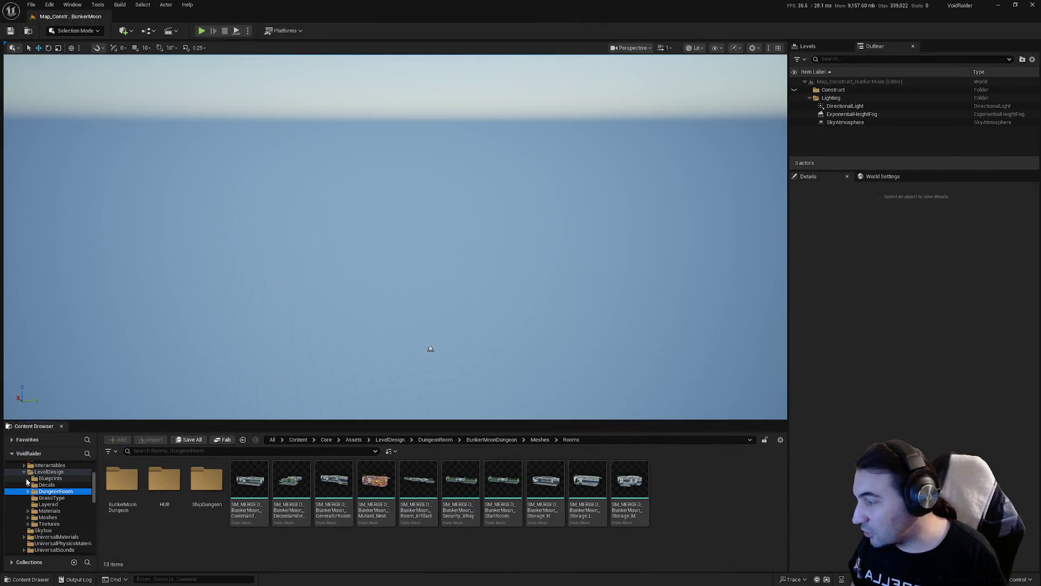
{"action": "left_click", "coordinate": [24, 472]}
{"action": "left_click", "coordinate": [21, 511]}
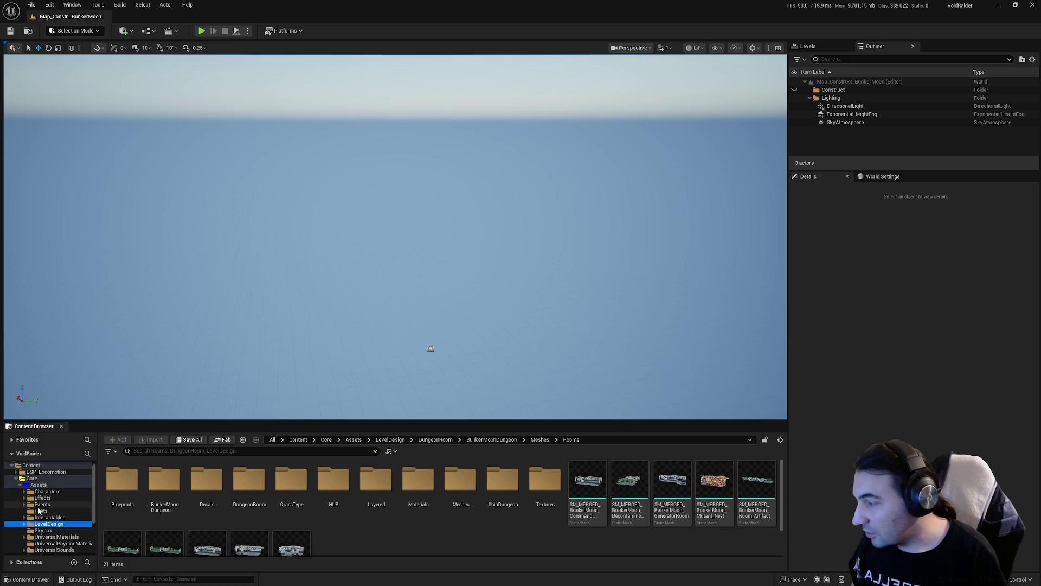
{"action": "left_click", "coordinate": [20, 485]}
{"action": "left_click", "coordinate": [19, 505]}
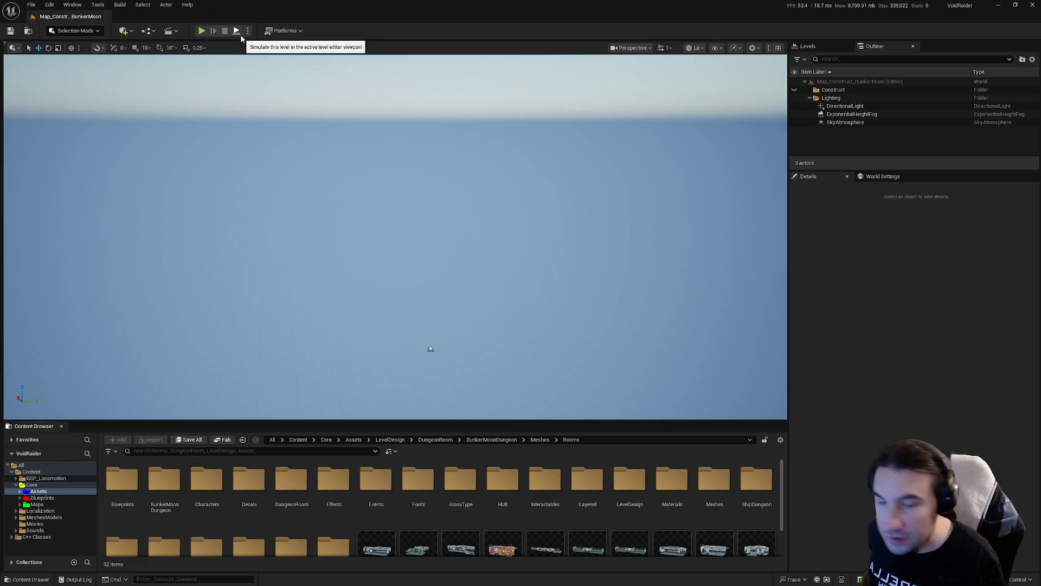
{"action": "mouse_move", "coordinate": [286, 5]}
{"action": "left_mouse_down"}
{"action": "mouse_move", "coordinate": [365, 18]}
{"action": "mouse_move", "coordinate": [437, 51]}
{"action": "mouse_move", "coordinate": [427, 44]}
{"action": "mouse_move", "coordinate": [424, 79]}
{"action": "left_mouse_up"}
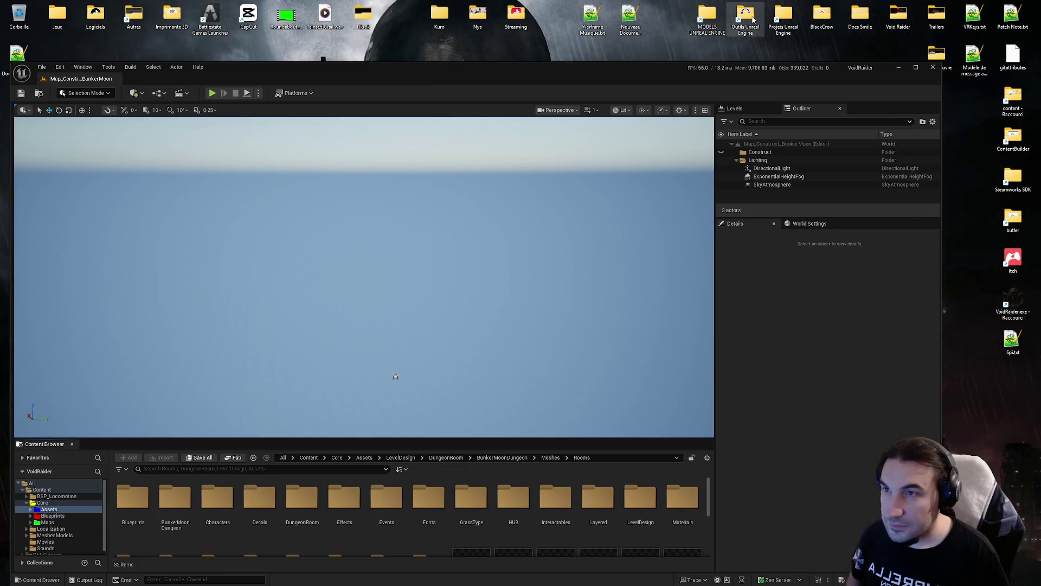
{"action": "double_click", "coordinate": [514, 66]}
- Go into Core Blueprints > Systems > GameModes > Dungeon > BunkerMoon > BunkerRooms
{"action": "left_click", "coordinate": [42, 497]}
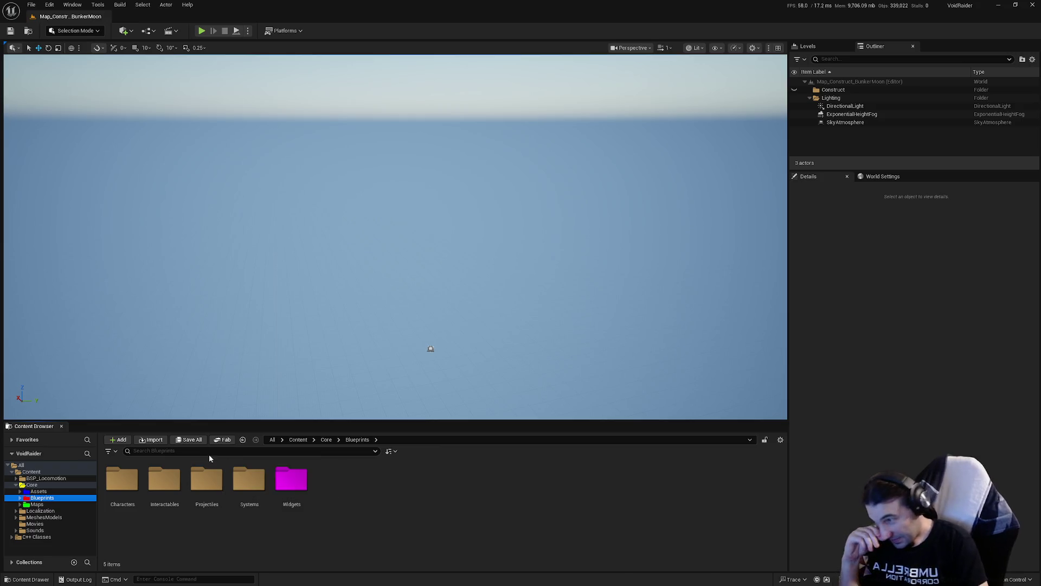
{"action": "double_click", "coordinate": [164, 480]}
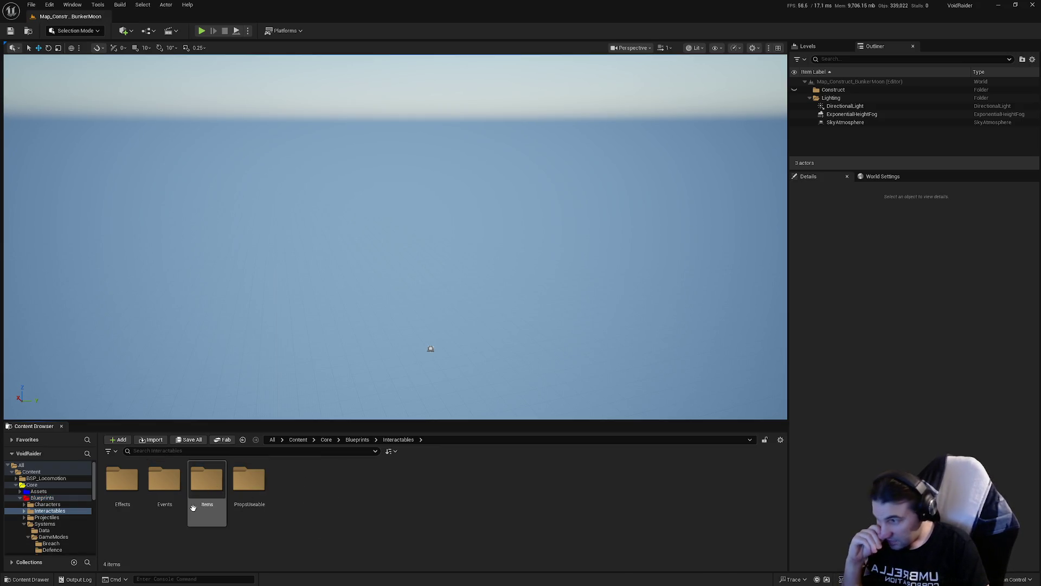
{"action": "key", "text": "alt+Left"}
{"action": "double_click", "coordinate": [245, 496]}
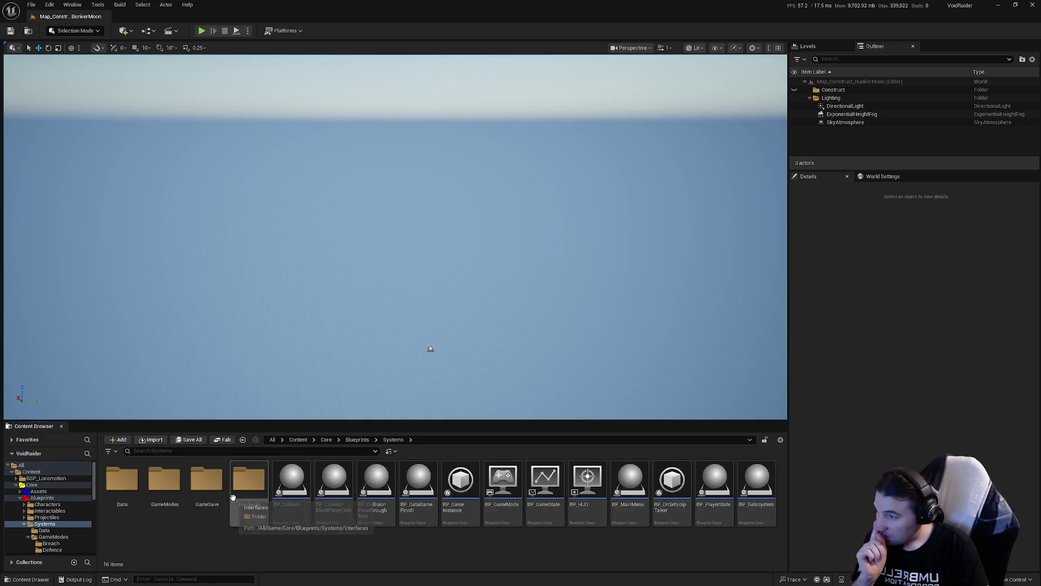
{"action": "double_click", "coordinate": [166, 510]}
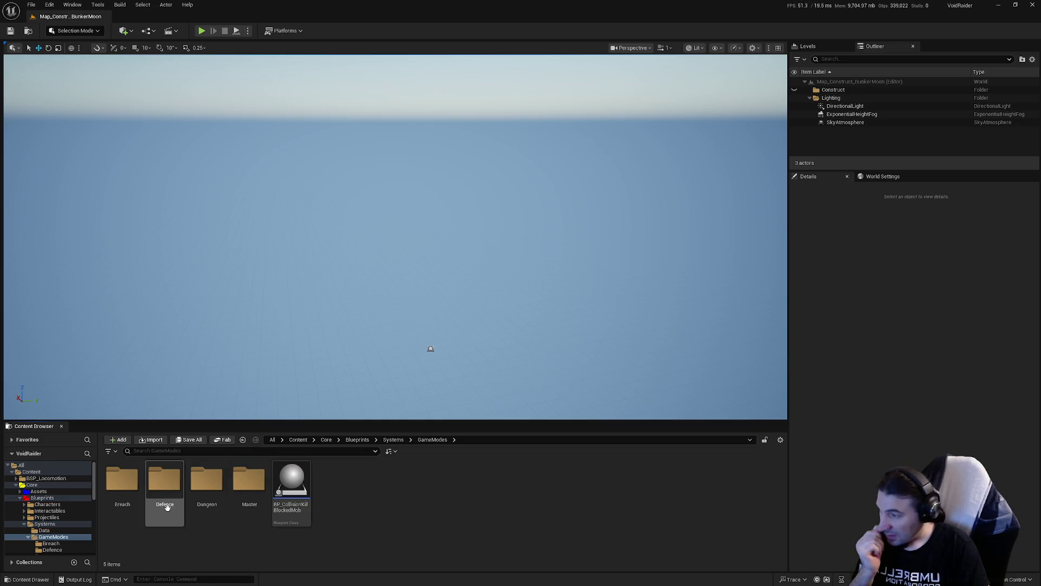
{"action": "double_click", "coordinate": [203, 488]}
{"action": "double_click", "coordinate": [122, 481]}
{"action": "double_click", "coordinate": [122, 481]}
- Continue into Rooms > ModularRooms > Rooms and select the CommandCenter room blueprint
{"action": "left_click", "coordinate": [154, 494]}
{"action": "double_click", "coordinate": [122, 481]}
{"action": "key", "text": "alt+Left"}
{"action": "double_click", "coordinate": [163, 485]}
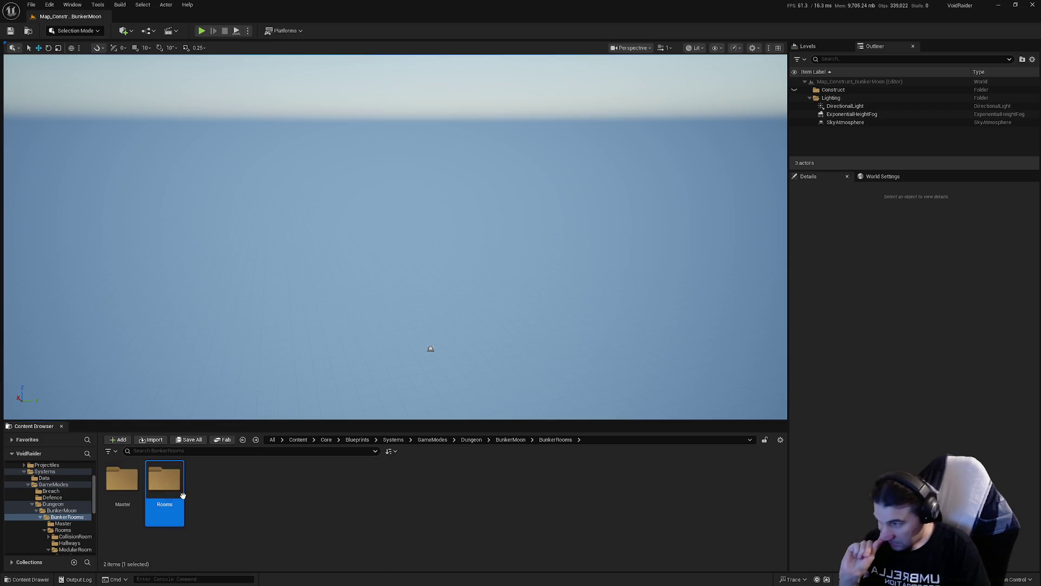
{"action": "double_click", "coordinate": [206, 479]}
{"action": "double_click", "coordinate": [164, 478]}
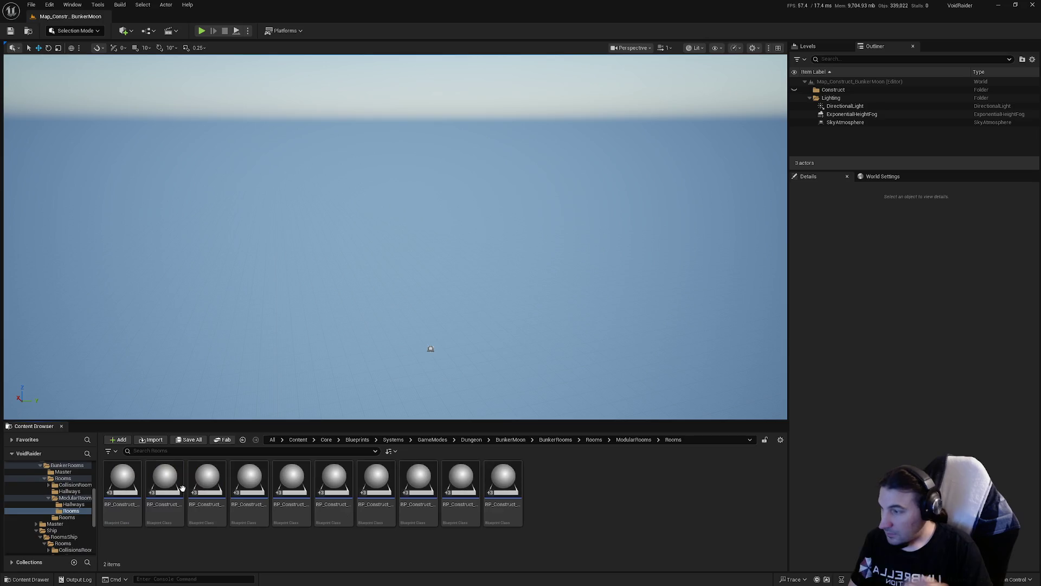
{"action": "left_click", "coordinate": [122, 482]}
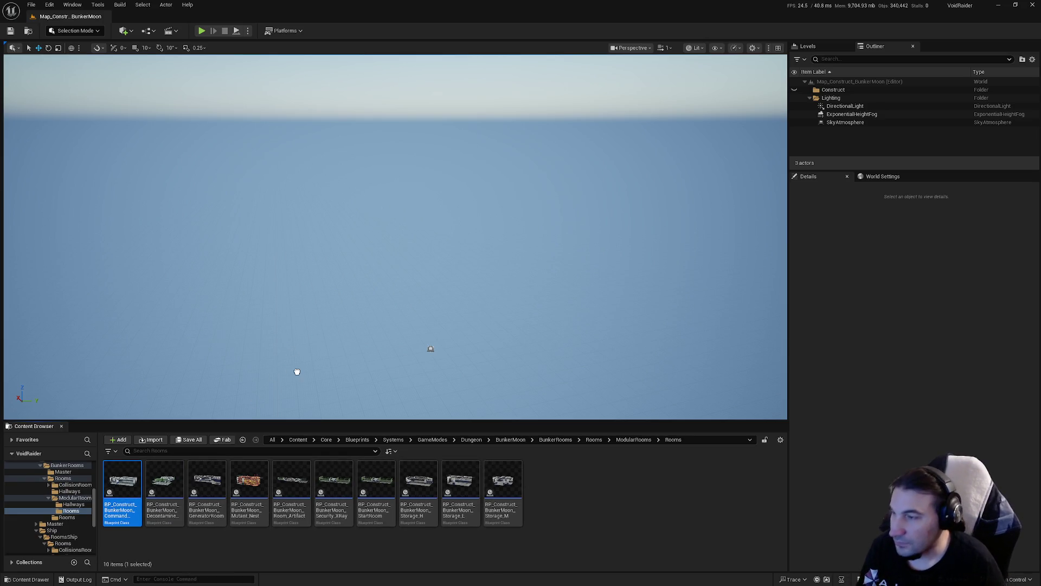
- Place the CommandCenter blueprint at location 0,0,0 and file it under Construct
{"action": "left_click_drag", "start_coordinate": [297, 371], "coordinate": [296, 369]}
{"action": "left_click_drag", "start_coordinate": [857, 132], "coordinate": [838, 90]}
{"action": "left_click", "coordinate": [921, 301]}
{"action": "type", "text": "0"}
{"action": "key", "text": "Tab"}
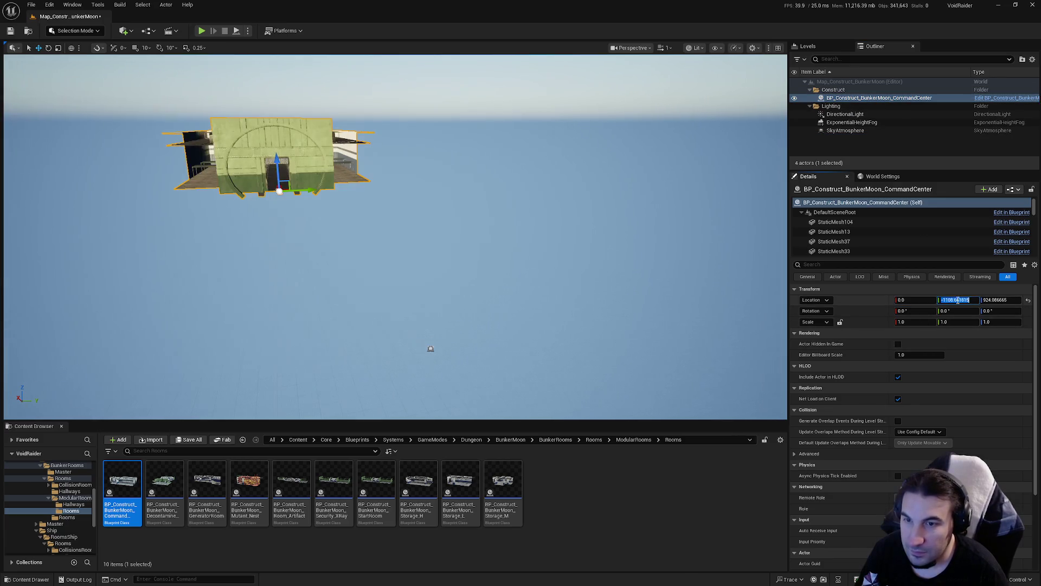
{"action": "type", "text": "0"}
{"action": "key", "text": "Tab"}
{"action": "type", "text": "0"}
{"action": "key", "text": "Return"}
- Place the DecontamineRoom blueprint, file it under Construct, and set its location to 0,0,0
{"action": "left_click", "coordinate": [164, 491]}
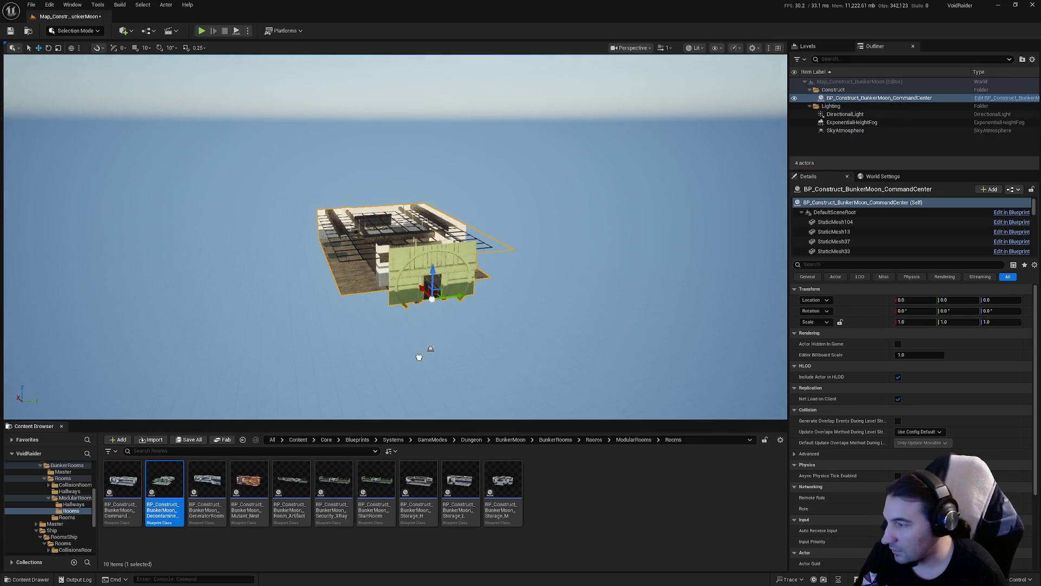
{"action": "left_click_drag", "start_coordinate": [164, 482], "coordinate": [567, 282]}
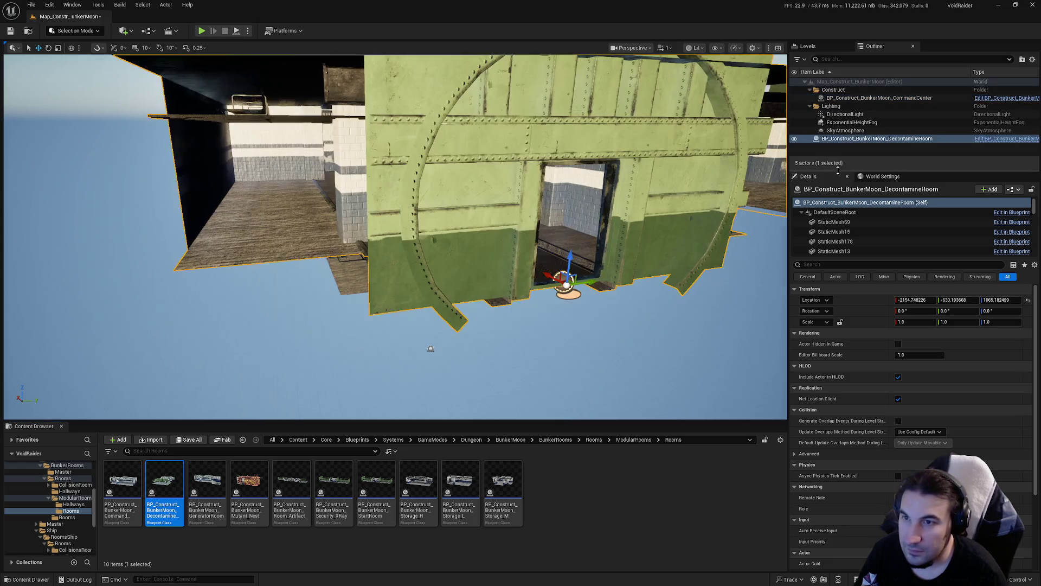
{"action": "left_click_drag", "start_coordinate": [866, 139], "coordinate": [838, 91]}
{"action": "left_click", "coordinate": [915, 300]}
{"action": "type", "text": "0"}
{"action": "key", "text": "Return"}
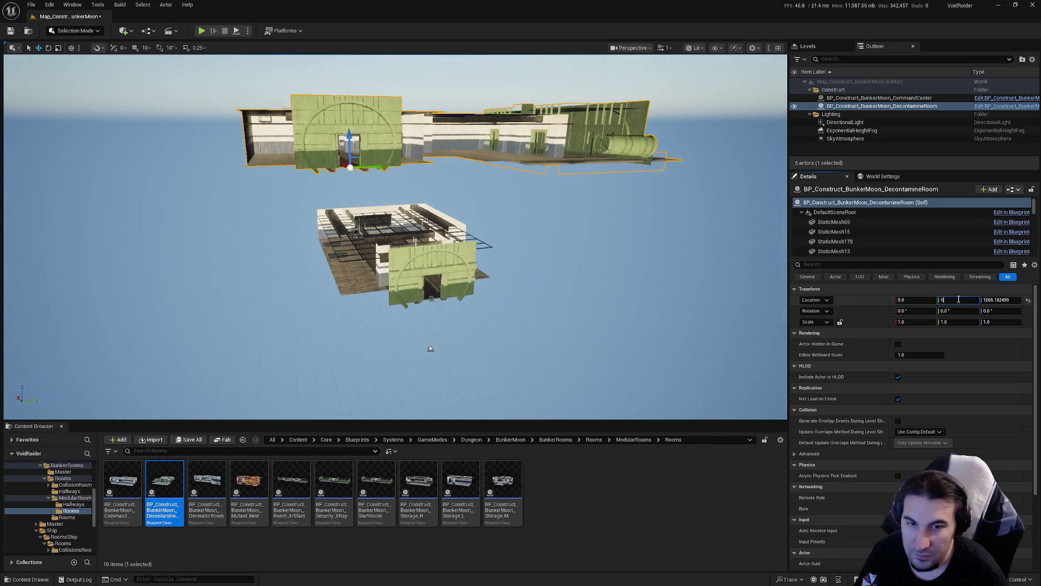
{"action": "key", "text": "Return"}
{"action": "type", "text": "0"}
{"action": "key", "text": "Return"}
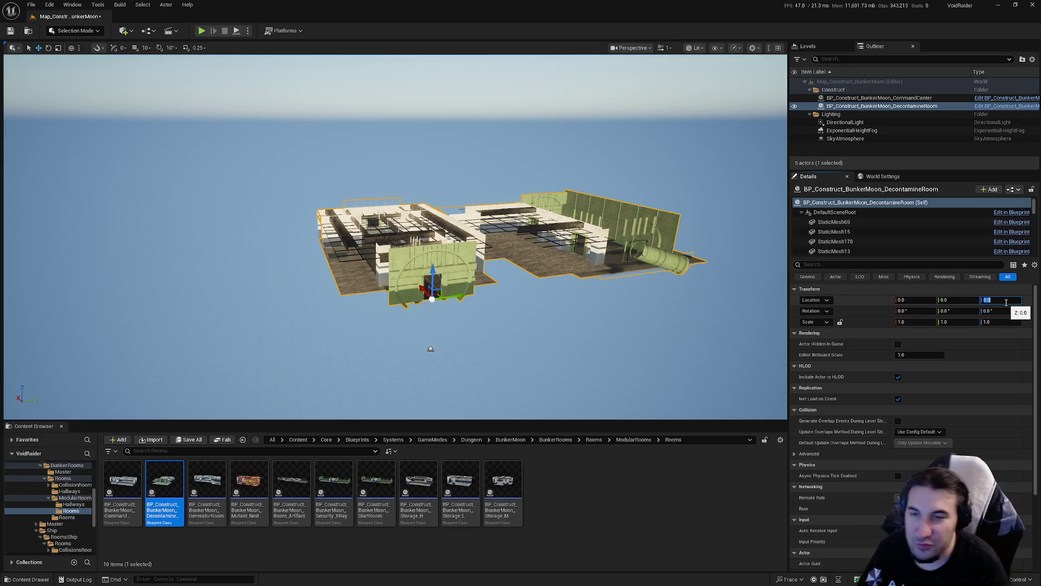
- Place the GeneratorRoom blueprint at location 0,0,0 and file it under Construct
{"action": "left_click", "coordinate": [207, 483]}
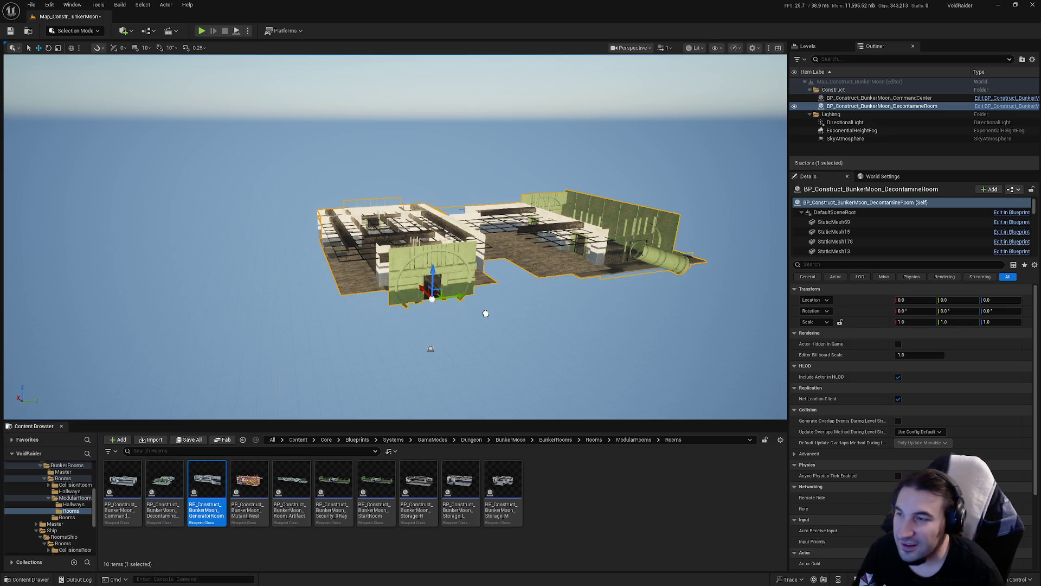
{"action": "left_click_drag", "start_coordinate": [486, 313], "coordinate": [486, 314]}
{"action": "left_click", "coordinate": [915, 300]}
{"action": "type", "text": "0"}
{"action": "key", "text": "Return"}
{"action": "left_click", "coordinate": [955, 300]}
{"action": "type", "text": "0"}
{"action": "key", "text": "Tab"}
{"action": "type", "text": "0"}
{"action": "key", "text": "Return"}
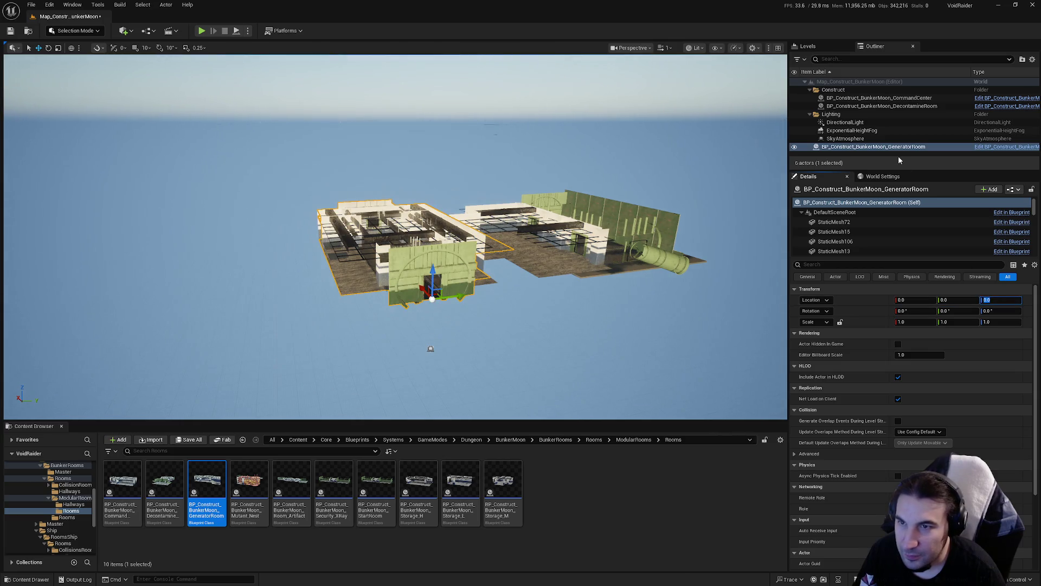
{"action": "left_click_drag", "start_coordinate": [910, 149], "coordinate": [835, 90]}
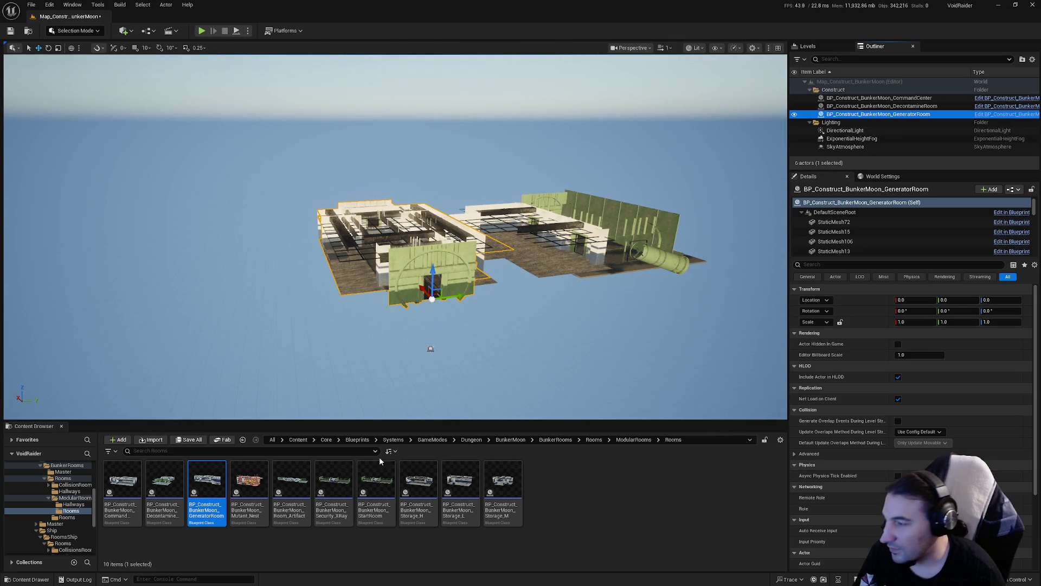
- Place the Mutant_Nest blueprint at 0,0,0, then drag Room_Artifact into the level
{"action": "left_click", "coordinate": [265, 480]}
{"action": "left_click_drag", "start_coordinate": [607, 324], "coordinate": [636, 319]}
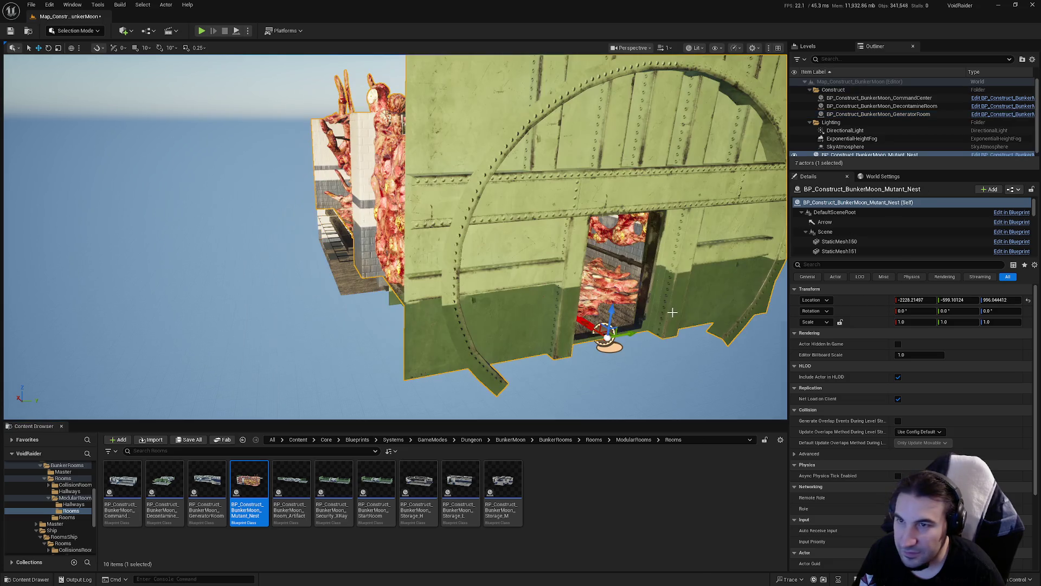
{"action": "left_click", "coordinate": [915, 300]}
{"action": "type", "text": "0"}
{"action": "key", "text": "Return"}
{"action": "left_click", "coordinate": [953, 300]}
{"action": "type", "text": "0"}
{"action": "key", "text": "Return"}
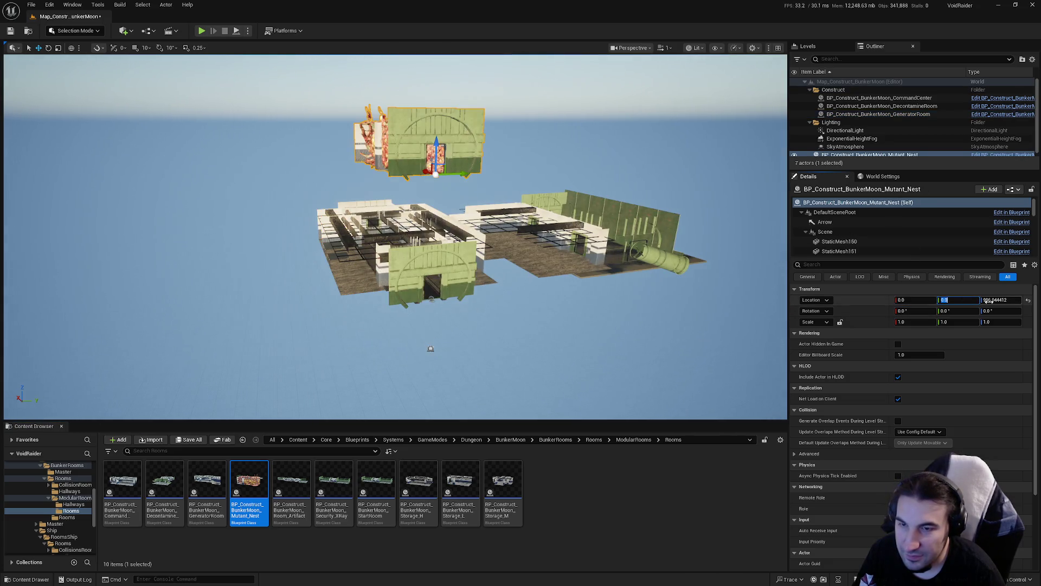
{"action": "type", "text": "0"}
{"action": "key", "text": "Return"}
{"action": "left_click_drag", "start_coordinate": [292, 485], "coordinate": [523, 342]}
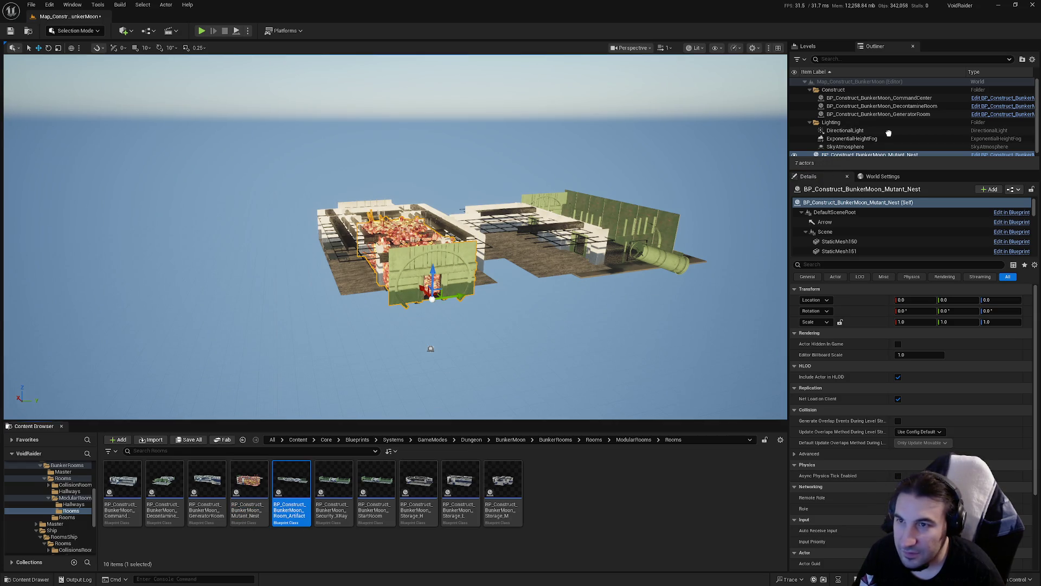
- File Room_Artifact under Construct and set its location to 0, 0, 0
{"action": "mouse_move", "coordinate": [883, 133]}
{"action": "left_mouse_down"}
{"action": "mouse_move", "coordinate": [884, 119]}
{"action": "mouse_move", "coordinate": [884, 152]}
{"action": "mouse_move", "coordinate": [890, 90]}
{"action": "left_mouse_up"}
{"action": "left_click", "coordinate": [916, 299]}
{"action": "type", "text": "0"}
{"action": "key", "text": "Tab"}
{"action": "type", "text": "0"}
{"action": "key", "text": "Tab"}
{"action": "type", "text": "0"}
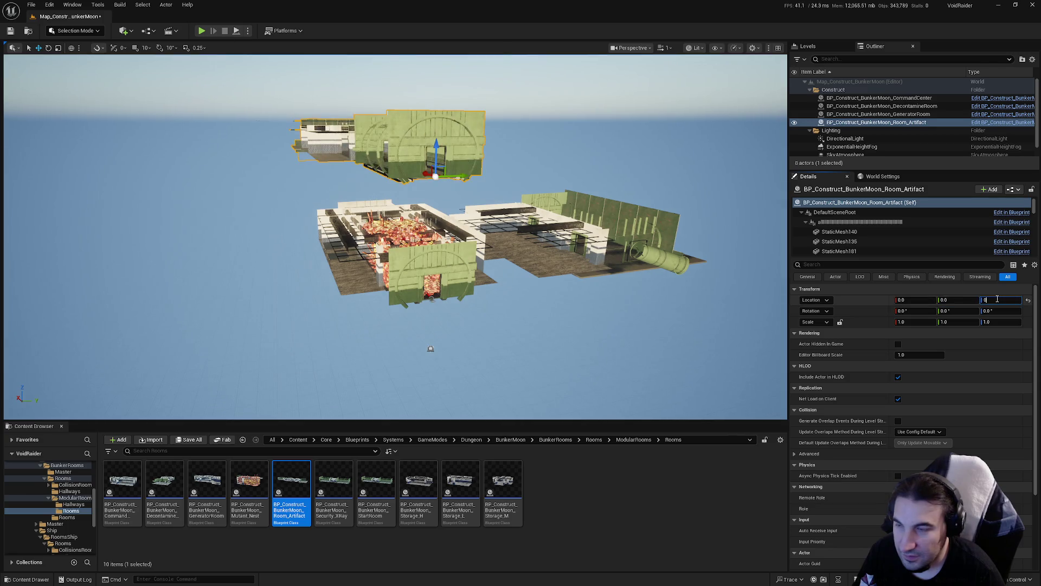
{"action": "key", "text": "Return"}
- Place Security_XRay in the level at 0, 0, 0 and file it under Construct
{"action": "left_click_drag", "start_coordinate": [333, 486], "coordinate": [536, 368]}
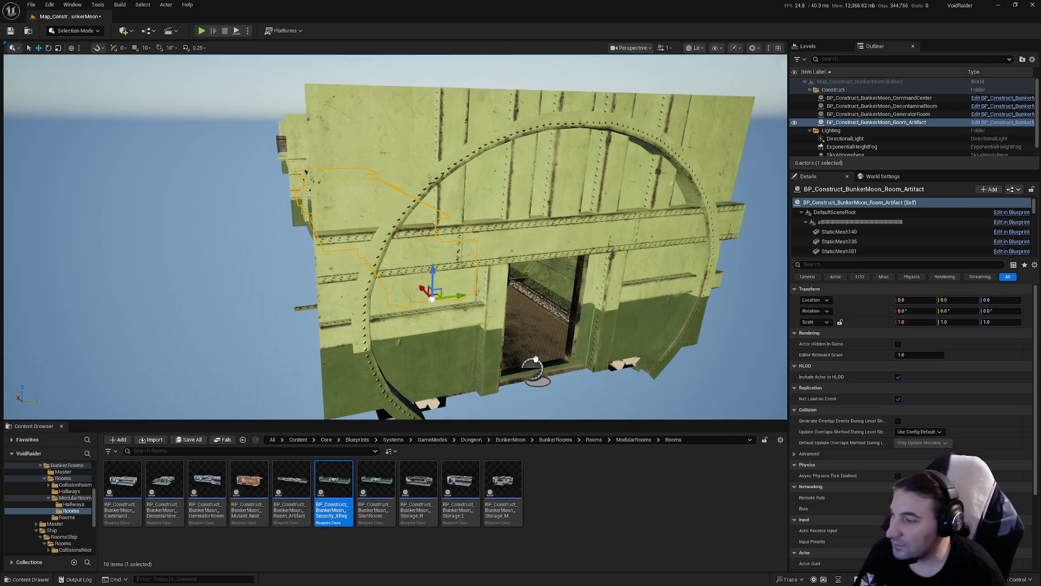
{"action": "left_click", "coordinate": [925, 300]}
{"action": "type", "text": "0"}
{"action": "key", "text": "Tab"}
{"action": "type", "text": "0"}
{"action": "key", "text": "Tab"}
{"action": "type", "text": "0"}
{"action": "key", "text": "Return"}
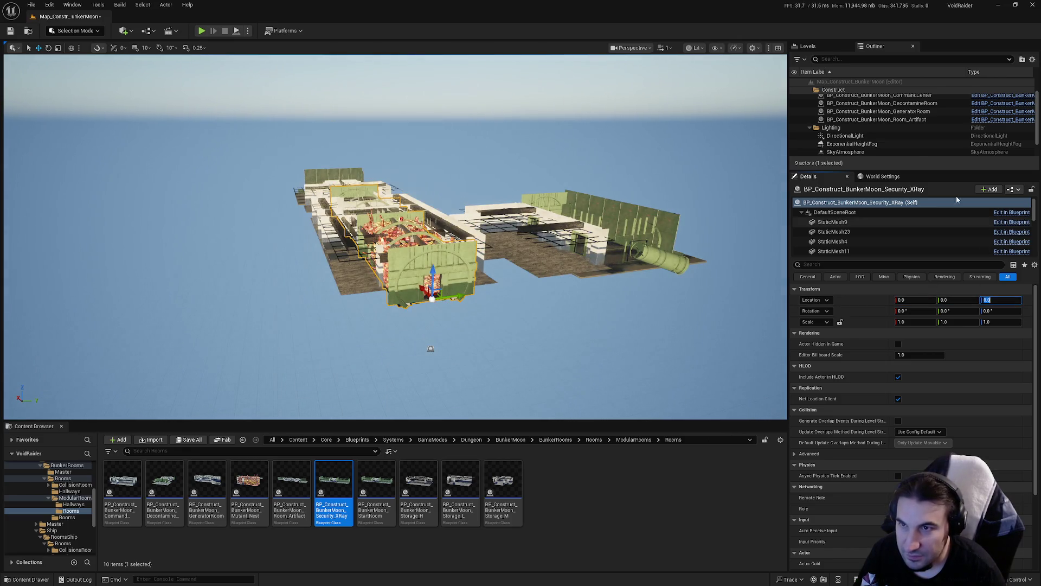
{"action": "mouse_move", "coordinate": [903, 149]}
{"action": "left_mouse_down"}
{"action": "mouse_move", "coordinate": [895, 156]}
{"action": "mouse_move", "coordinate": [827, 92]}
{"action": "left_mouse_up"}
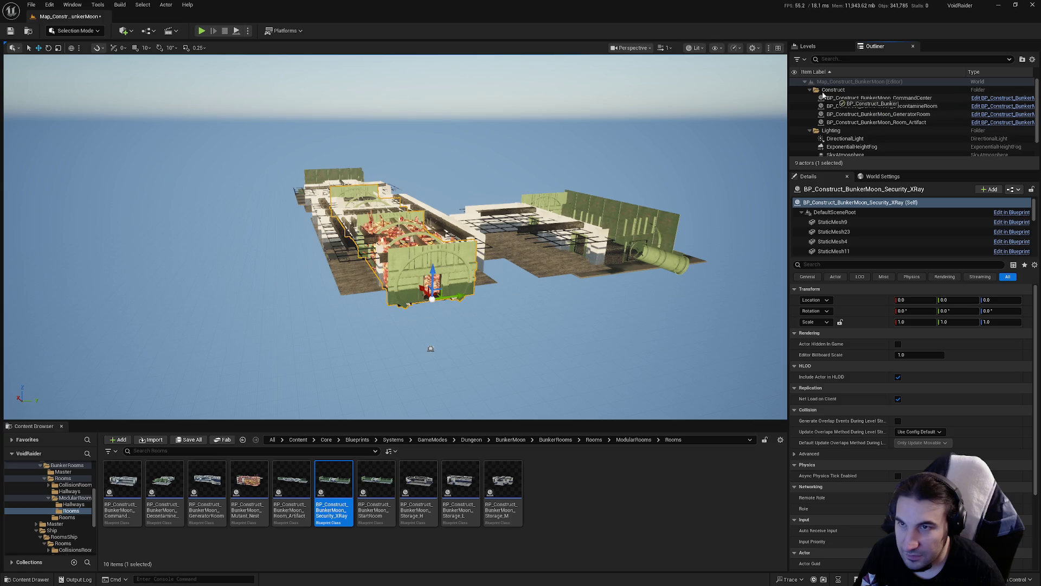
- Place StartRoom at location 0, 0, 0 and file it under Construct
{"action": "left_click_drag", "start_coordinate": [376, 480], "coordinate": [542, 350]}
{"action": "left_click", "coordinate": [995, 300]}
{"action": "type", "text": "0"}
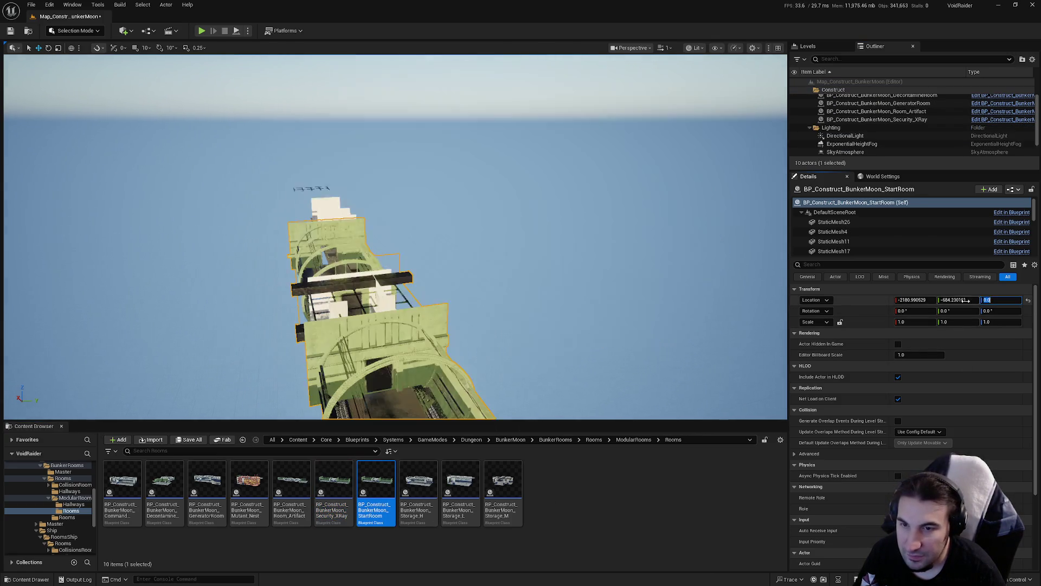
{"action": "key", "text": "shift+Tab"}
{"action": "type", "text": "0"}
{"action": "key", "text": "shift+Tab"}
{"action": "type", "text": "0"}
{"action": "key", "text": "Return"}
{"action": "left_click_drag", "start_coordinate": [889, 152], "coordinate": [838, 96]}
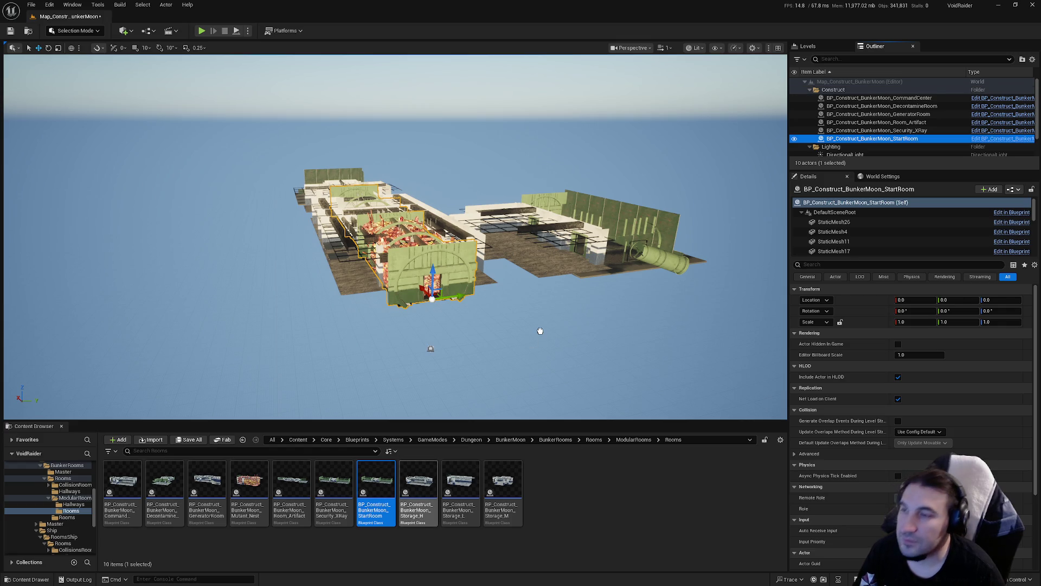
- Place Storage_H at location 0, 0, 0 and file it under Construct
{"action": "left_click_drag", "start_coordinate": [540, 331], "coordinate": [541, 342]}
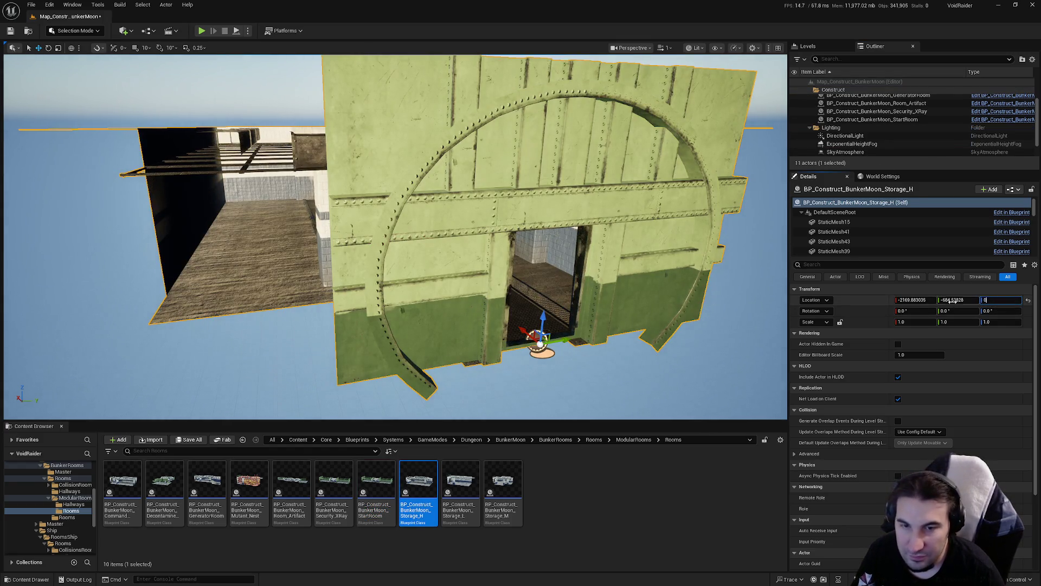
{"action": "key", "text": "Return"}
{"action": "left_click", "coordinate": [954, 300]}
{"action": "type", "text": "0"}
{"action": "key", "text": "Return"}
{"action": "left_click", "coordinate": [915, 300]}
{"action": "type", "text": "0"}
{"action": "key", "text": "Return"}
{"action": "mouse_move", "coordinate": [882, 156]}
{"action": "left_mouse_down"}
{"action": "mouse_move", "coordinate": [884, 127]}
{"action": "mouse_move", "coordinate": [833, 90]}
{"action": "left_mouse_up"}
- Place Storage_L in the level with its X and Y location set to 0
{"action": "left_click_drag", "start_coordinate": [478, 503], "coordinate": [568, 355]}
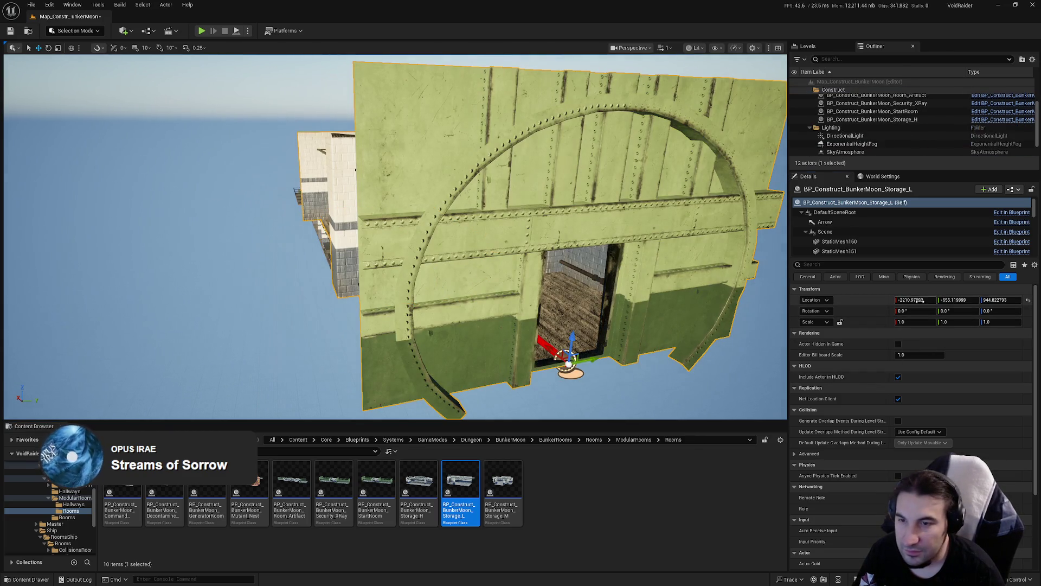
{"action": "left_click", "coordinate": [908, 300]}
{"action": "type", "text": "0"}
{"action": "key", "text": "Return"}
{"action": "left_click", "coordinate": [954, 300]}
{"action": "type", "text": "0"}
{"action": "key", "text": "Return"}
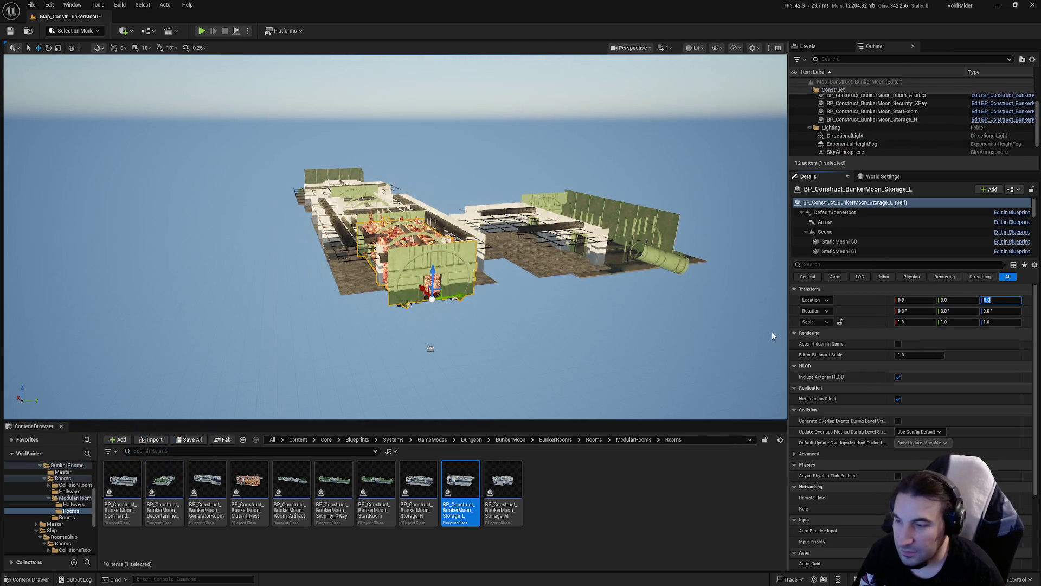
{"action": "scroll", "coordinate": [870, 145], "scroll_direction": "down", "scroll_amount": 2}
- Place Storage_M in the level and set its location to 0, 0, 0
{"action": "scroll", "coordinate": [890, 130], "scroll_direction": "up", "scroll_amount": 3}
{"action": "left_click_drag", "start_coordinate": [873, 100], "coordinate": [847, 99]}
{"action": "mouse_move", "coordinate": [494, 479]}
{"action": "left_mouse_down"}
{"action": "mouse_move", "coordinate": [564, 302]}
{"action": "mouse_move", "coordinate": [614, 320]}
{"action": "left_mouse_up"}
{"action": "left_click", "coordinate": [958, 300]}
{"action": "type", "text": "0"}
{"action": "key", "text": "Tab"}
{"action": "type", "text": "0"}
{"action": "key", "text": "Return"}
{"action": "left_click", "coordinate": [916, 300]}
{"action": "type", "text": "0"}
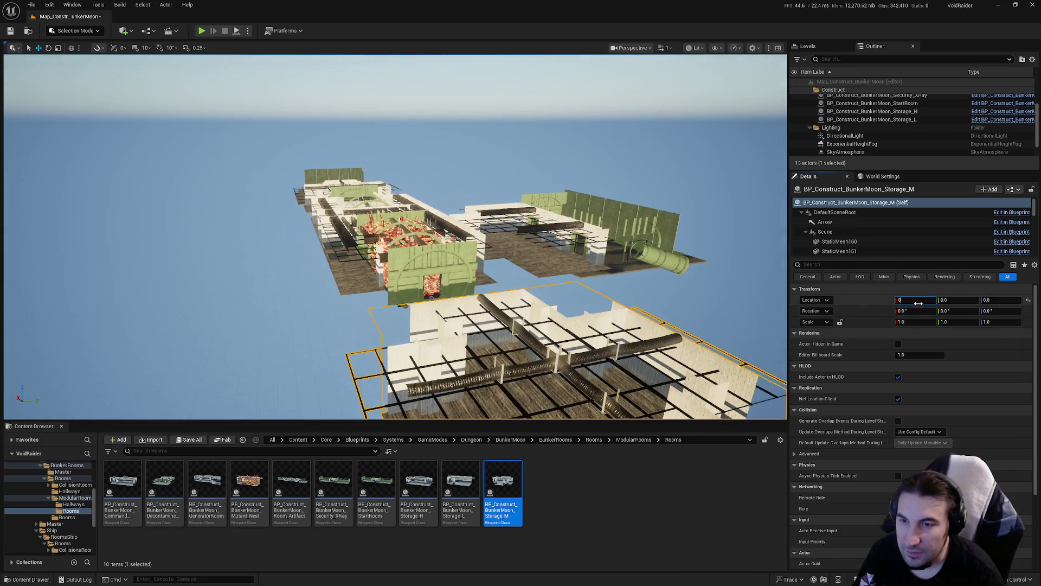
{"action": "key", "text": "Return"}
- Add the Corner hallway piece from Hallways at 0, 0, 0 and file it under Construct
{"action": "scroll", "coordinate": [871, 124], "scroll_direction": "up", "scroll_amount": 2}
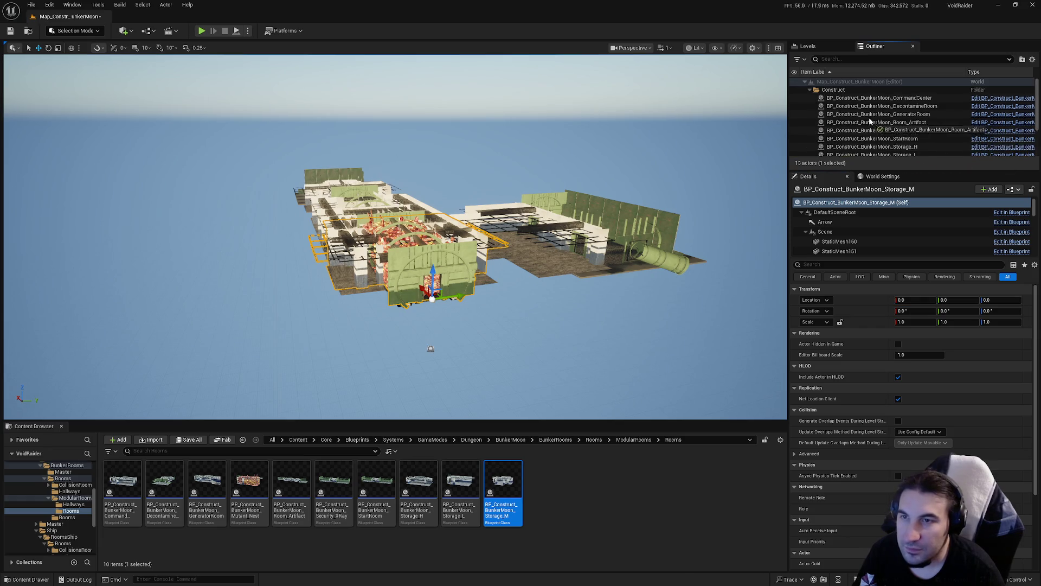
{"action": "scroll", "coordinate": [868, 136], "scroll_direction": "up", "scroll_amount": 1}
{"action": "scroll", "coordinate": [867, 136], "scroll_direction": "down", "scroll_amount": 3}
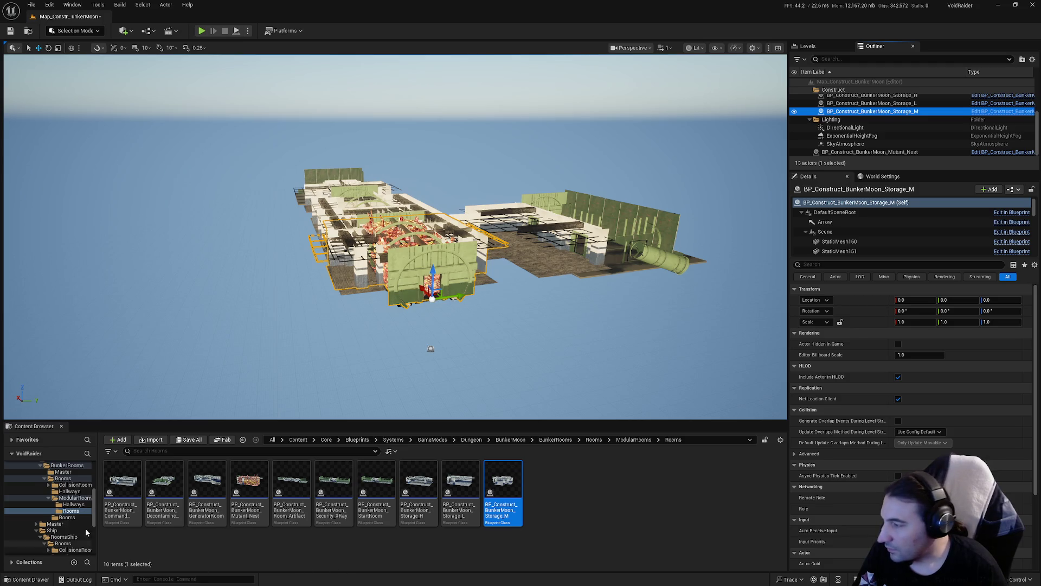
{"action": "left_click", "coordinate": [69, 504]}
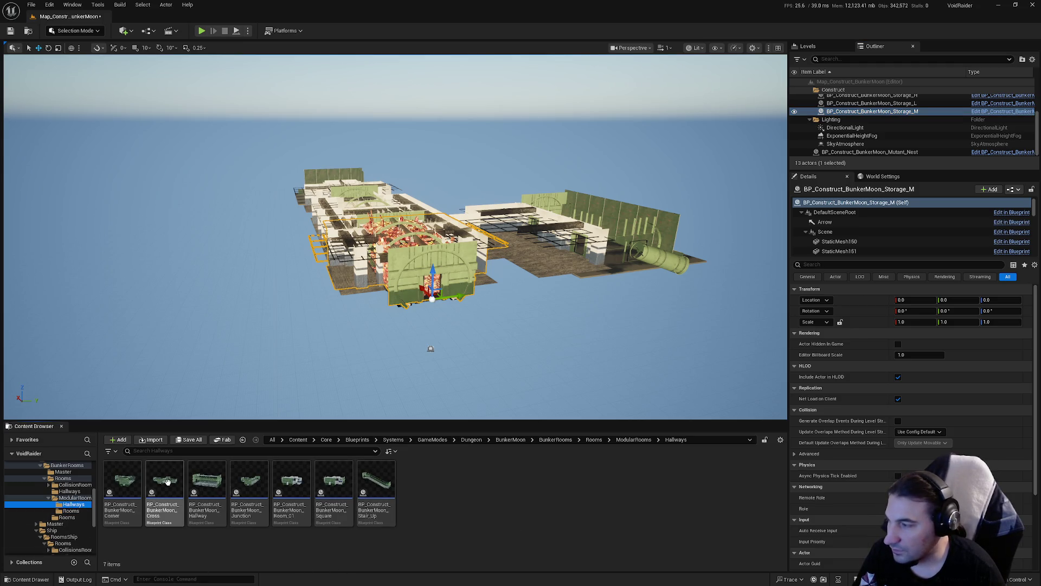
{"action": "left_click_drag", "start_coordinate": [450, 344], "coordinate": [457, 331]}
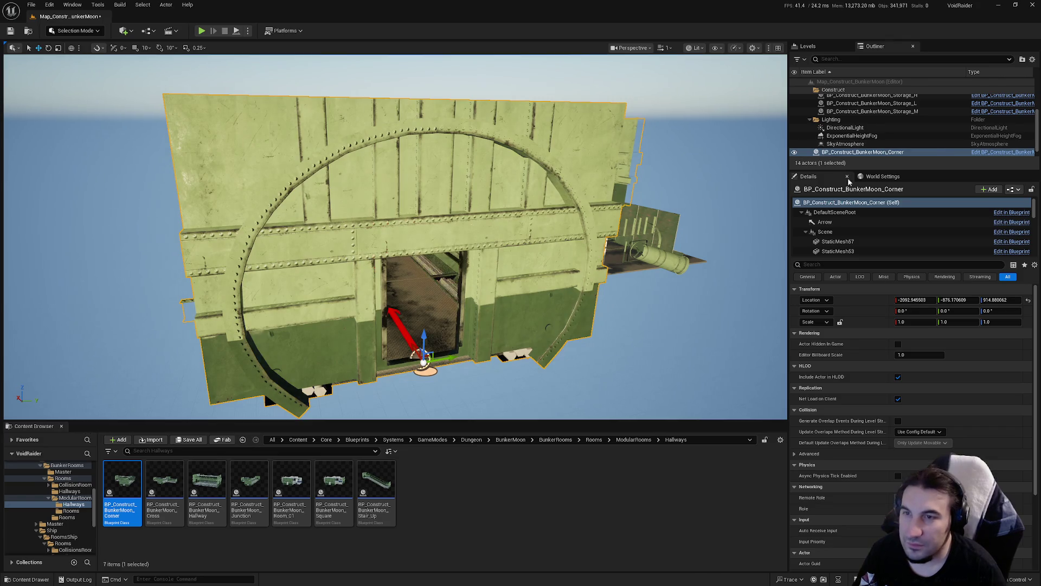
{"action": "key", "text": "Tab"}
{"action": "type", "text": "0"}
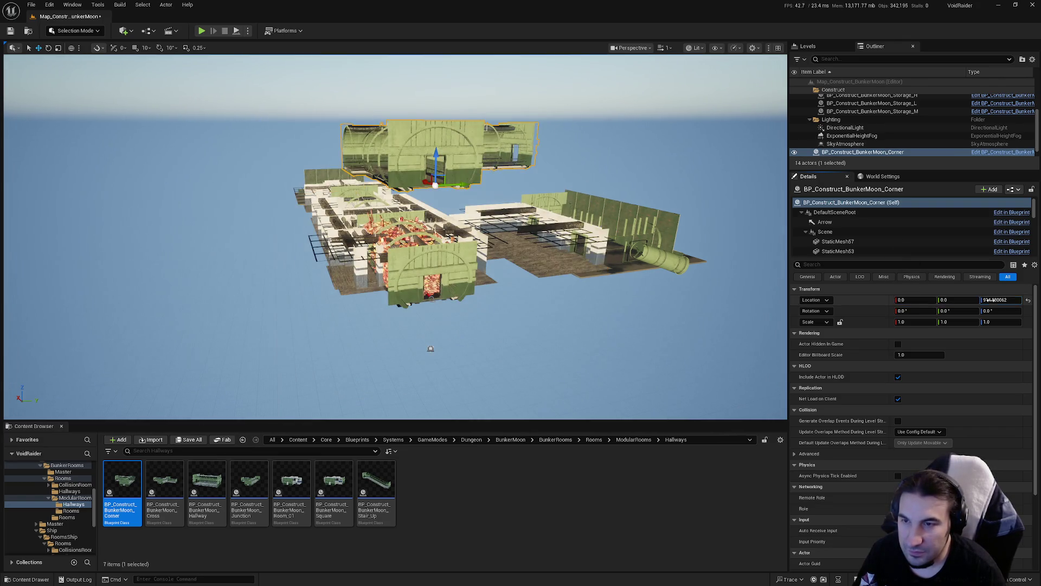
{"action": "key", "text": "Tab"}
{"action": "type", "text": "0"}
{"action": "key", "text": "Return"}
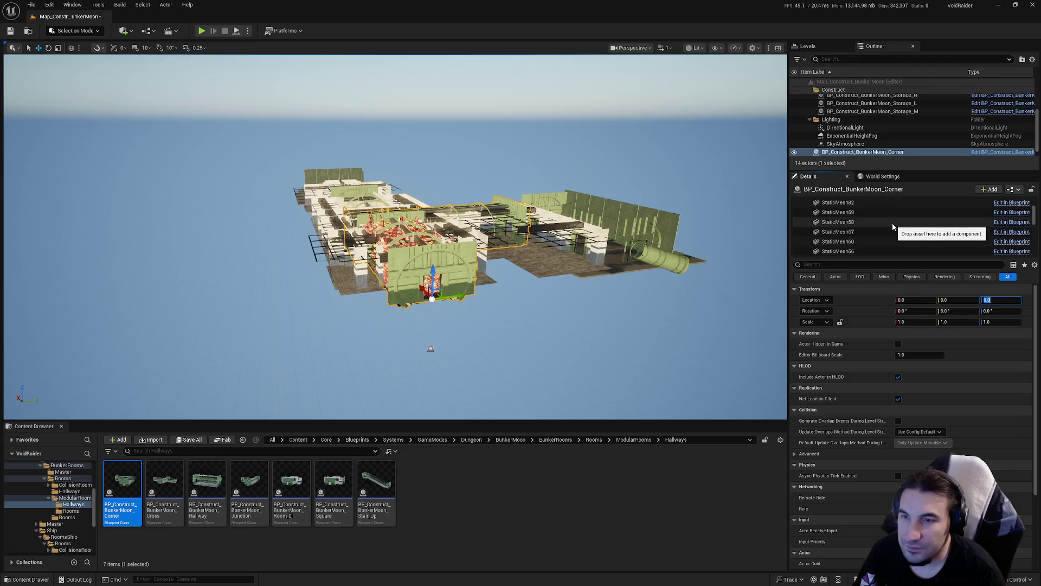
{"action": "scroll", "coordinate": [889, 139], "scroll_direction": "down", "scroll_amount": 1}
{"action": "mouse_move", "coordinate": [903, 149]}
{"action": "left_mouse_down"}
{"action": "mouse_move", "coordinate": [902, 114]}
{"action": "mouse_move", "coordinate": [833, 91]}
{"action": "left_mouse_up"}
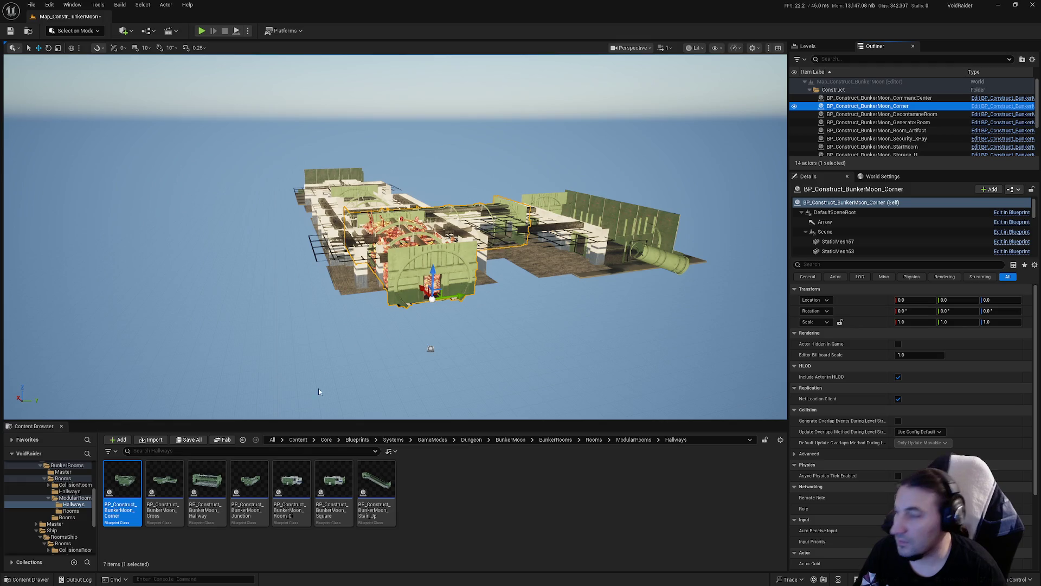